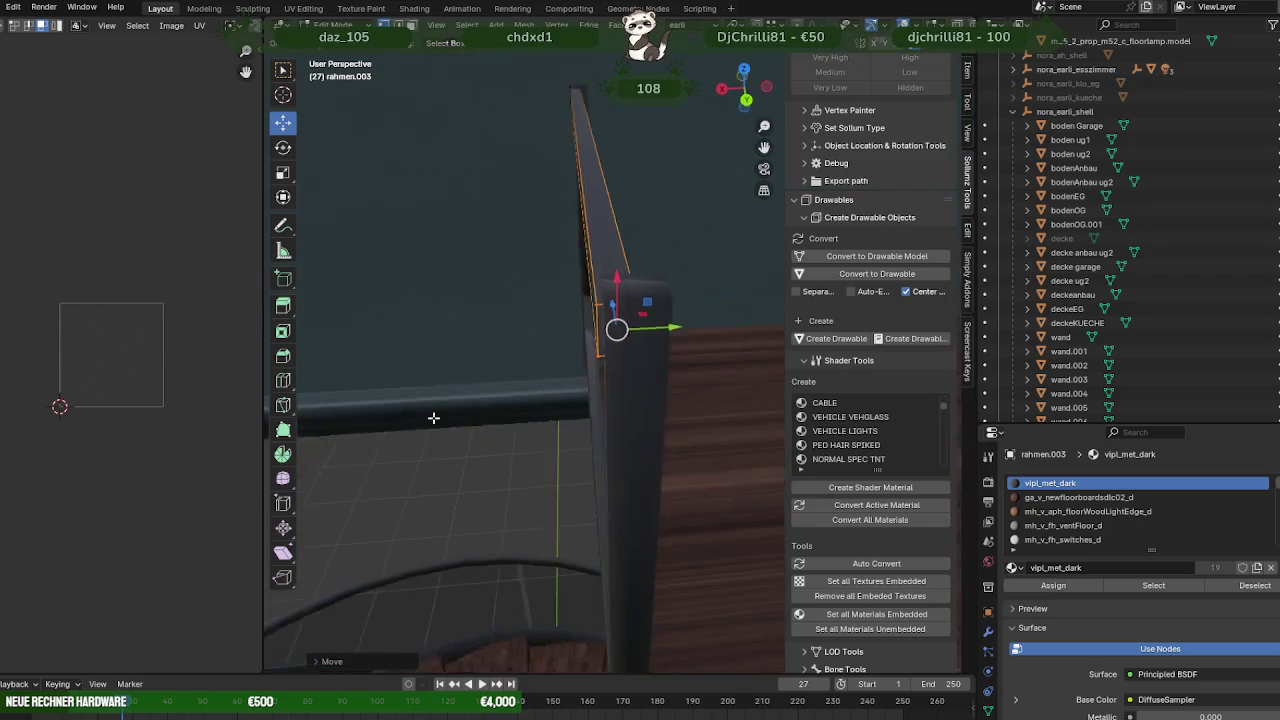
Nudge the rahmen.003 frame piece slightly along Y, checking it in wireframe and solid views.
key(shift+z)
middle_drag(591, 504, 597, 437)
scroll(565, 210, up, 3)
key(shift+z)
mouse_move(635, 305)
middle_down()
mouse_move(551, 357)
mouse_move(620, 371)
middle_up()
drag(663, 112, 672, 112)
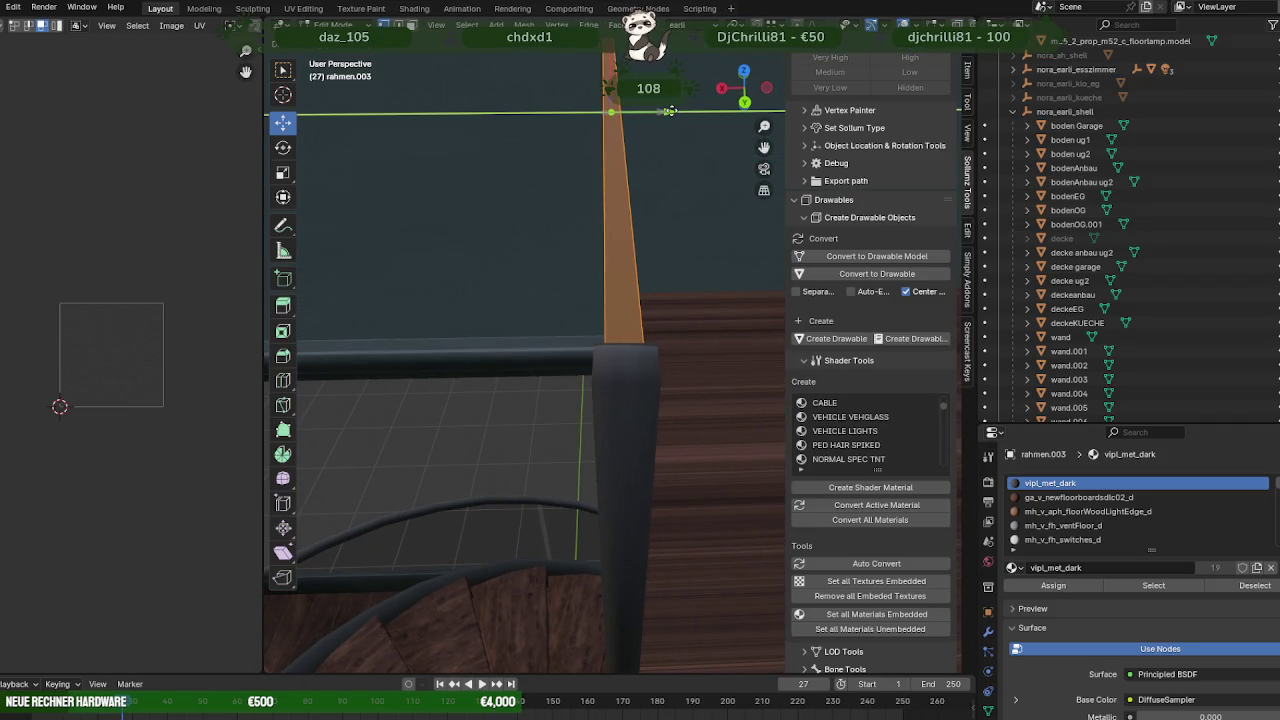
mouse_move(672, 112)
middle_down()
mouse_move(537, 214)
mouse_move(609, 325)
mouse_move(737, 328)
mouse_move(624, 299)
mouse_move(416, 213)
middle_up()
Slide the handrail bar's end block along Z to meet the post, then leave Edit Mode.
key(shift+z)
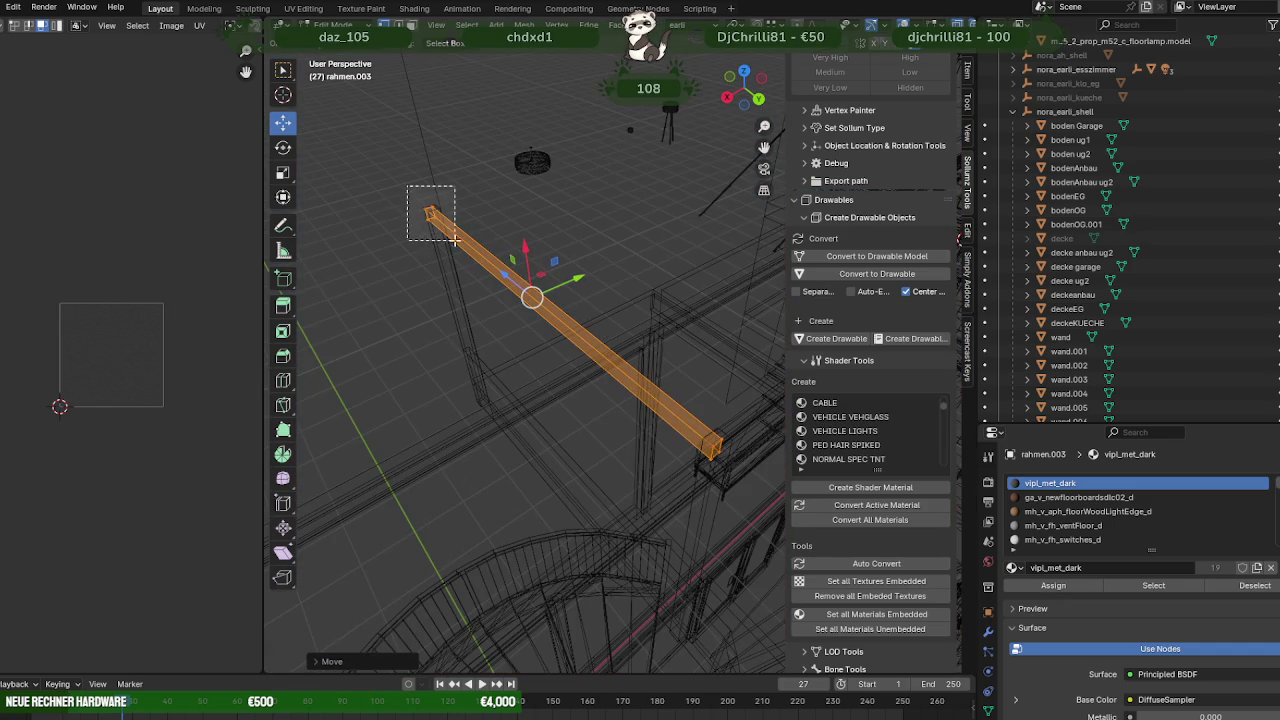
drag(407, 186, 453, 240)
key(shift+z)
mouse_move(451, 237)
middle_down()
mouse_move(494, 314)
mouse_move(669, 334)
mouse_move(486, 357)
middle_up()
mouse_move(492, 343)
mouse_down()
mouse_move(586, 343)
mouse_move(570, 344)
mouse_up()
scroll(658, 406, down, 3)
mouse_move(658, 406)
middle_down()
mouse_move(640, 457)
mouse_move(497, 423)
mouse_move(562, 464)
mouse_move(541, 425)
mouse_move(575, 450)
middle_up()
key(Tab)
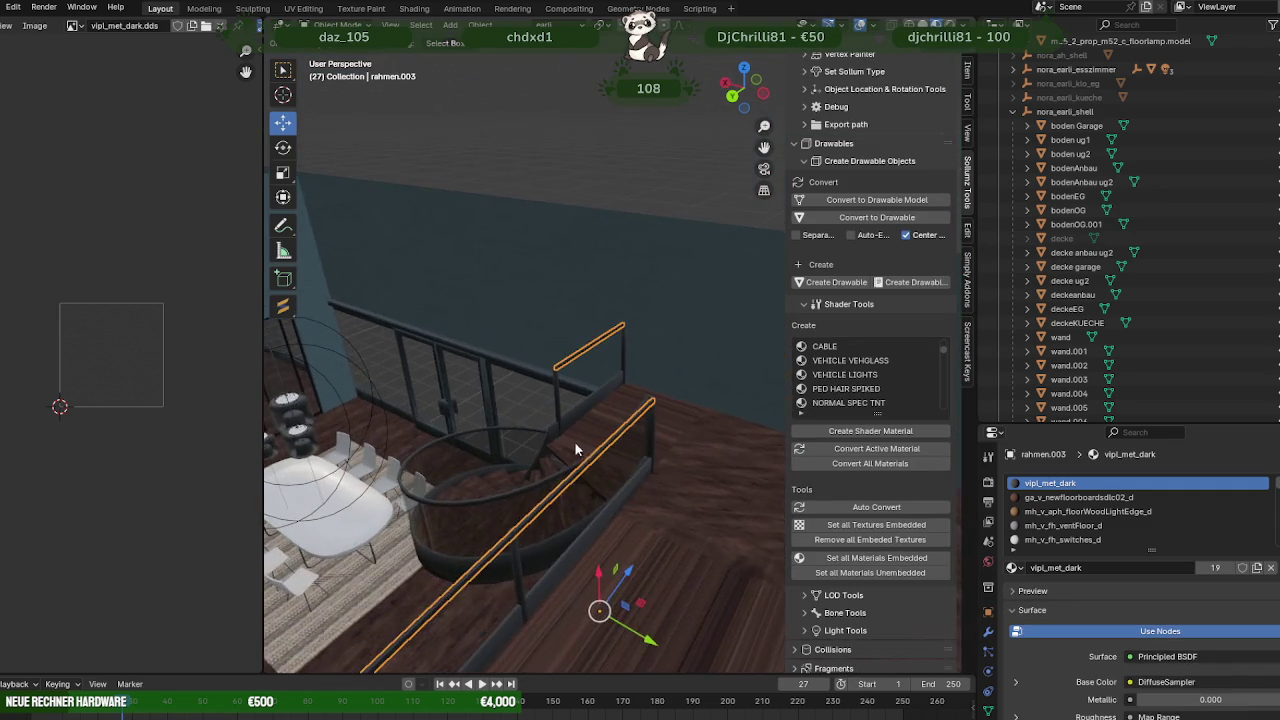
Join the upper handrail bars with the vertical post rahmen.001.
scroll(670, 480, up, 2)
click(672, 483)
middle_drag(672, 483, 393, 378)
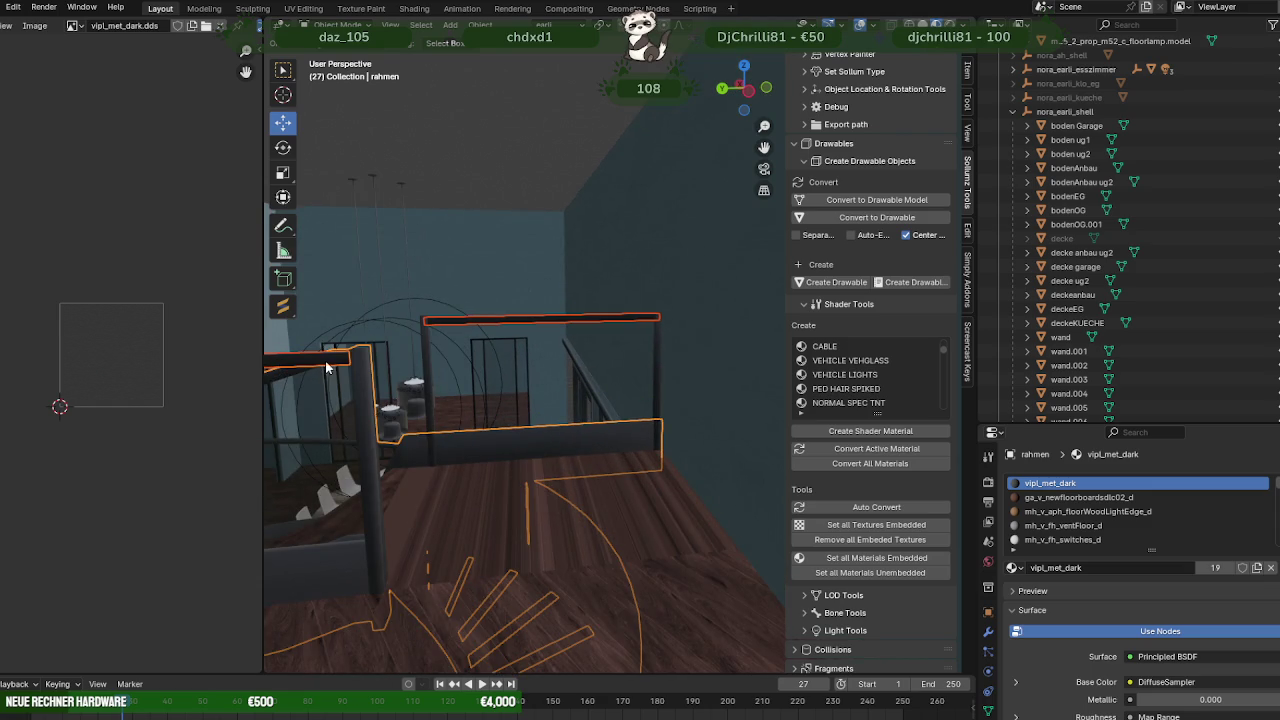
key(ctrl+z)
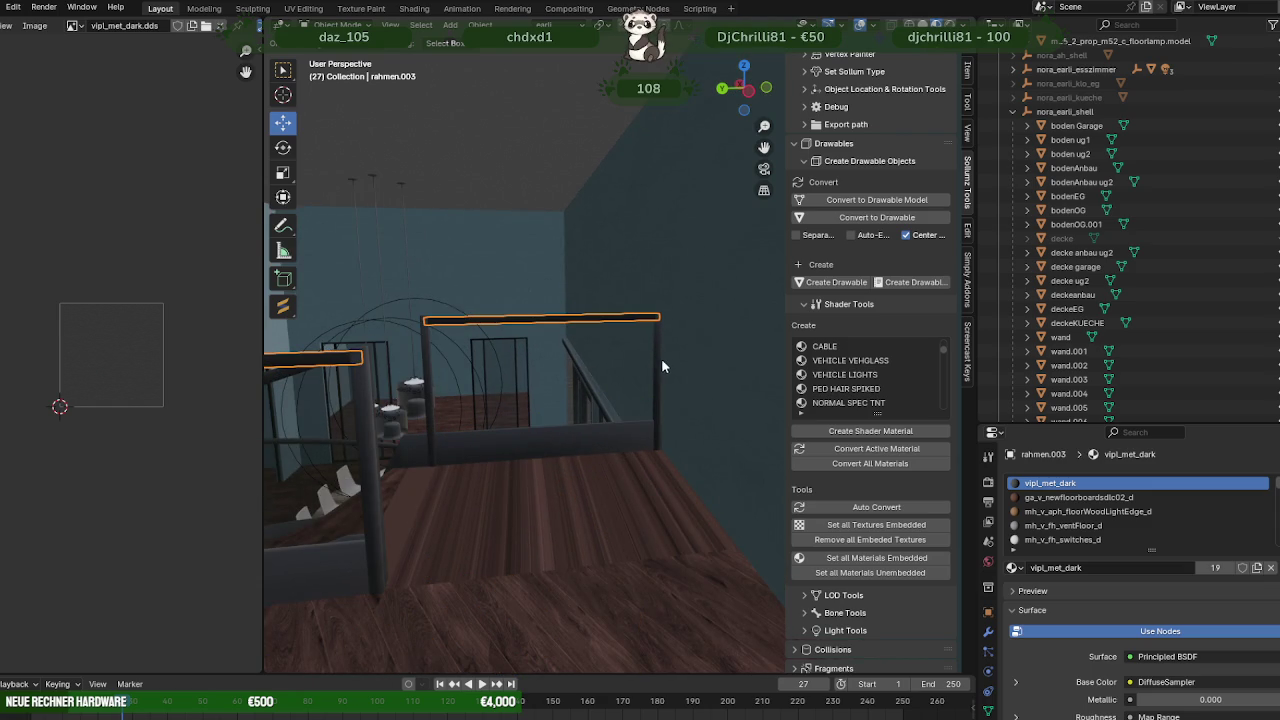
shift+click(655, 362)
right_click(524, 379)
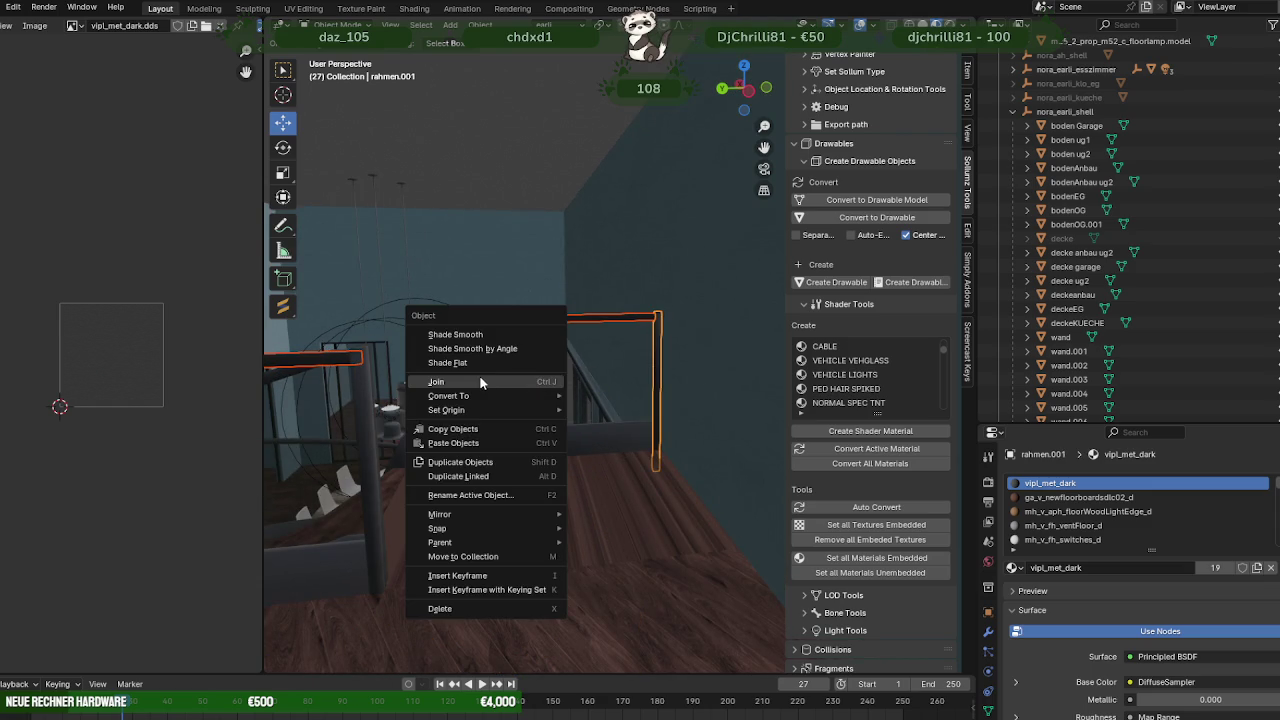
click(481, 382)
Join the lower wall edge rahmen.002 into the railing frame rahmen.001.
click(540, 447)
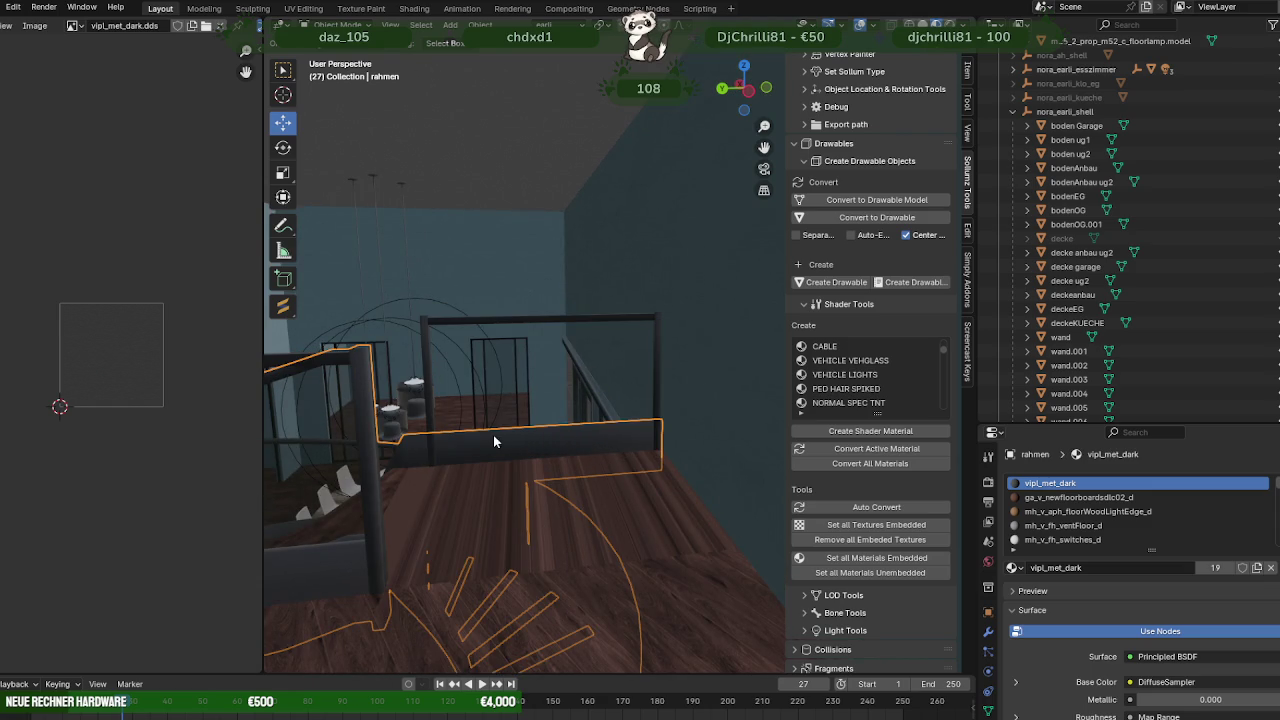
scroll(443, 467, up, 2)
click(360, 597)
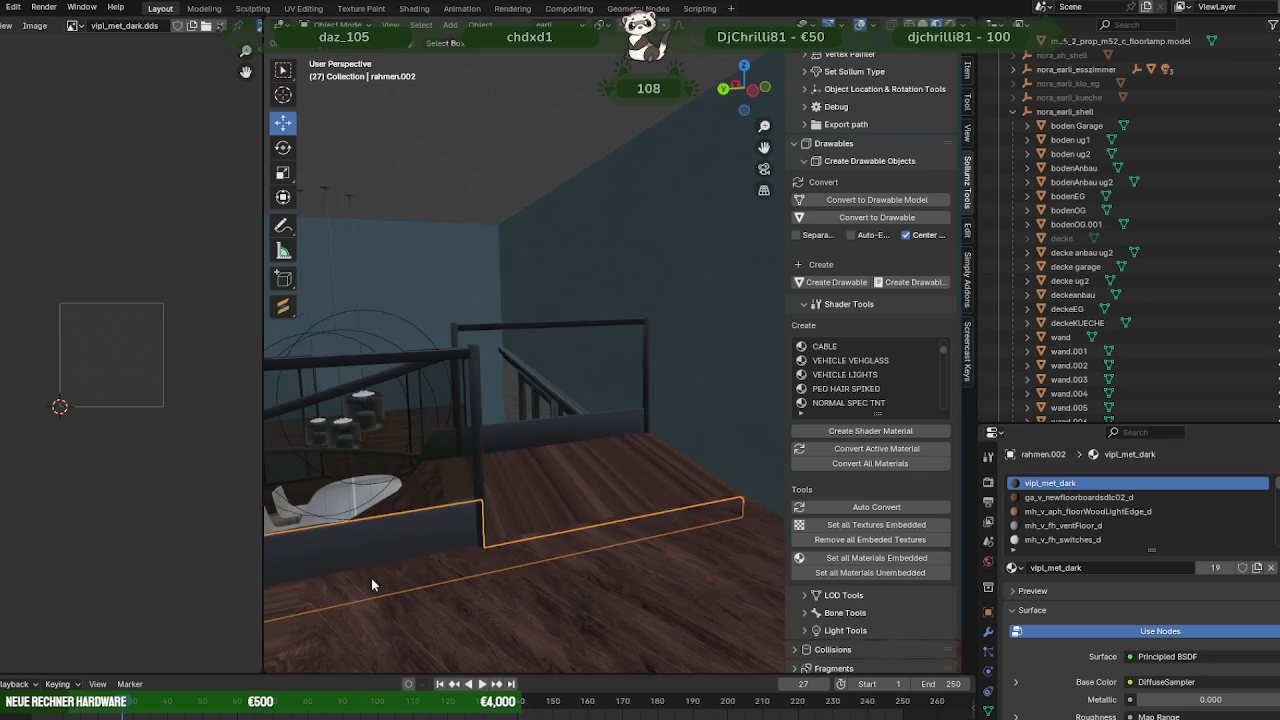
scroll(420, 551, up, 2)
scroll(420, 551, down, 2)
click(453, 343)
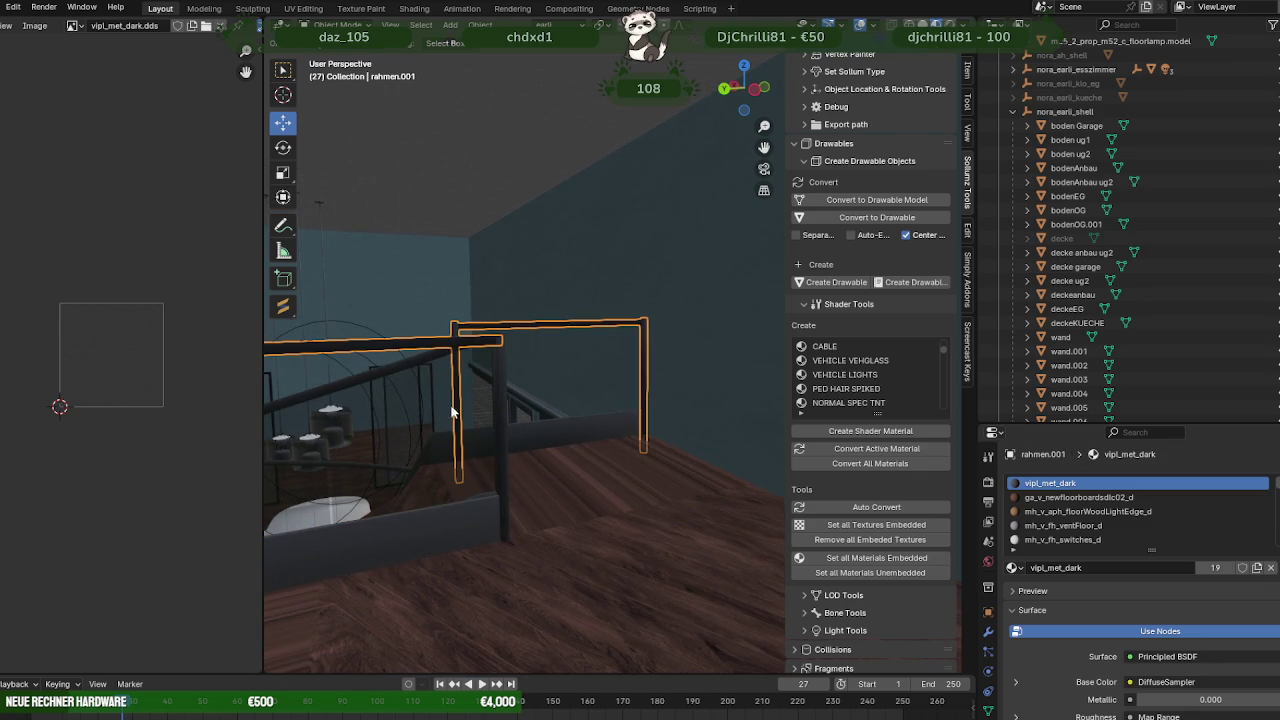
shift+click(436, 524)
right_click(484, 524)
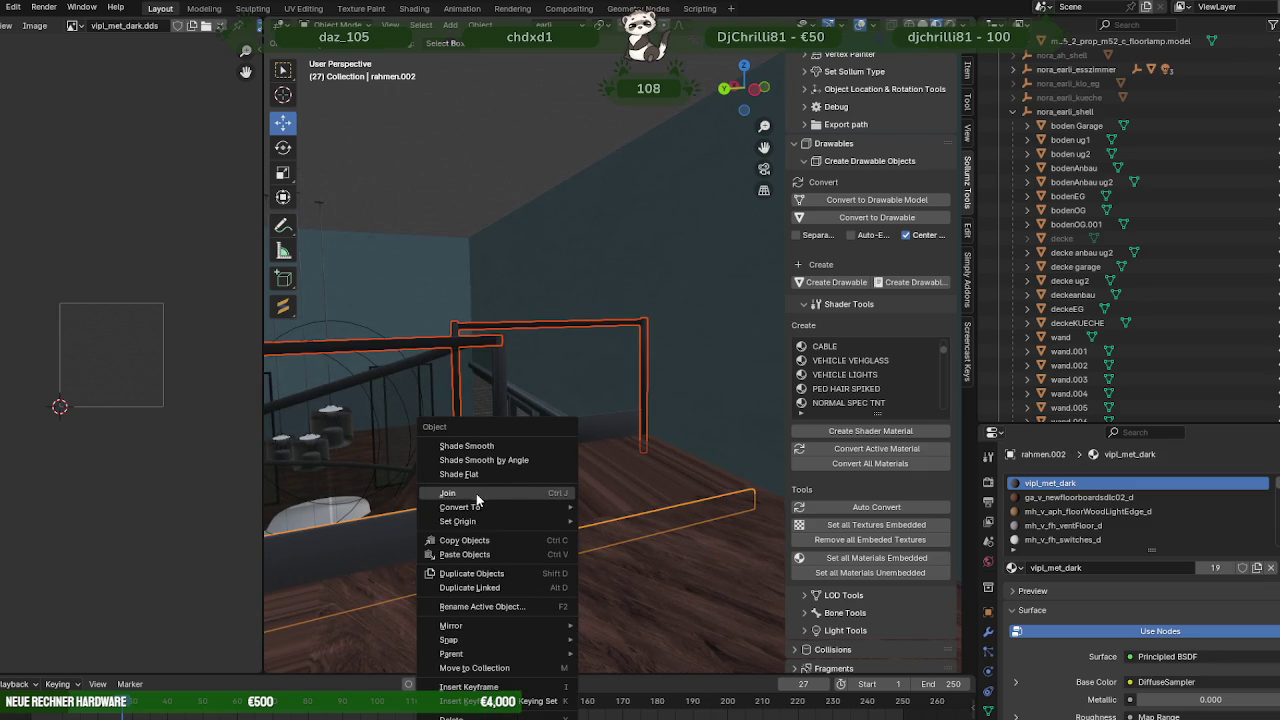
click(476, 493)
Edit the stair railing rahmen and select its panel strip faces in wireframe.
mouse_move(474, 471)
middle_down()
mouse_move(617, 493)
mouse_move(662, 518)
mouse_move(586, 467)
mouse_move(640, 480)
mouse_move(660, 461)
mouse_move(634, 417)
middle_up()
click(650, 470)
key(Tab)
key(shift+z)
click(673, 484)
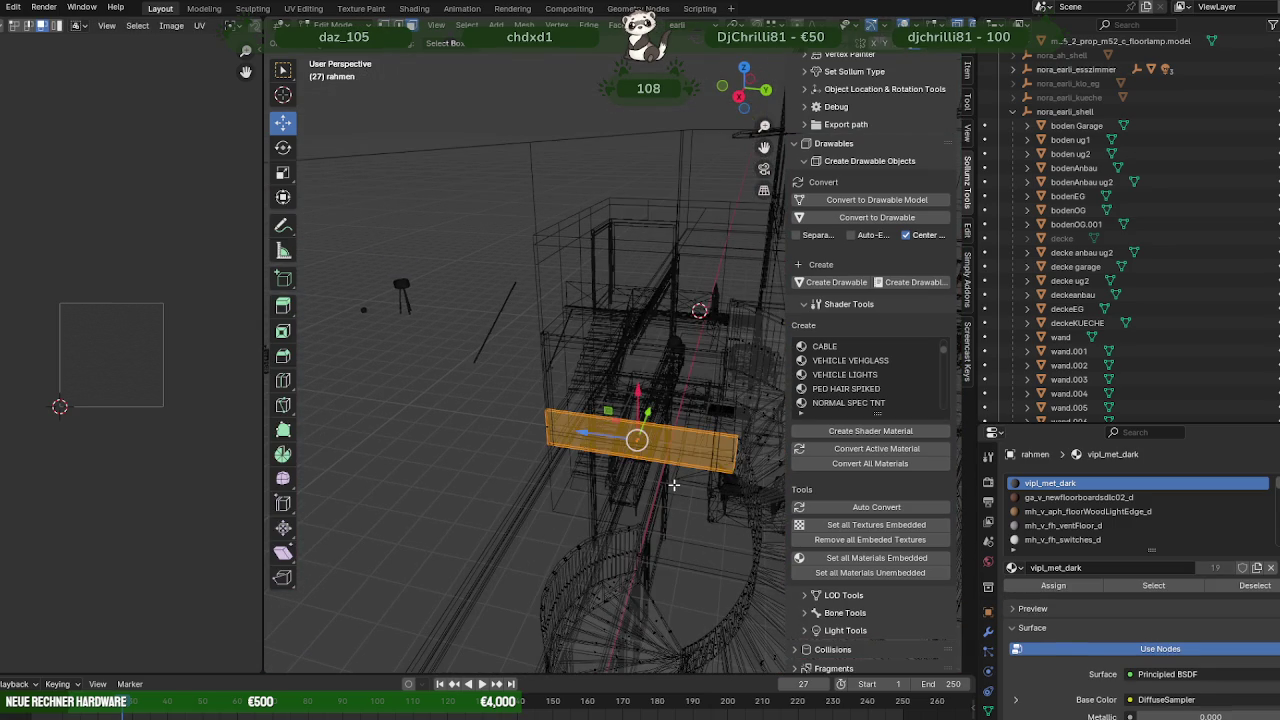
Separate the selected panel strip faces from rahmen into their own object.
right_click(647, 408)
mouse_move(620, 405)
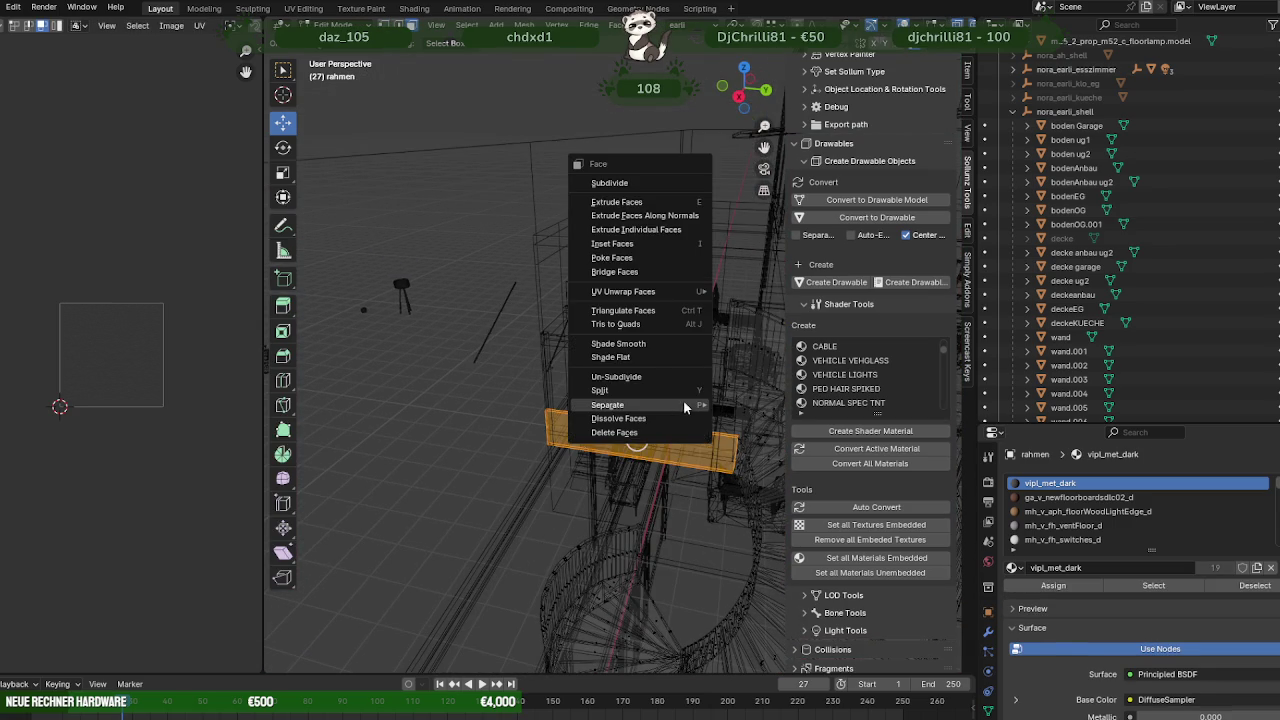
click(750, 404)
key(Tab)
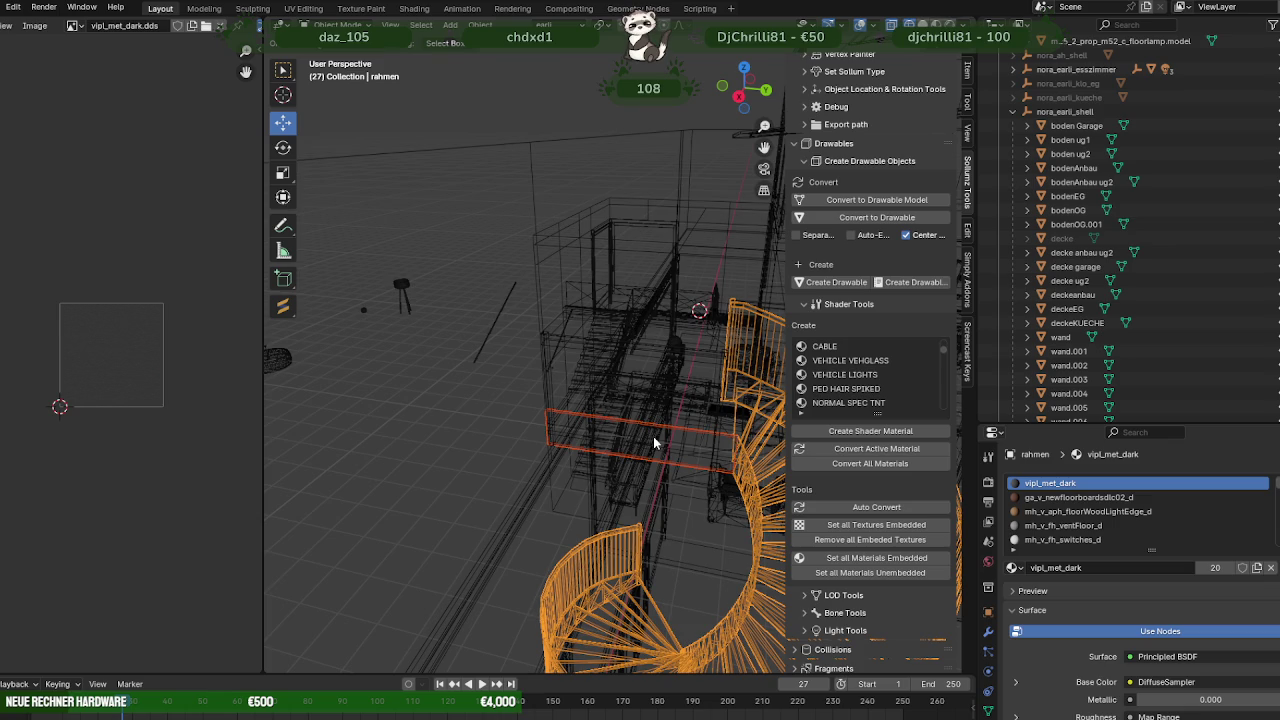
key(shift+z)
Select the railing frame rahmen.002 and enter its Edit Mode.
click(648, 438)
click(553, 336)
right_click(559, 314)
click(559, 314)
mouse_move(601, 379)
middle_down()
mouse_move(598, 440)
mouse_move(608, 428)
mouse_move(571, 384)
mouse_move(465, 408)
mouse_move(560, 445)
mouse_move(519, 430)
middle_up()
key(Tab)
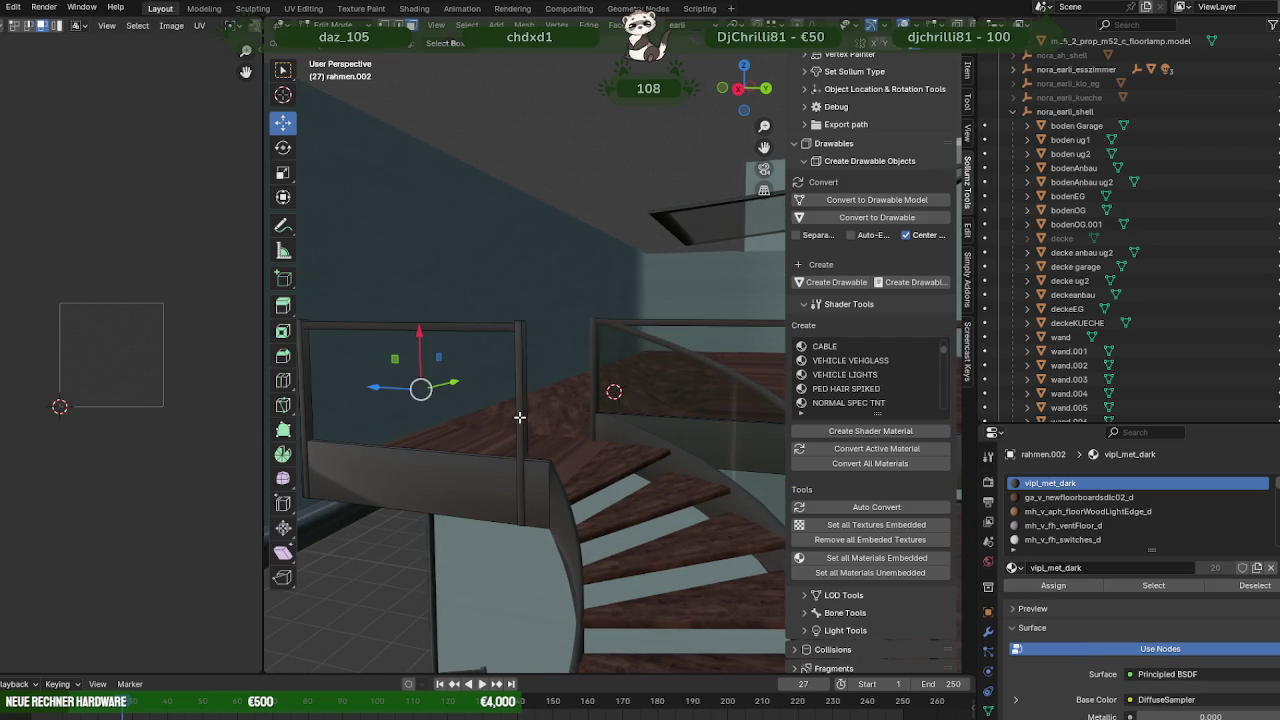
Select the vertical beam of rahmen.002 and slide it sideways along its axis.
key(shift+z)
drag(543, 438, 543, 438)
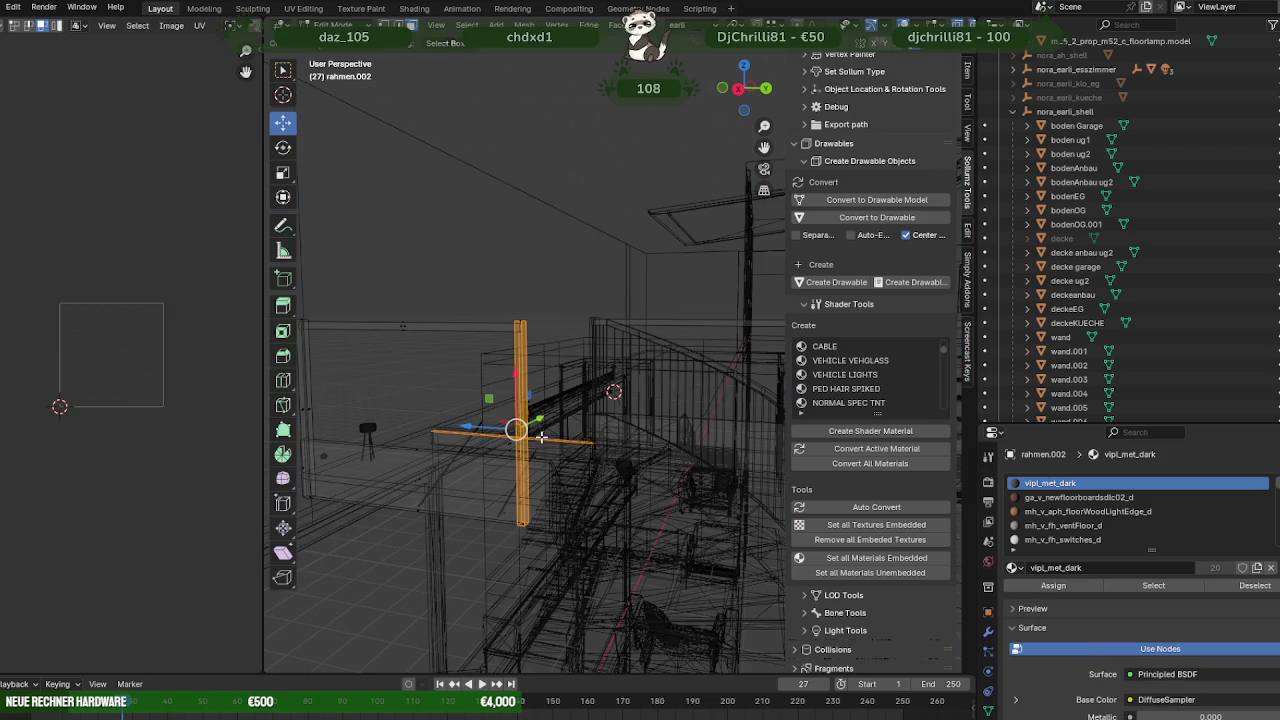
scroll(521, 432, up, 2)
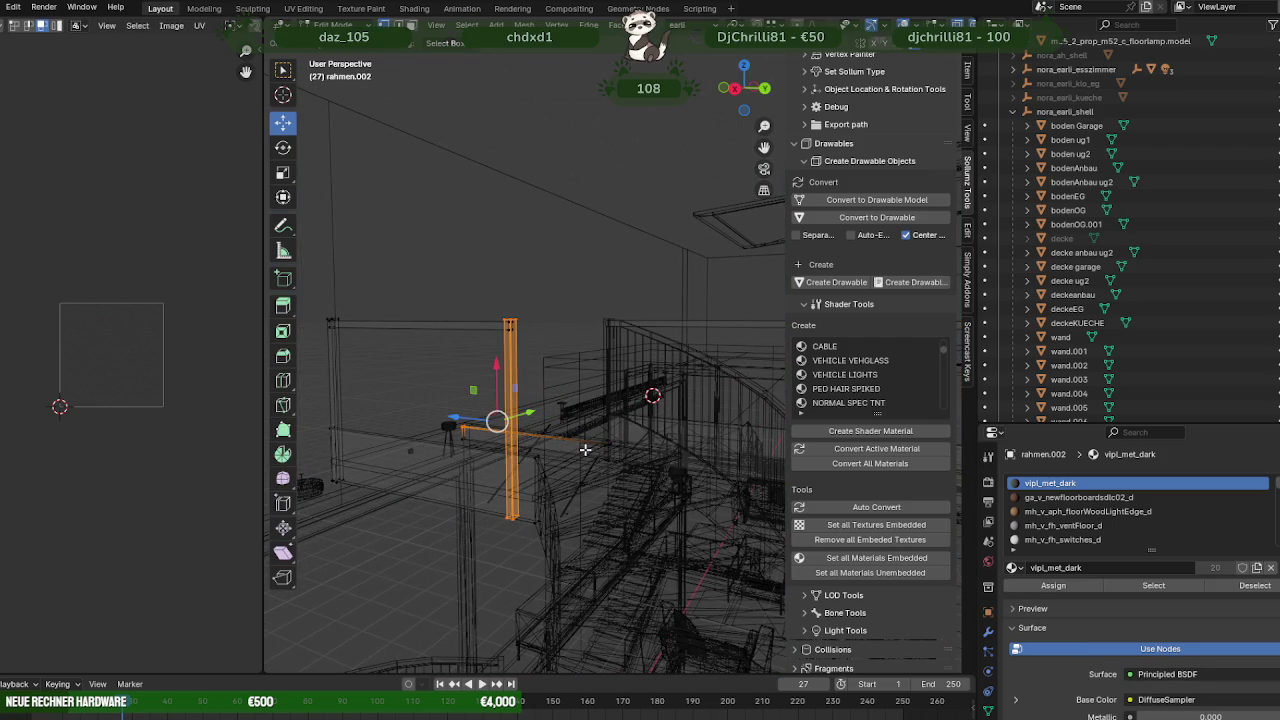
mouse_move(534, 451)
middle_down()
mouse_move(522, 493)
mouse_move(492, 496)
middle_up()
key(shift+z)
drag(462, 496, 501, 508)
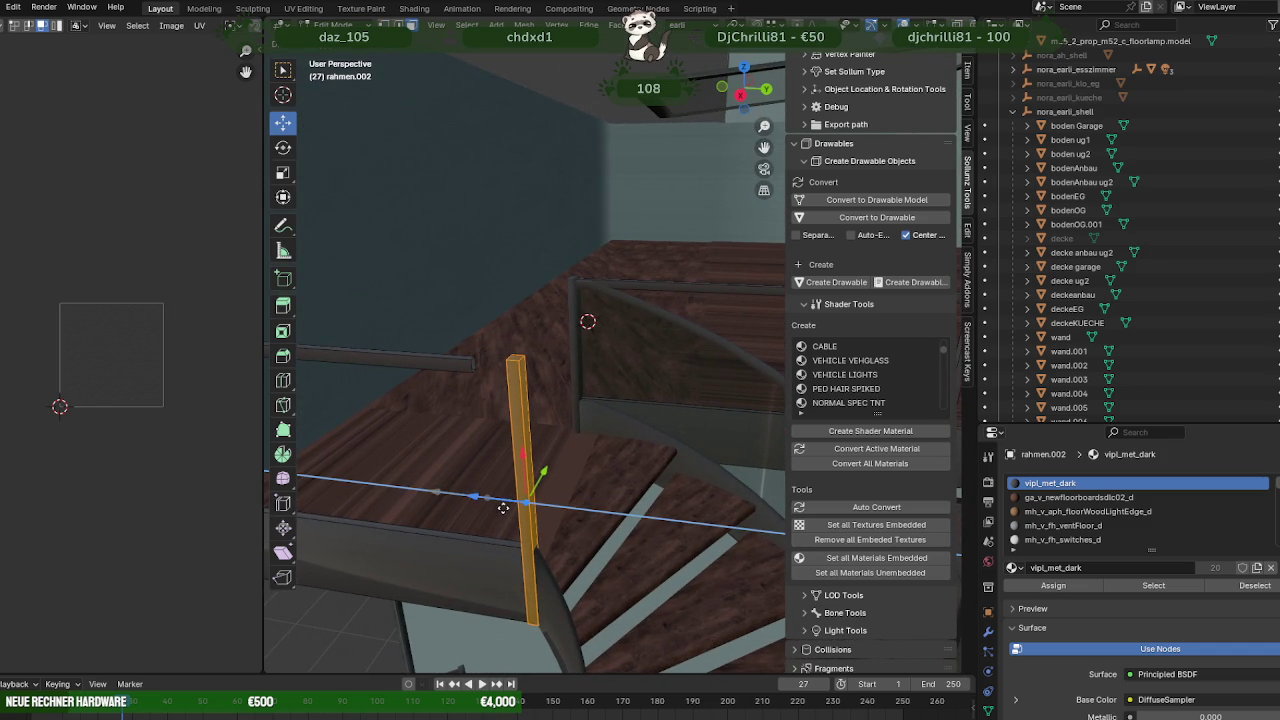
Check the beam's new spot beside the spiral stairs, return to Object Mode and select rahmen.
middle_drag(503, 508, 466, 316)
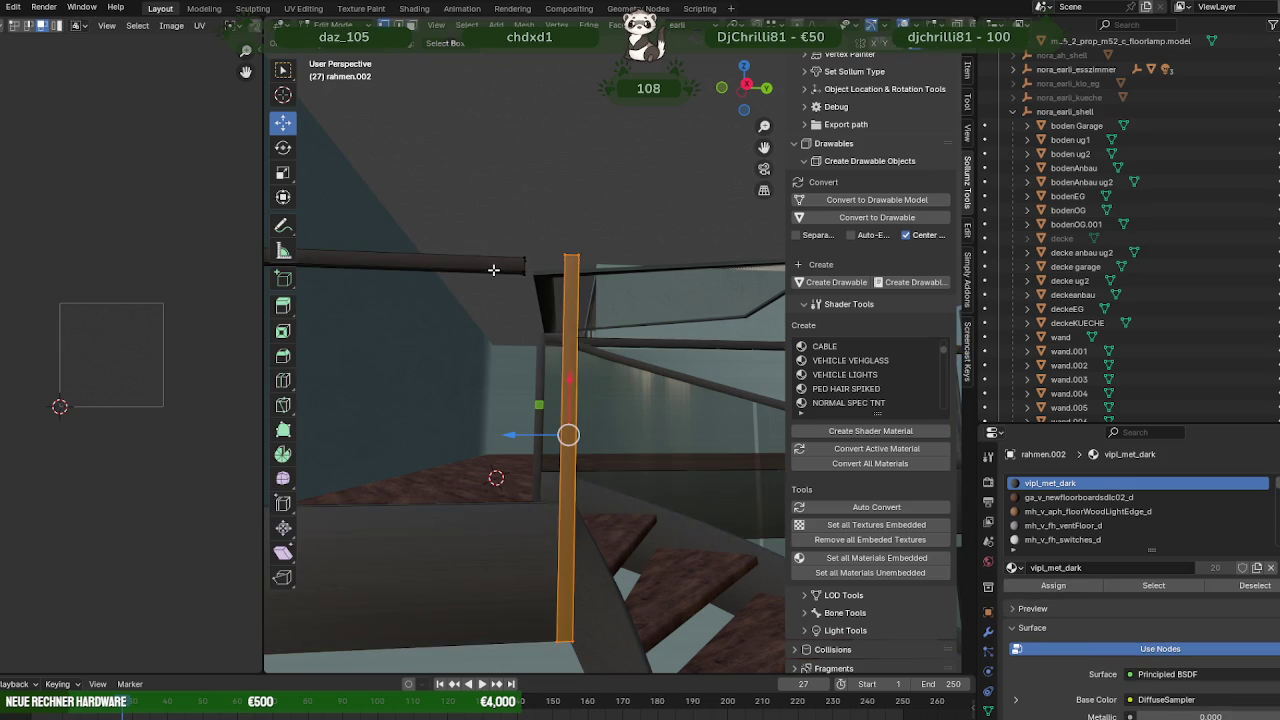
key(shift+z)
drag(495, 231, 534, 284)
key(shift+z)
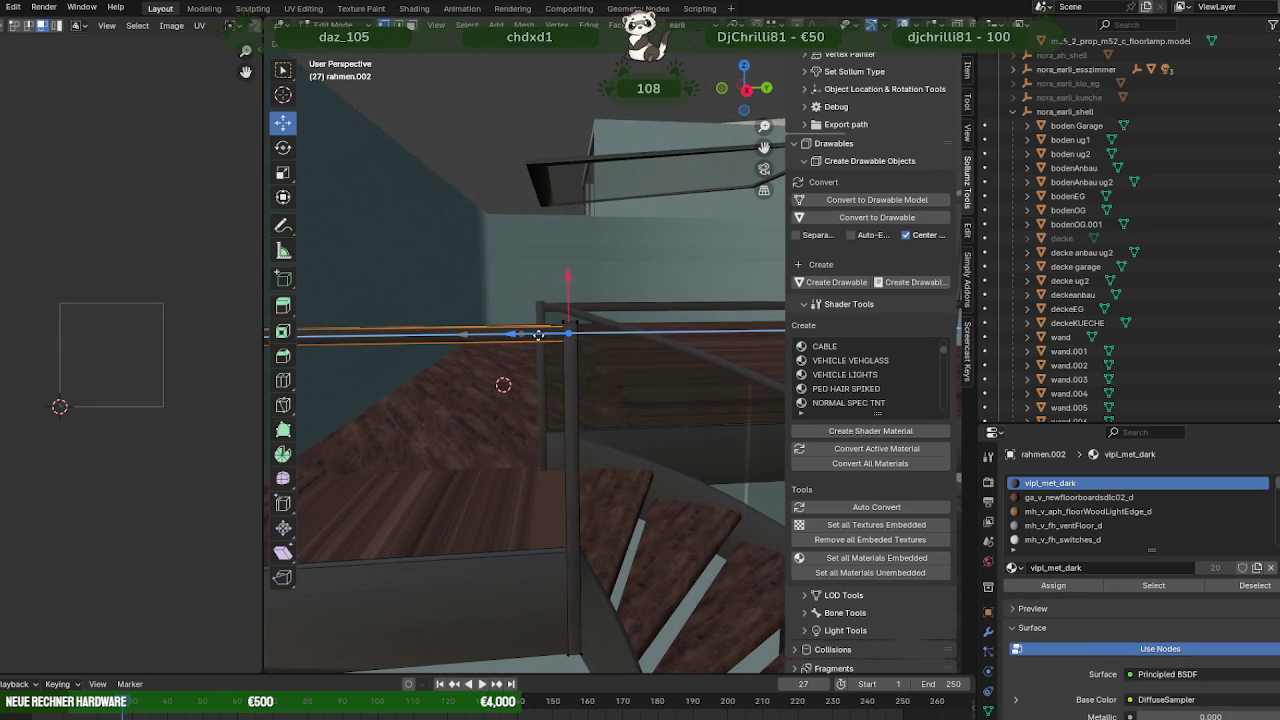
mouse_move(631, 381)
middle_down()
mouse_move(514, 434)
mouse_move(617, 413)
mouse_move(629, 371)
mouse_move(651, 360)
mouse_move(723, 363)
mouse_move(486, 403)
mouse_move(709, 469)
mouse_move(606, 460)
mouse_move(615, 425)
mouse_move(594, 511)
mouse_move(659, 522)
middle_up()
key(Tab)
click(667, 450)
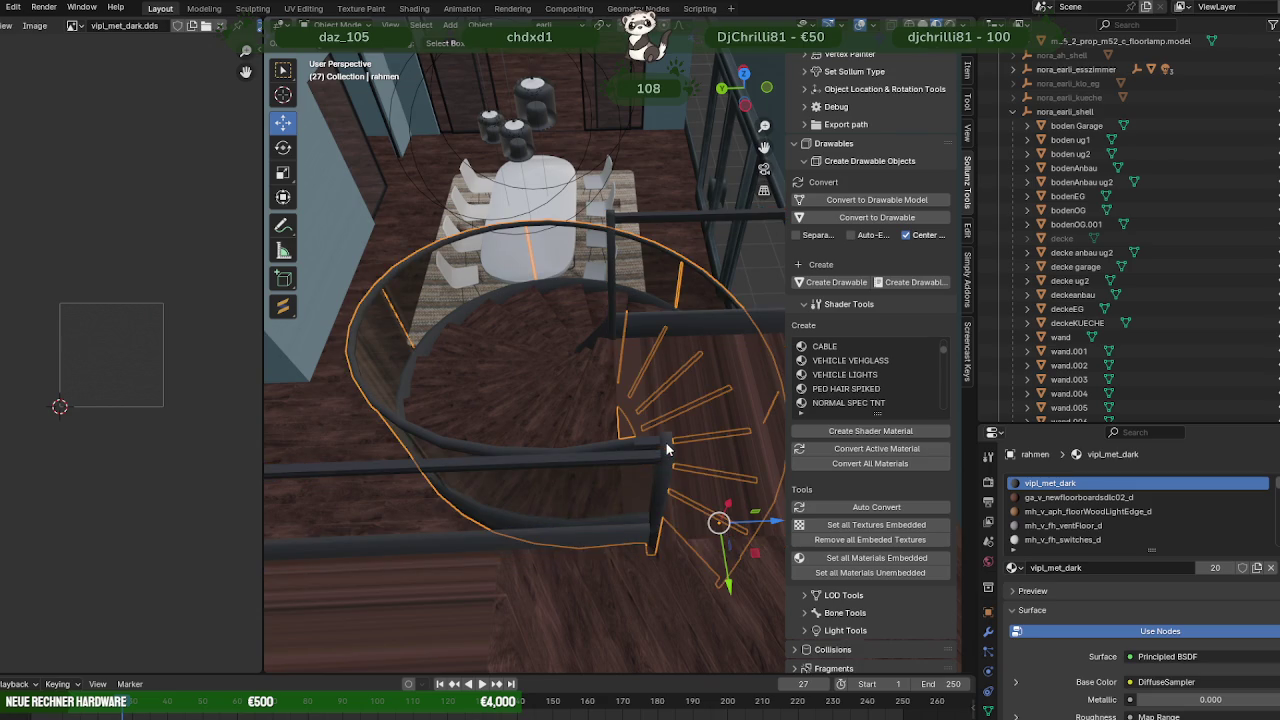
Briefly inspect the stair railing mesh in Edit Mode, then leave and clear the selection.
key(Tab)
mouse_move(667, 459)
middle_down()
mouse_move(671, 509)
mouse_move(586, 551)
mouse_move(668, 550)
mouse_move(565, 378)
mouse_move(669, 375)
mouse_move(451, 275)
middle_up()
key(Tab)
click(441, 251)
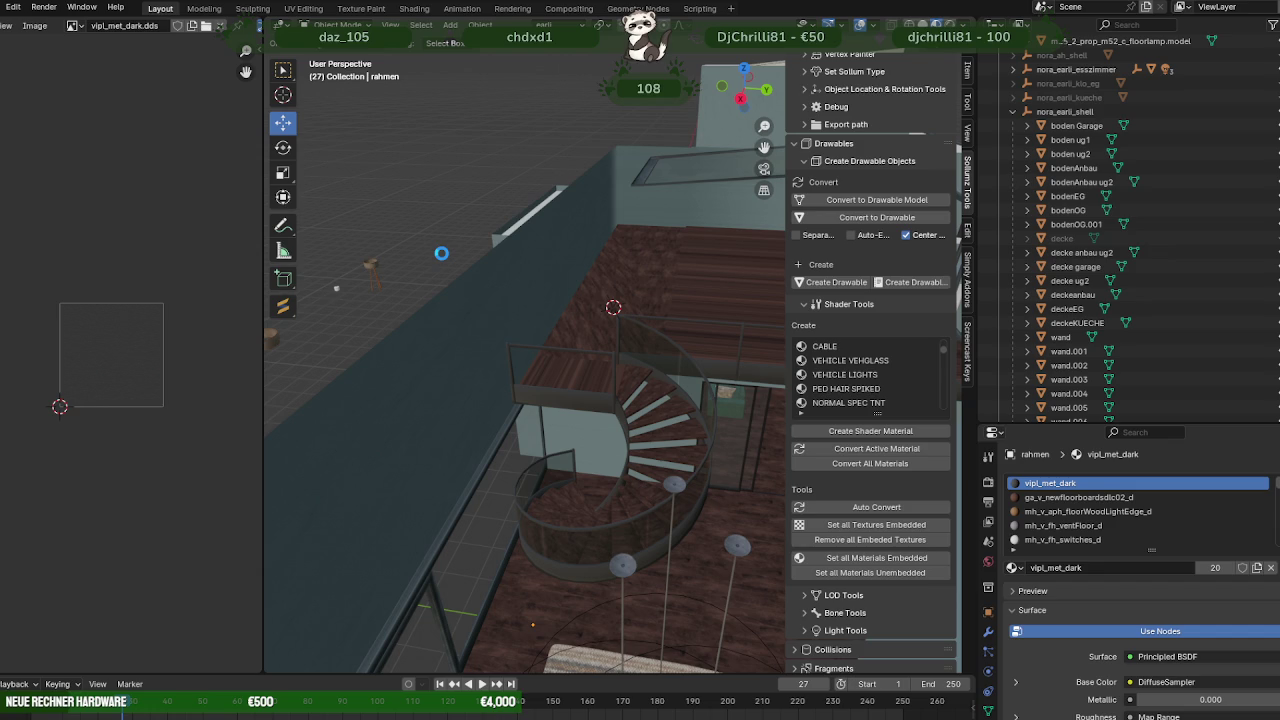
Find Realistic_White_Female_Low_Poly.001 in the Outliner, frame its mesh and enter Edit Mode.
scroll(444, 228, down, 2)
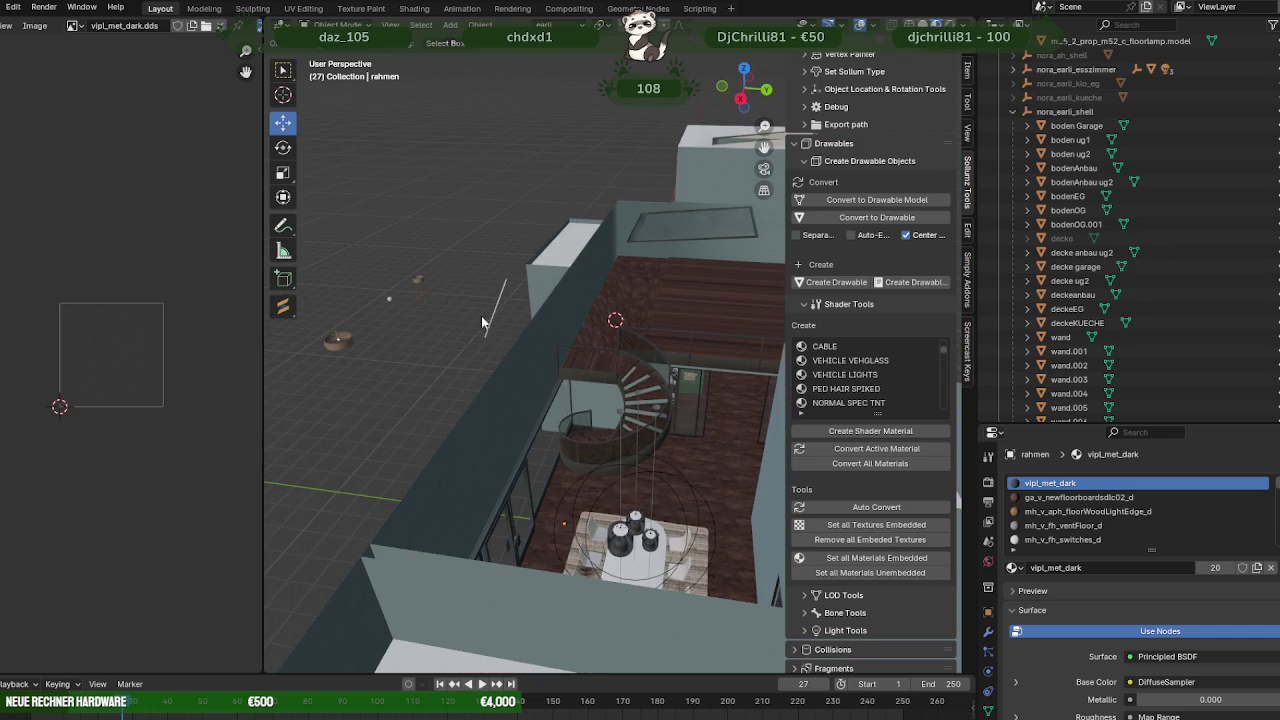
scroll(1248, 398, down, 5)
scroll(1248, 398, down, 5)
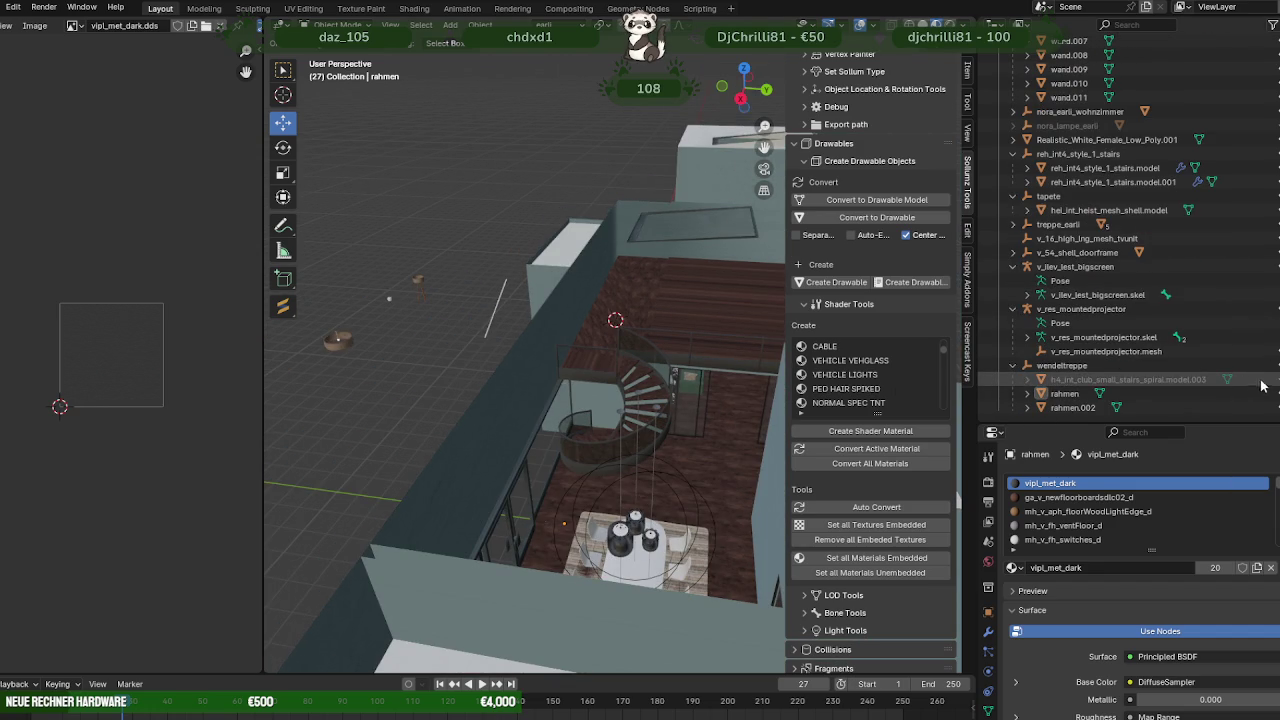
scroll(1150, 330, up, 3)
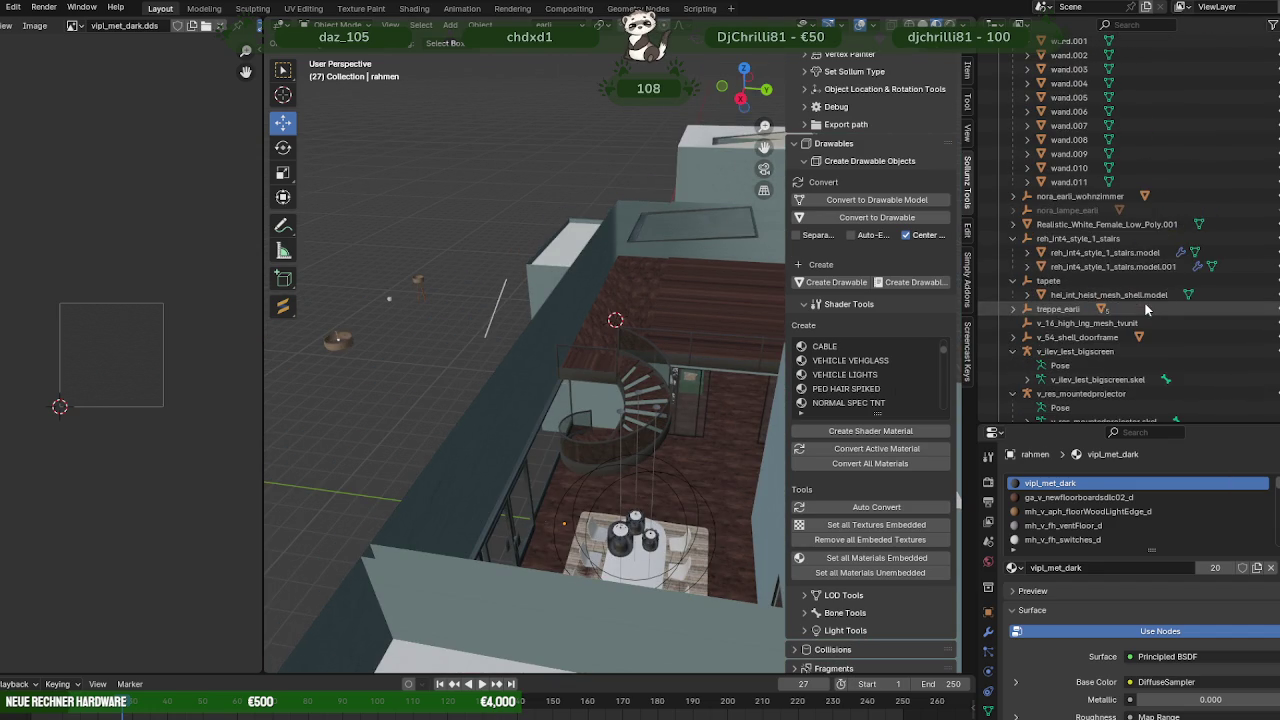
click(1100, 224)
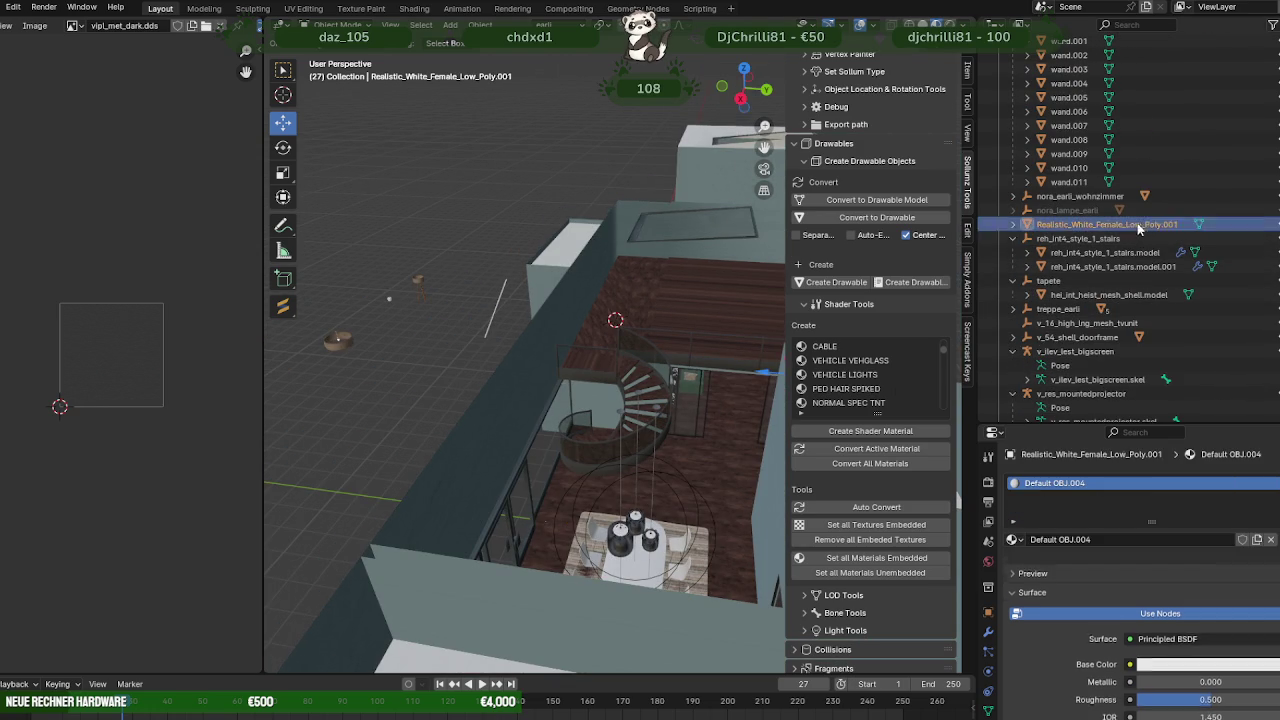
click(1013, 224)
click(1048, 240)
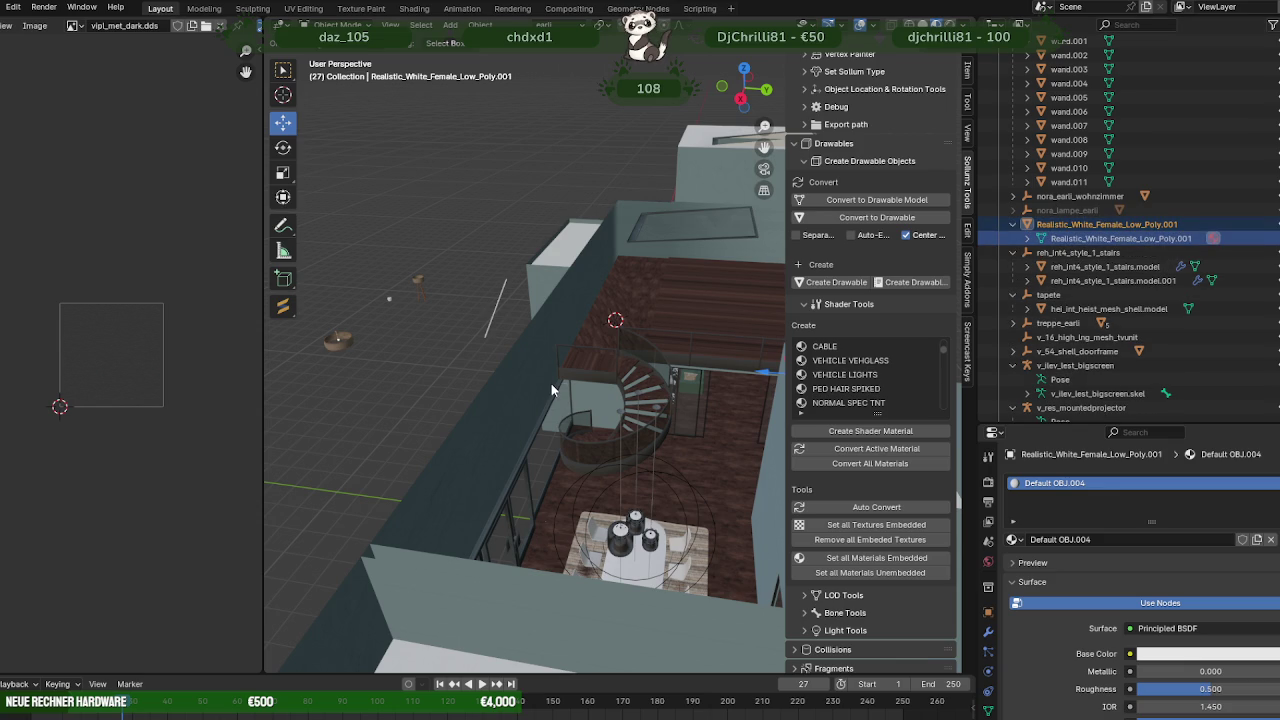
key(KP_Decimal)
key(Tab)
mouse_move(580, 525)
middle_down()
mouse_move(648, 544)
mouse_move(647, 576)
middle_up()
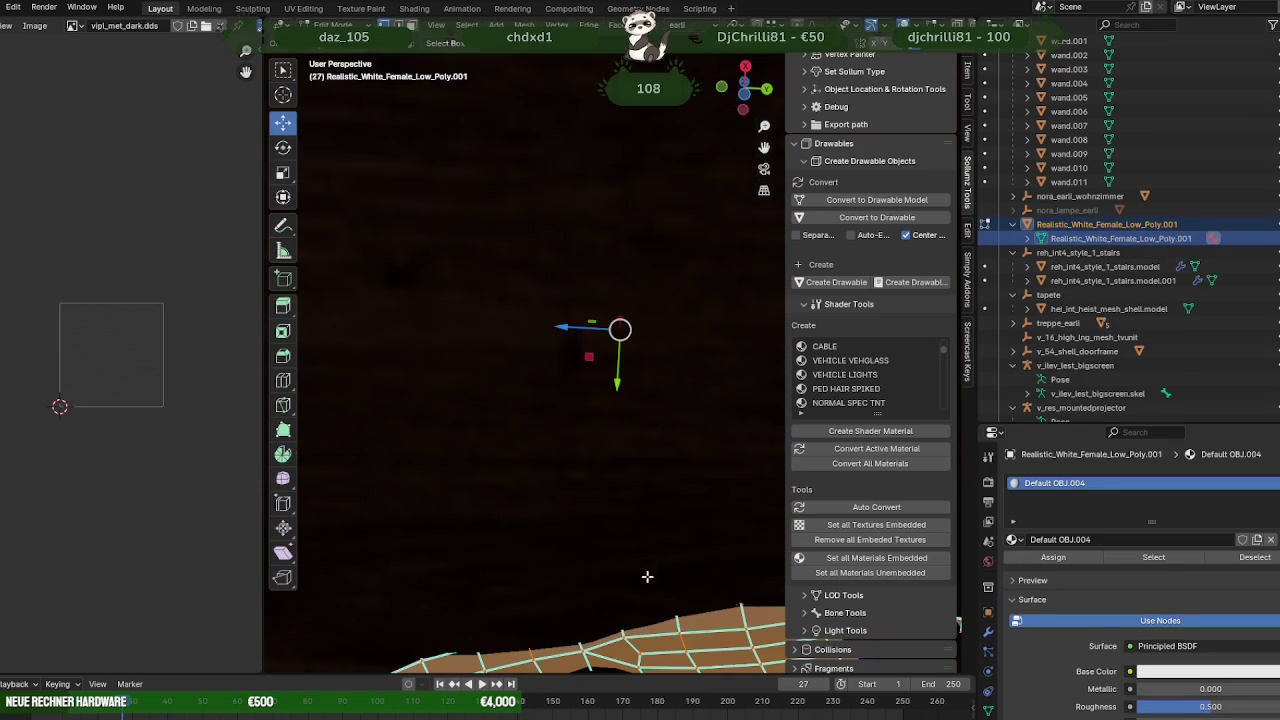
Shift the white plane along X, then select and frame the female reference figure.
mouse_move(683, 636)
middle_down()
mouse_move(591, 399)
mouse_move(719, 429)
middle_up()
drag(757, 385, 500, 339)
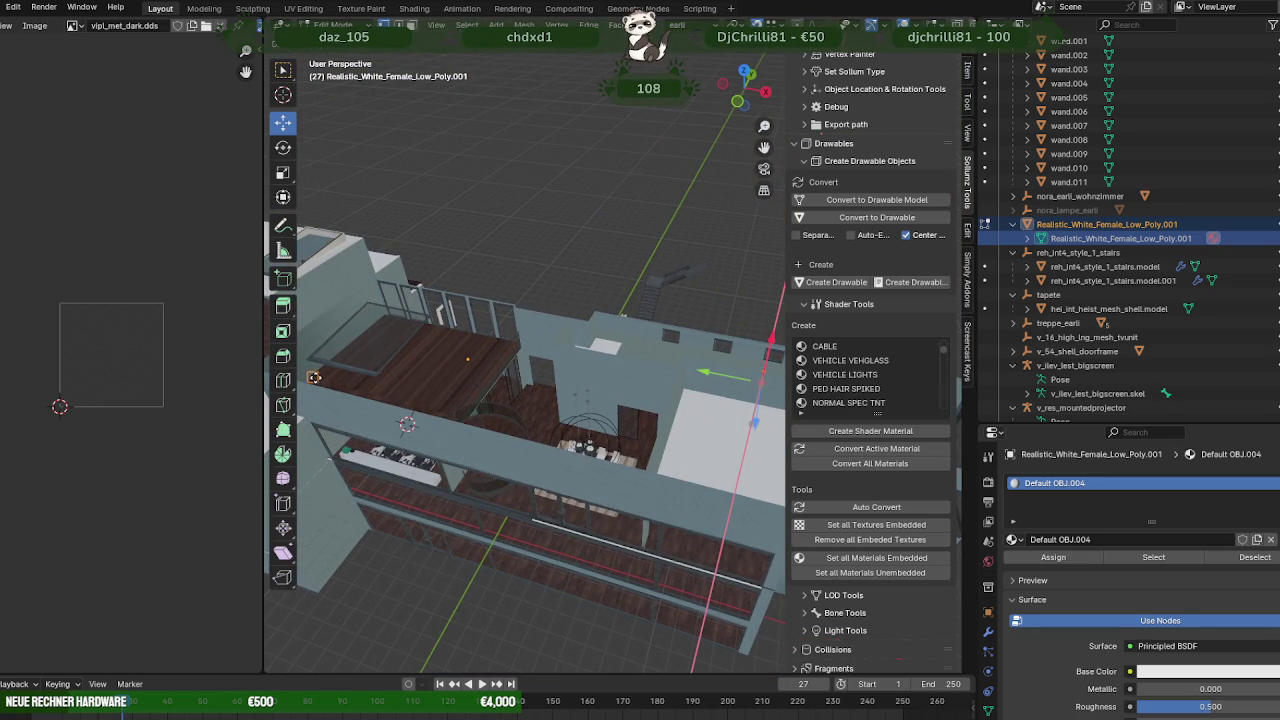
drag(314, 378, 316, 378)
middle_drag(316, 378, 676, 376)
click(425, 345)
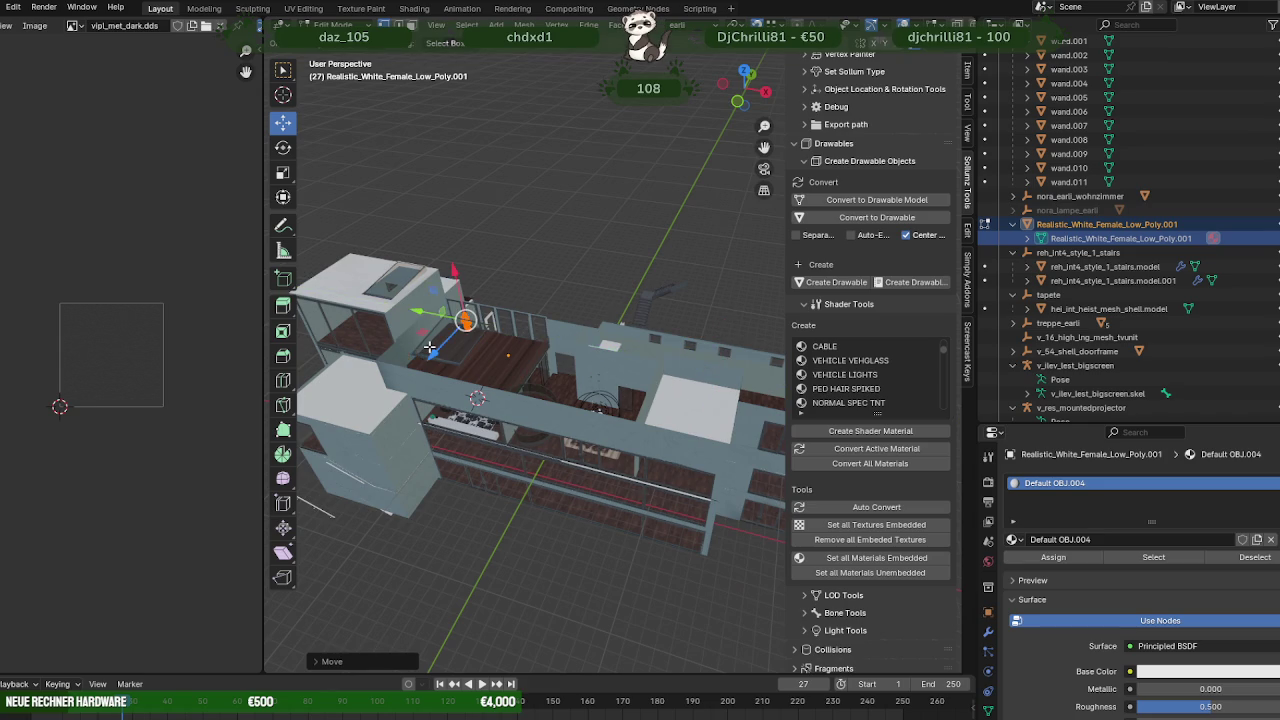
key(KP_Decimal)
middle_drag(568, 405, 614, 381)
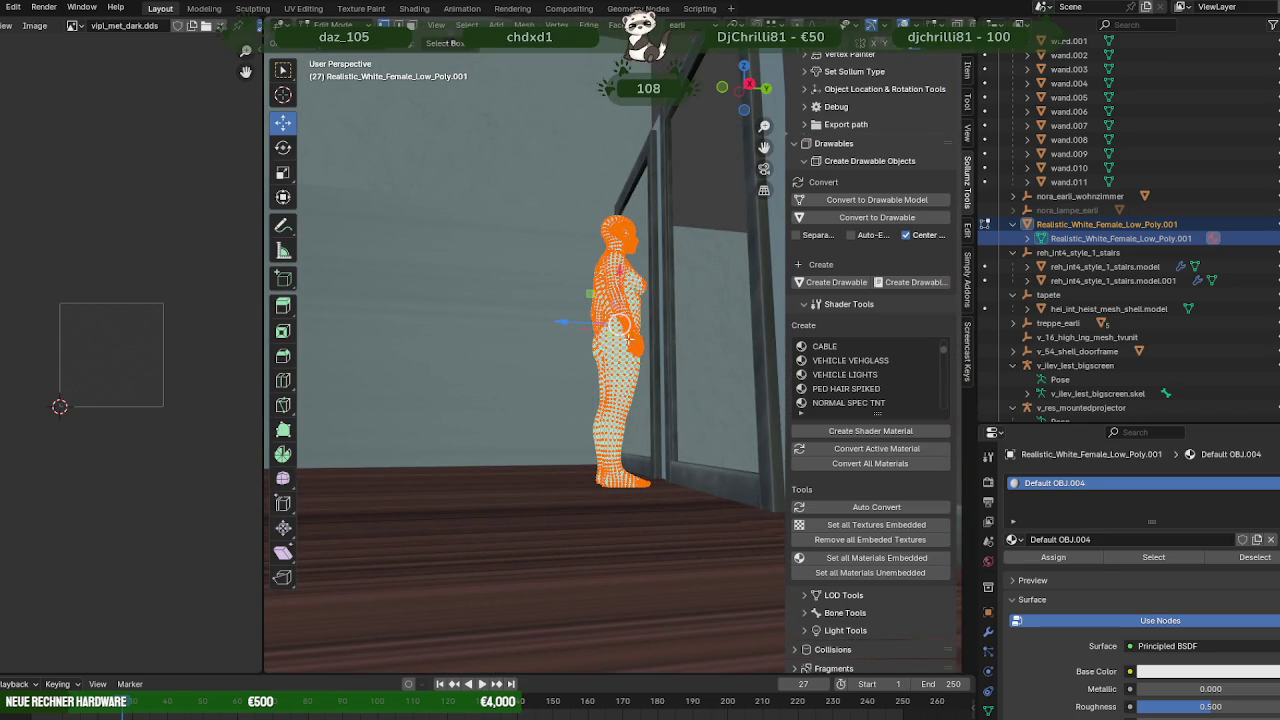
scroll(1186, 288, up, 3)
scroll(1166, 229, up, 3)
scroll(1197, 189, up, 2)
scroll(1219, 223, up, 2)
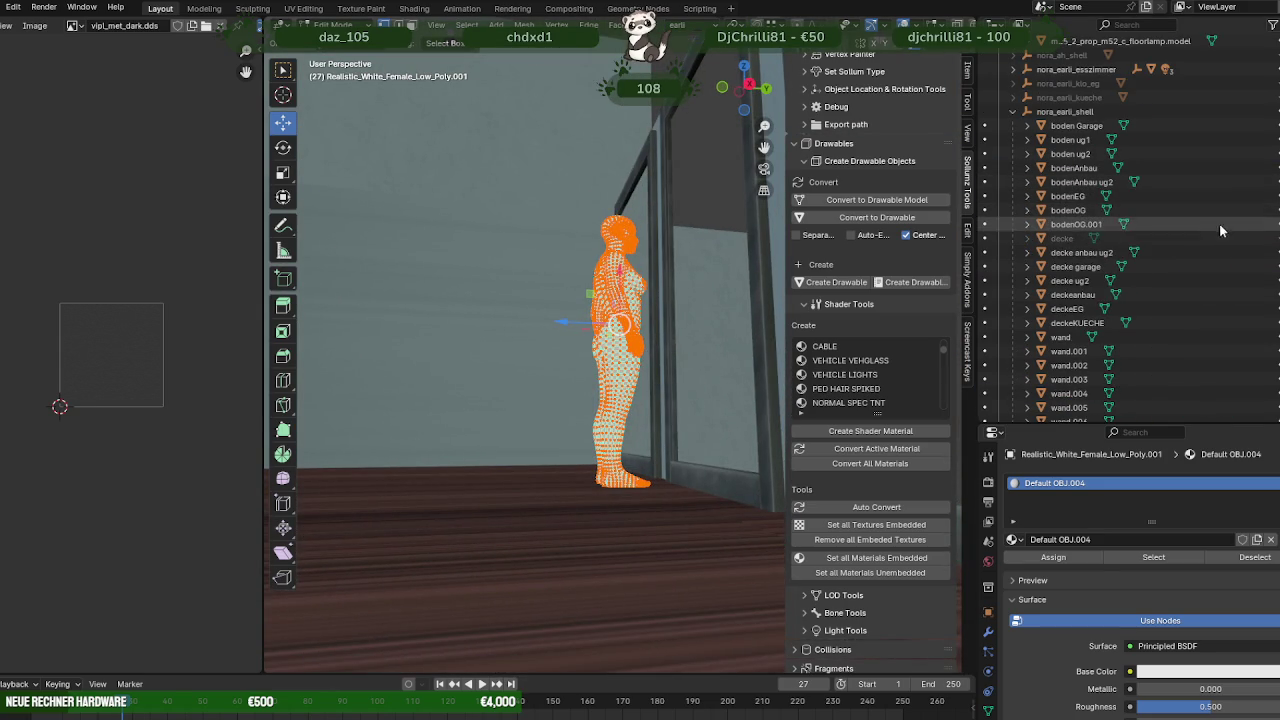
mouse_move(686, 214)
middle_down()
mouse_move(507, 231)
mouse_move(548, 262)
middle_up()
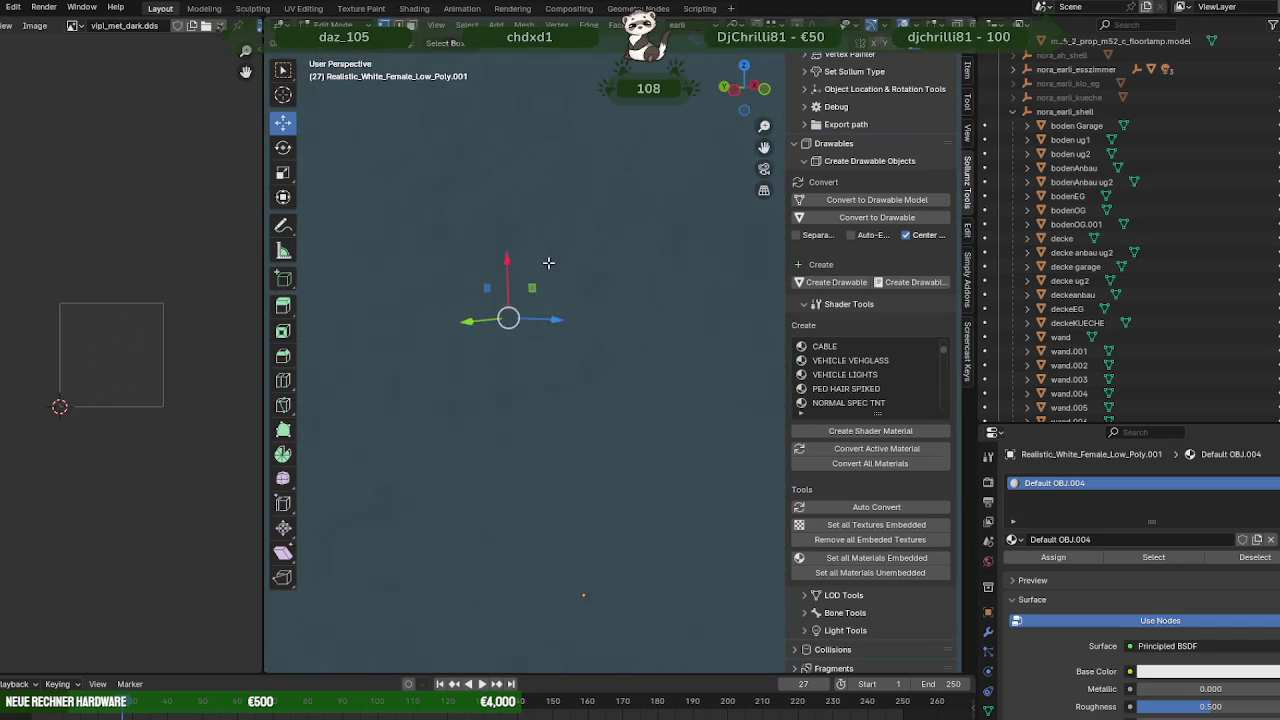
mouse_move(449, 263)
middle_down()
mouse_move(497, 280)
mouse_move(454, 286)
middle_up()
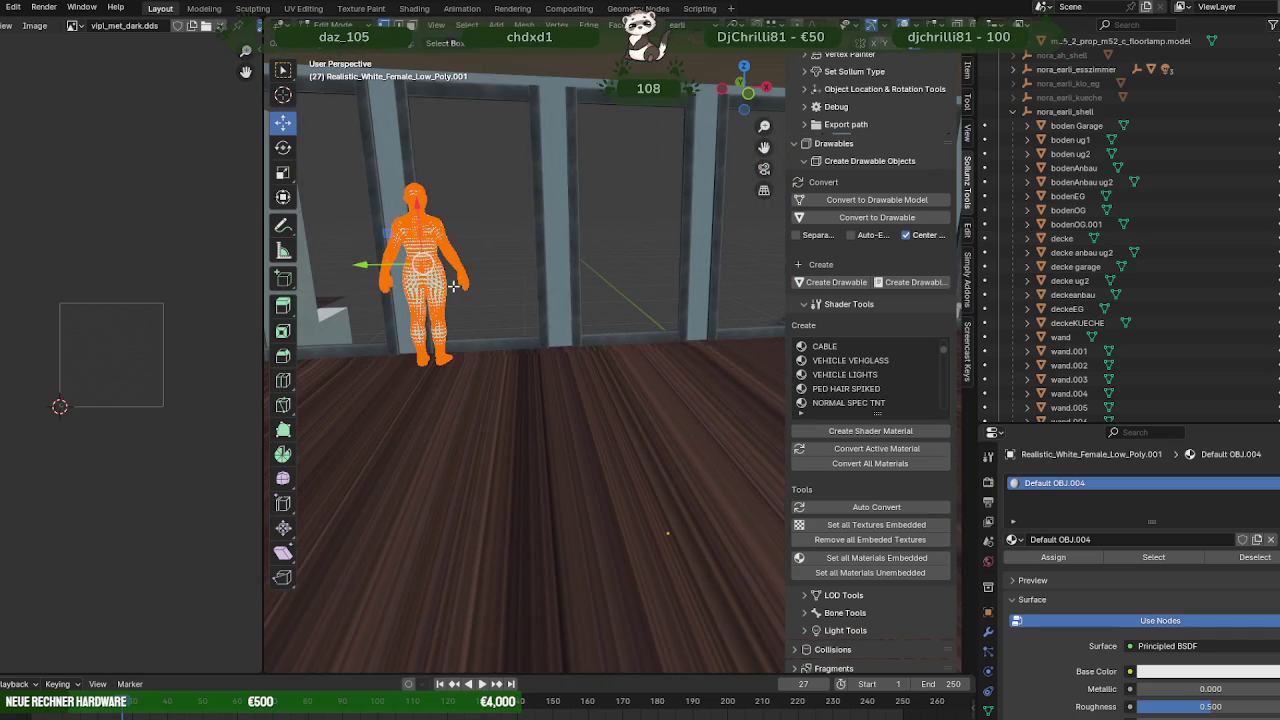
Move the female figure along X onto the upper balcony in several adjustments.
key(g)
key(x)
click(753, 283)
middle_drag(707, 294, 492, 287)
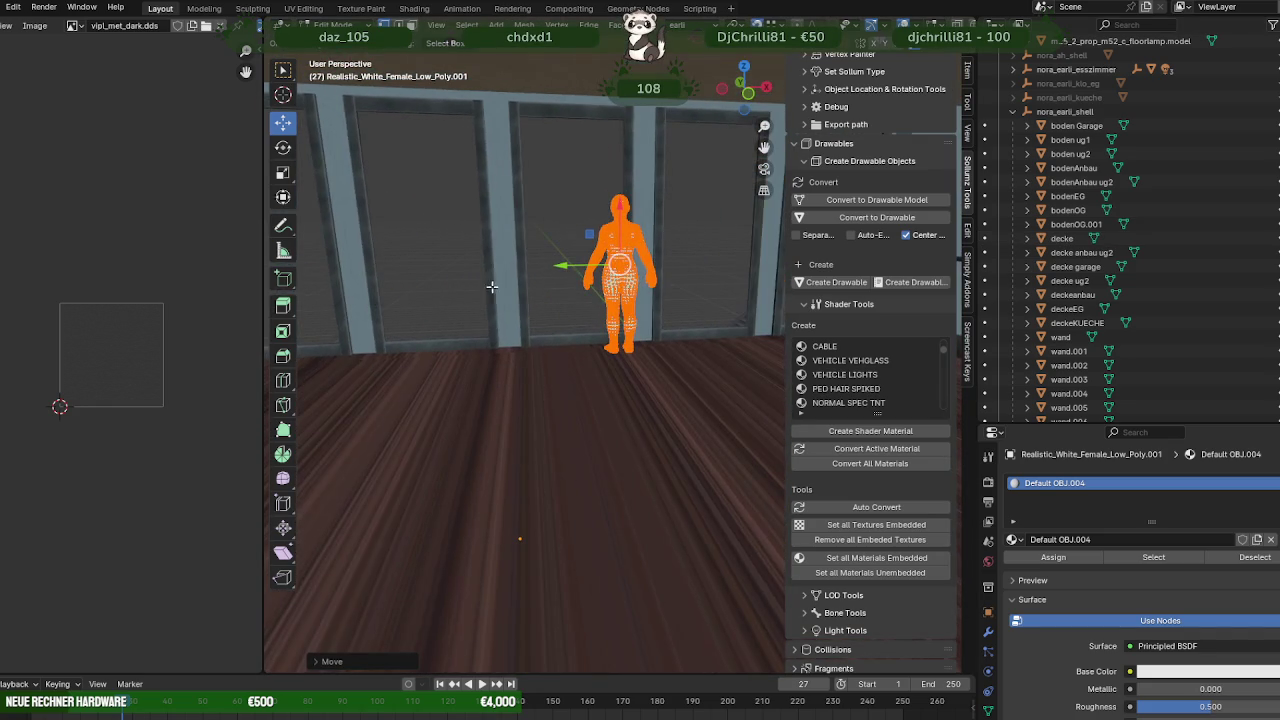
key(g)
key(x)
click(720, 275)
middle_drag(700, 277, 539, 271)
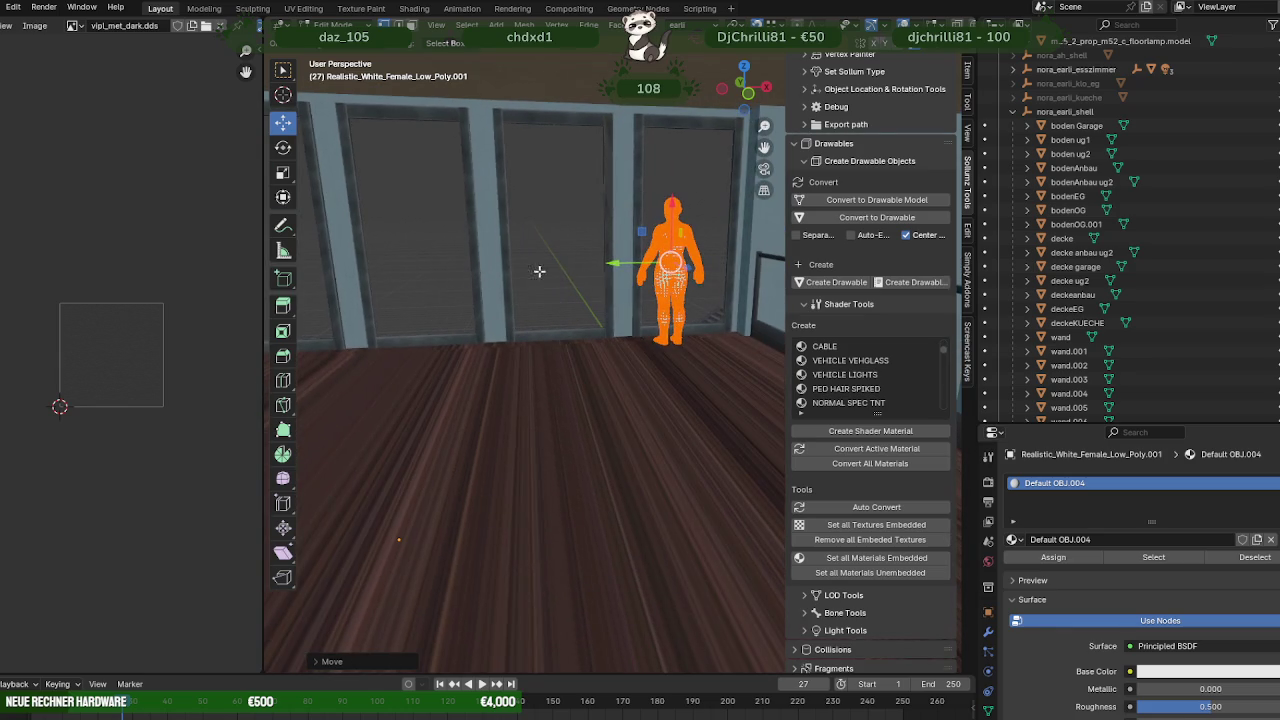
key(x)
click(677, 261)
mouse_move(677, 261)
middle_down()
mouse_move(680, 286)
mouse_move(486, 289)
mouse_move(541, 313)
mouse_move(603, 291)
mouse_move(429, 297)
mouse_move(666, 286)
mouse_move(709, 306)
mouse_move(680, 337)
mouse_move(698, 330)
mouse_move(654, 334)
mouse_move(692, 353)
middle_up()
Unhide the figure mesh, rotate it to face forward, and fine-tune its position.
key(alt+h)
key(shift+space)
click(592, 310)
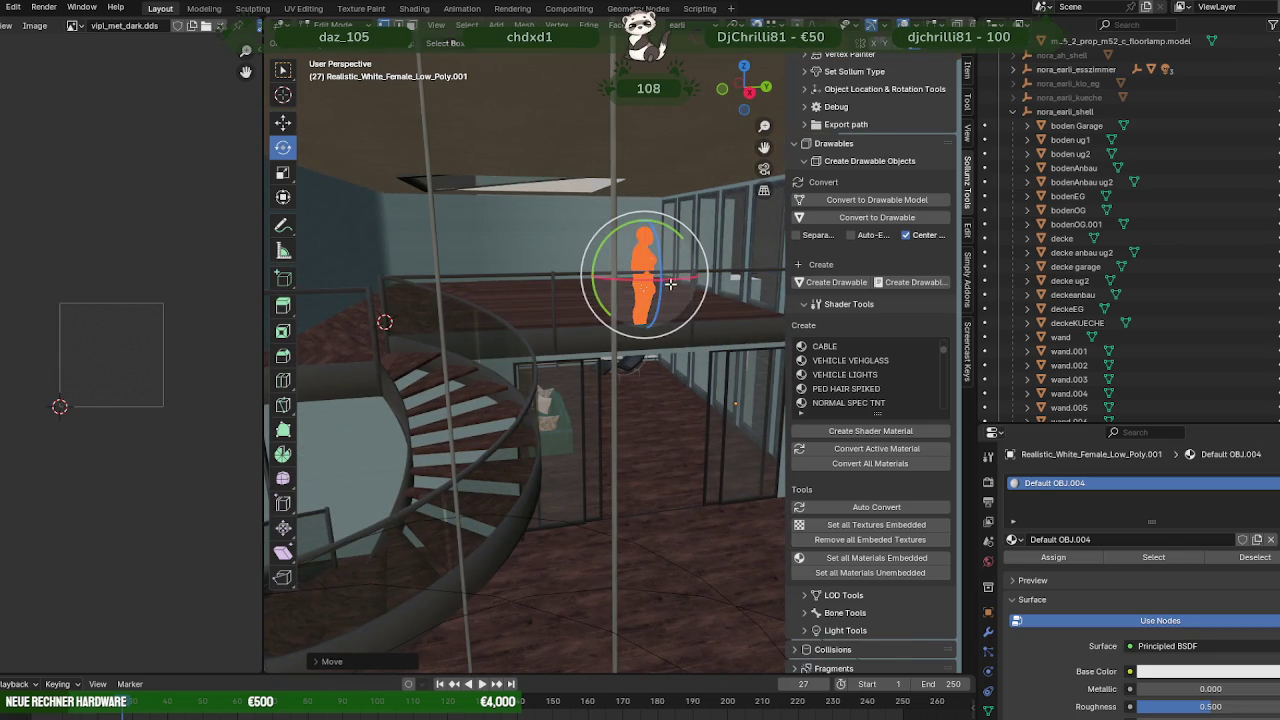
drag(670, 284, 640, 288)
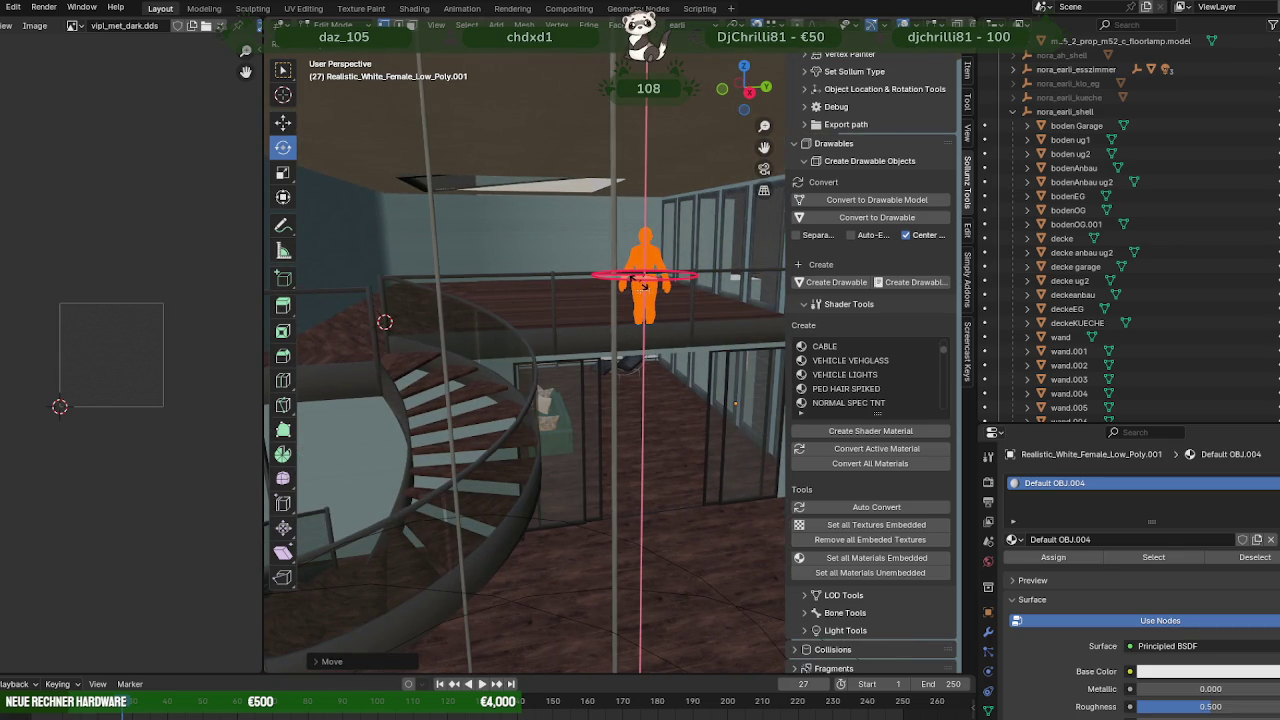
key(KP_Decimal)
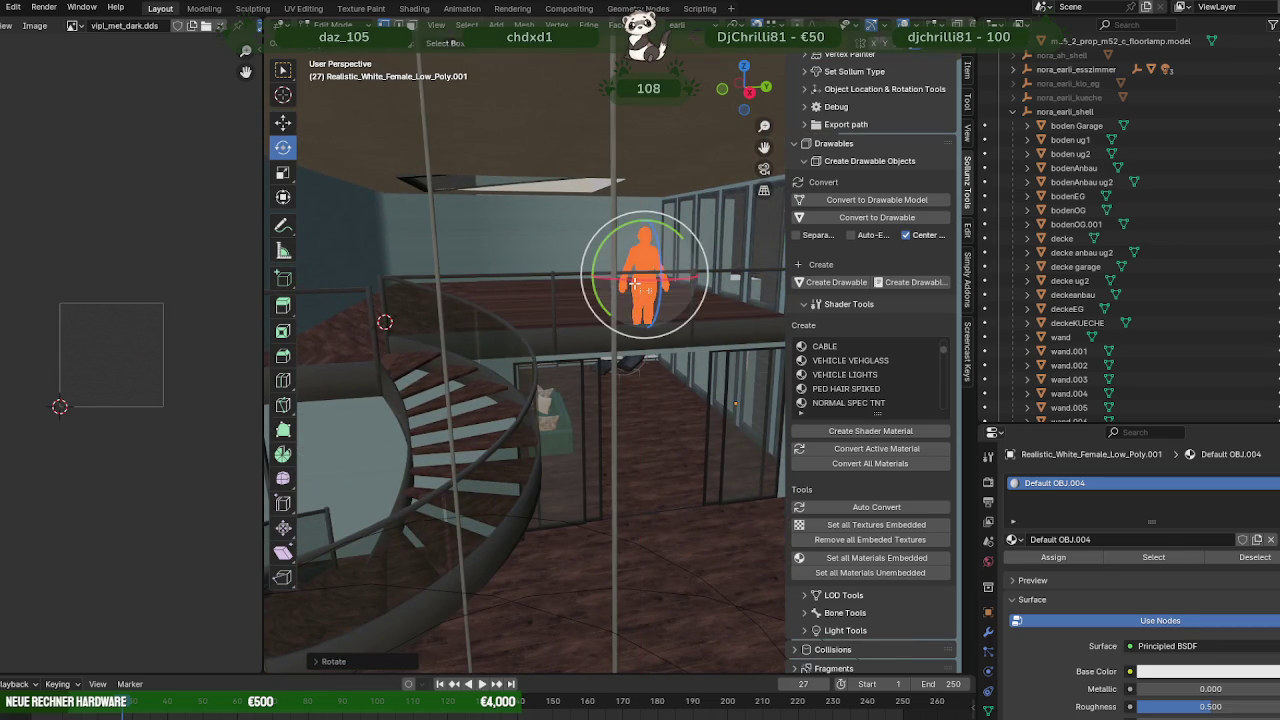
scroll(643, 288, up, 5)
scroll(732, 338, down, 2)
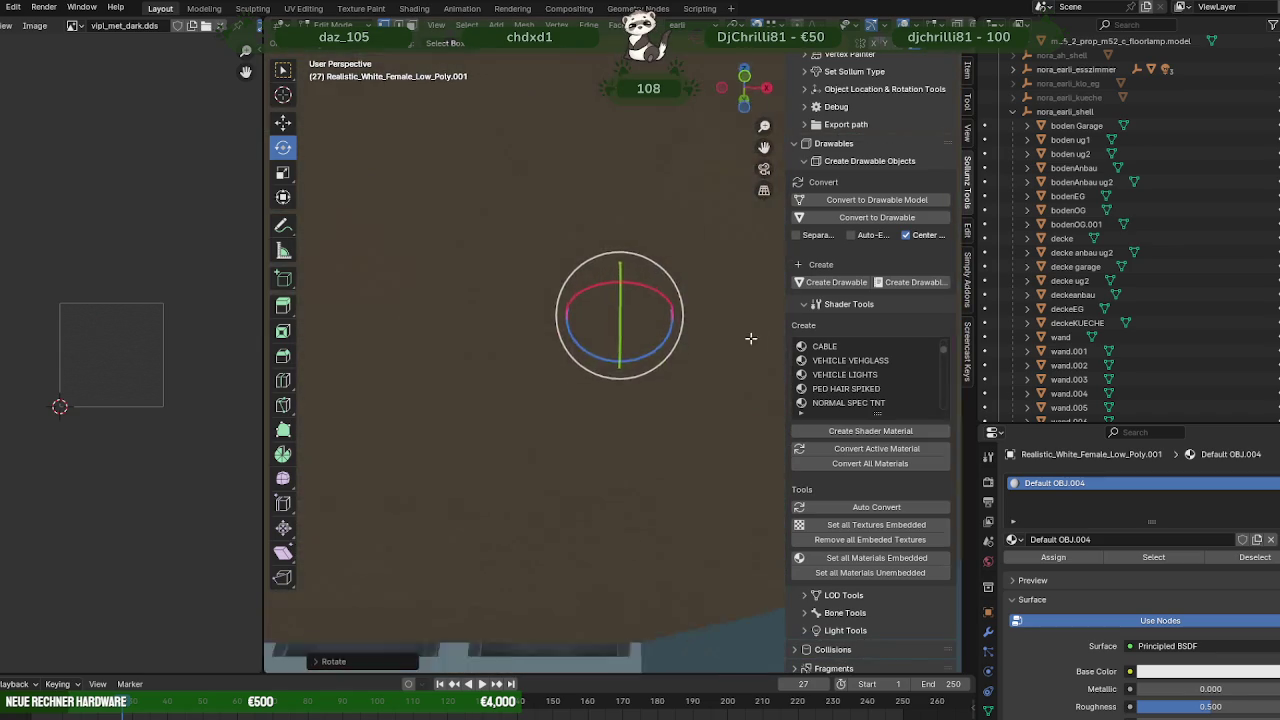
scroll(740, 338, down, 3)
key(shift+space)
click(618, 307)
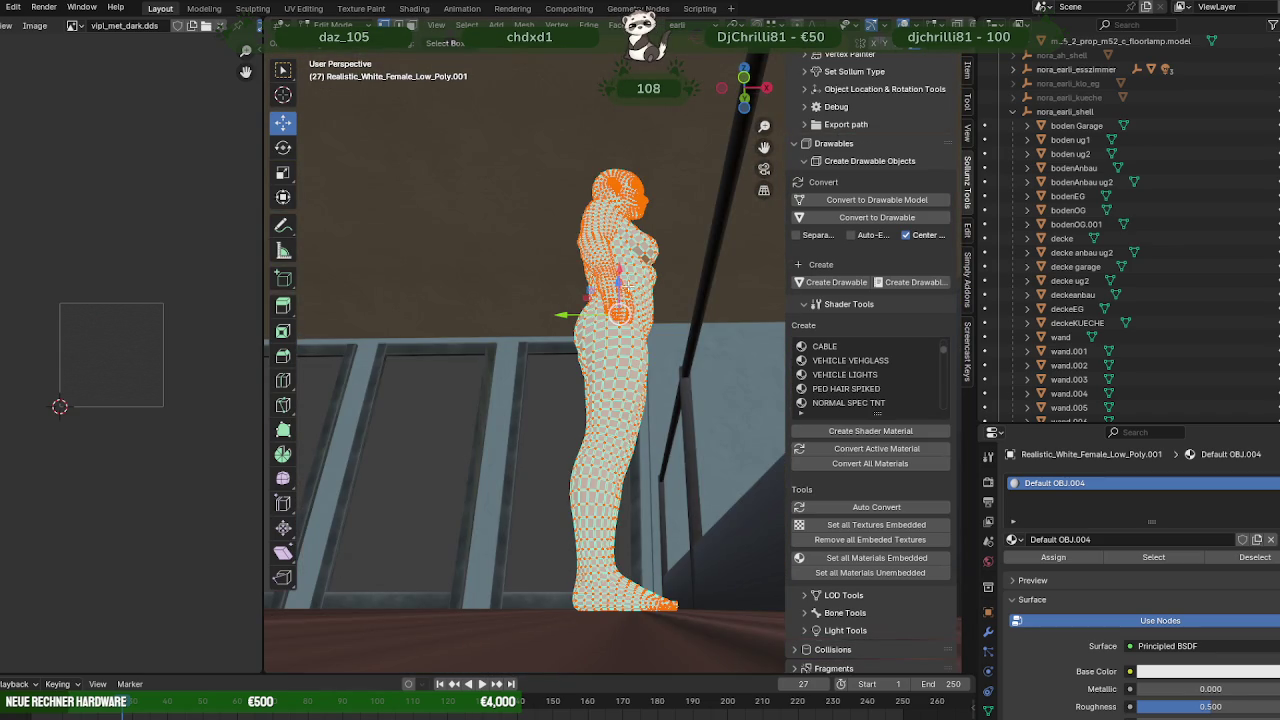
drag(619, 272, 624, 266)
Return to Object Mode and orbit the interior to check the figure beside the railing.
key(Tab)
mouse_move(620, 264)
middle_down()
mouse_move(668, 320)
mouse_move(566, 390)
middle_up()
scroll(570, 380, down, 3)
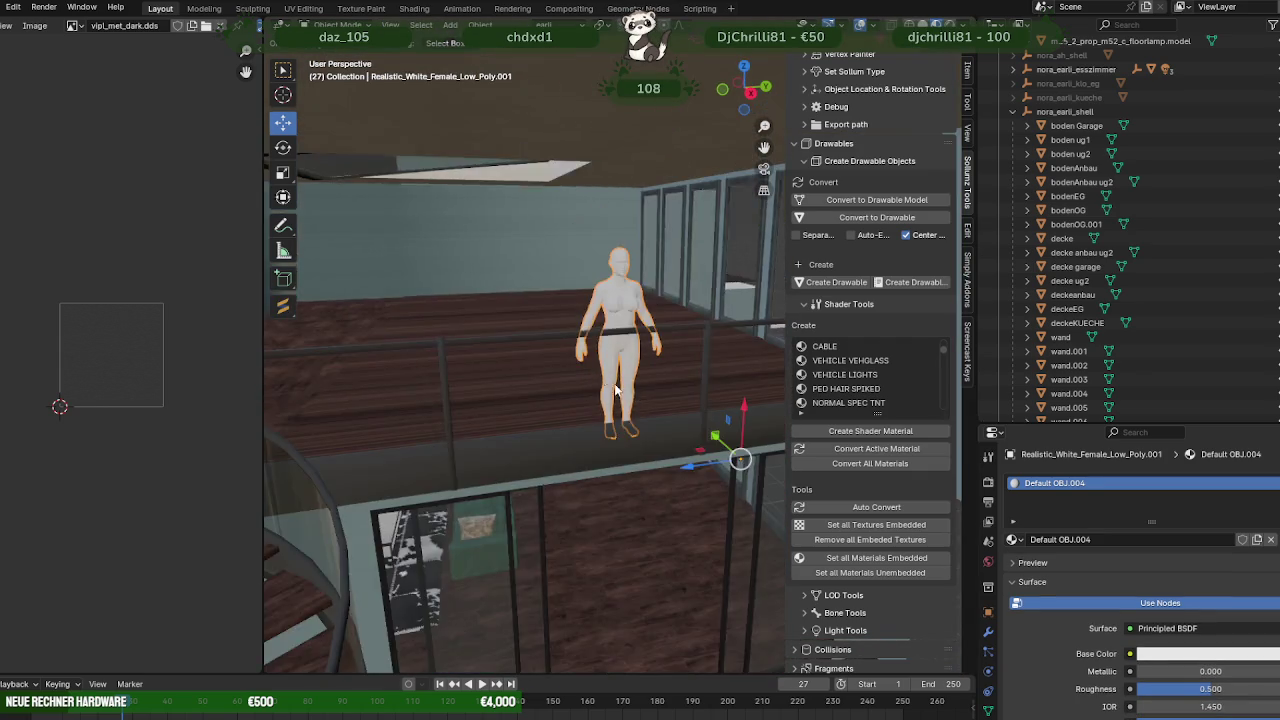
scroll(586, 355, down, 3)
scroll(586, 355, down, 3)
scroll(585, 340, down, 3)
scroll(585, 338, up, 3)
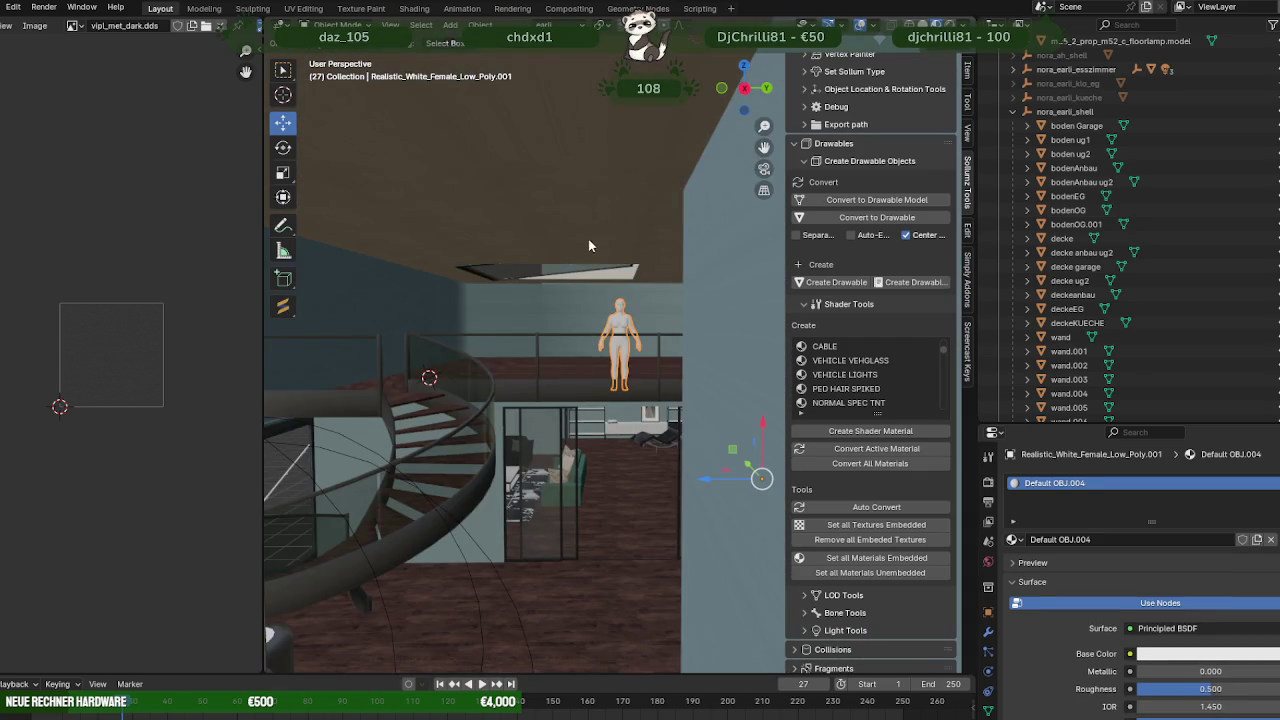
middle_drag(585, 338, 716, 447)
mouse_move(525, 346)
middle_down()
mouse_move(512, 281)
mouse_move(653, 332)
mouse_move(632, 345)
mouse_move(646, 352)
middle_up()
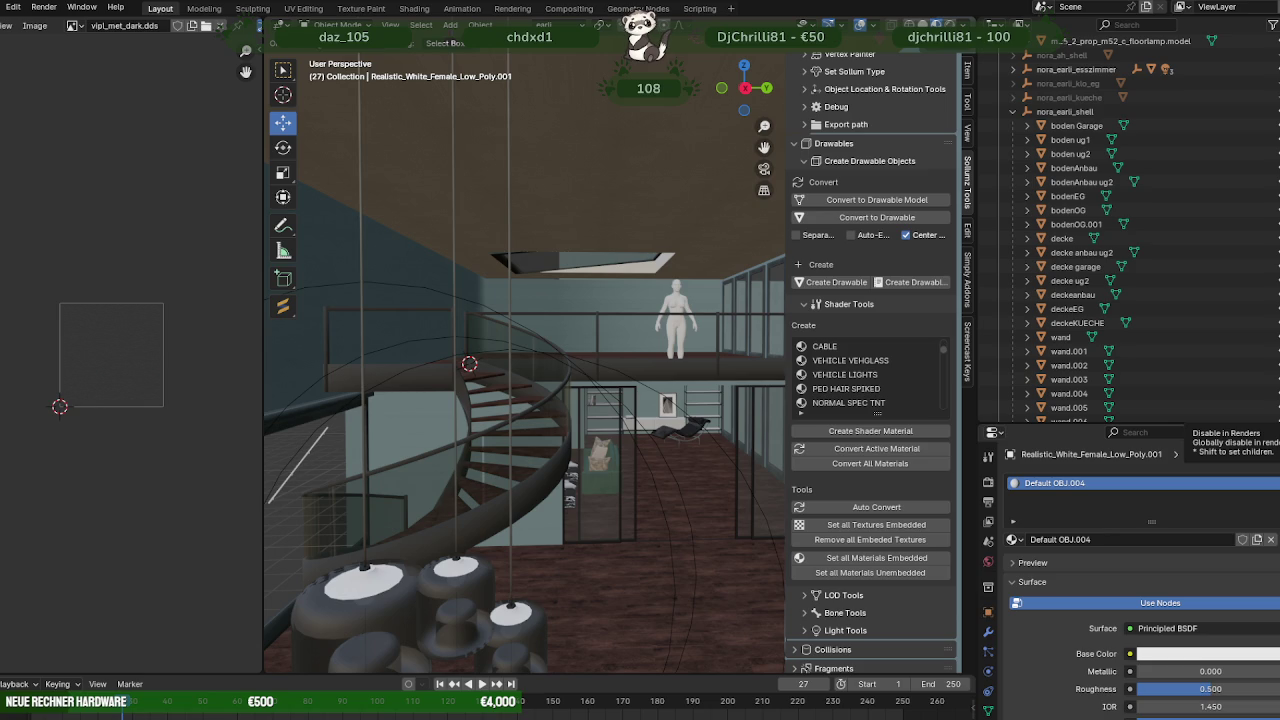
mouse_move(646, 454)
middle_down()
mouse_move(607, 462)
mouse_move(717, 448)
mouse_move(750, 430)
mouse_move(703, 424)
middle_up()
mouse_move(613, 369)
middle_down()
mouse_move(585, 442)
mouse_move(606, 420)
mouse_move(648, 455)
mouse_move(631, 404)
mouse_move(578, 413)
mouse_move(606, 347)
mouse_move(675, 405)
middle_up()
scroll(675, 405, down, 5)
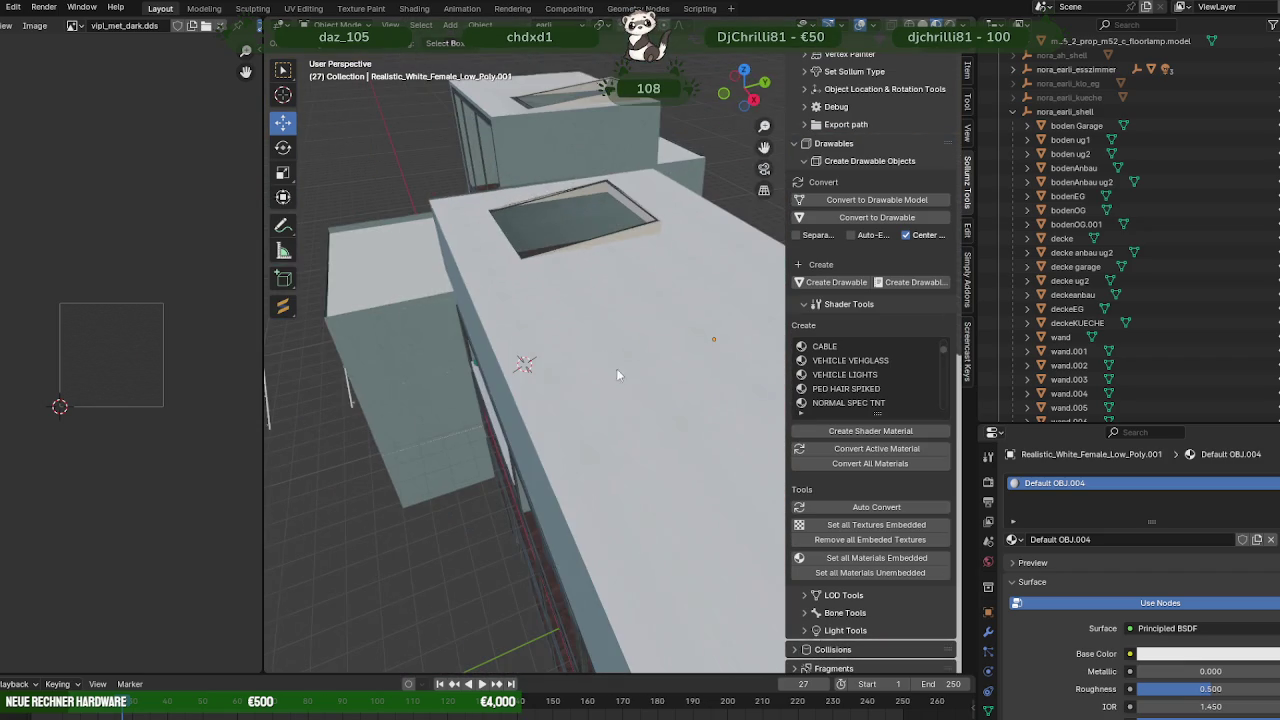
Hide the roof object decke to expose the interior.
click(606, 456)
key(h)
mouse_move(615, 330)
middle_down()
mouse_move(633, 345)
mouse_move(589, 326)
mouse_move(683, 317)
mouse_move(742, 351)
mouse_move(643, 354)
mouse_move(523, 331)
mouse_move(617, 315)
middle_up()
scroll(589, 326, up, 3)
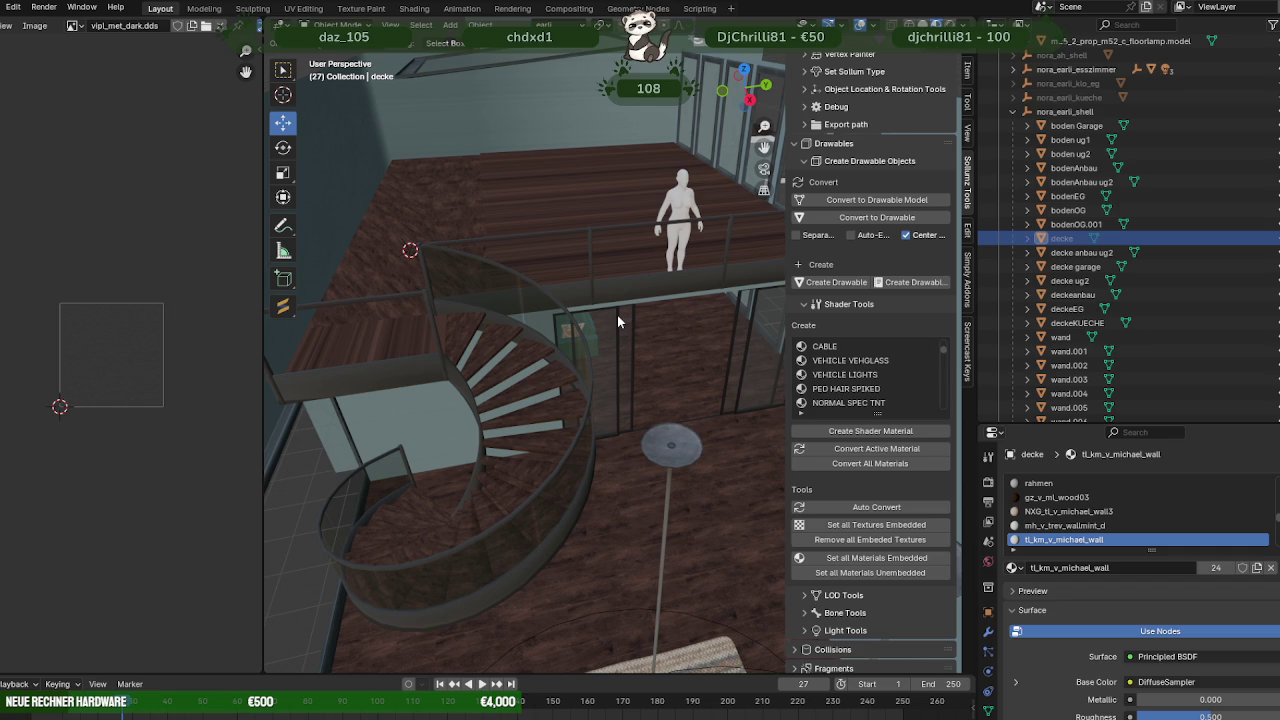
Orbit through the rooms and stairs, then select the upper floor bodenOG and edit its mesh.
mouse_move(654, 300)
middle_down()
mouse_move(633, 247)
mouse_move(575, 312)
mouse_move(699, 323)
mouse_move(526, 420)
mouse_move(537, 286)
mouse_move(681, 348)
mouse_move(586, 348)
mouse_move(610, 393)
mouse_move(697, 391)
mouse_move(631, 416)
mouse_move(575, 376)
mouse_move(586, 375)
mouse_move(527, 399)
mouse_move(642, 397)
middle_up()
scroll(575, 312, up, 2)
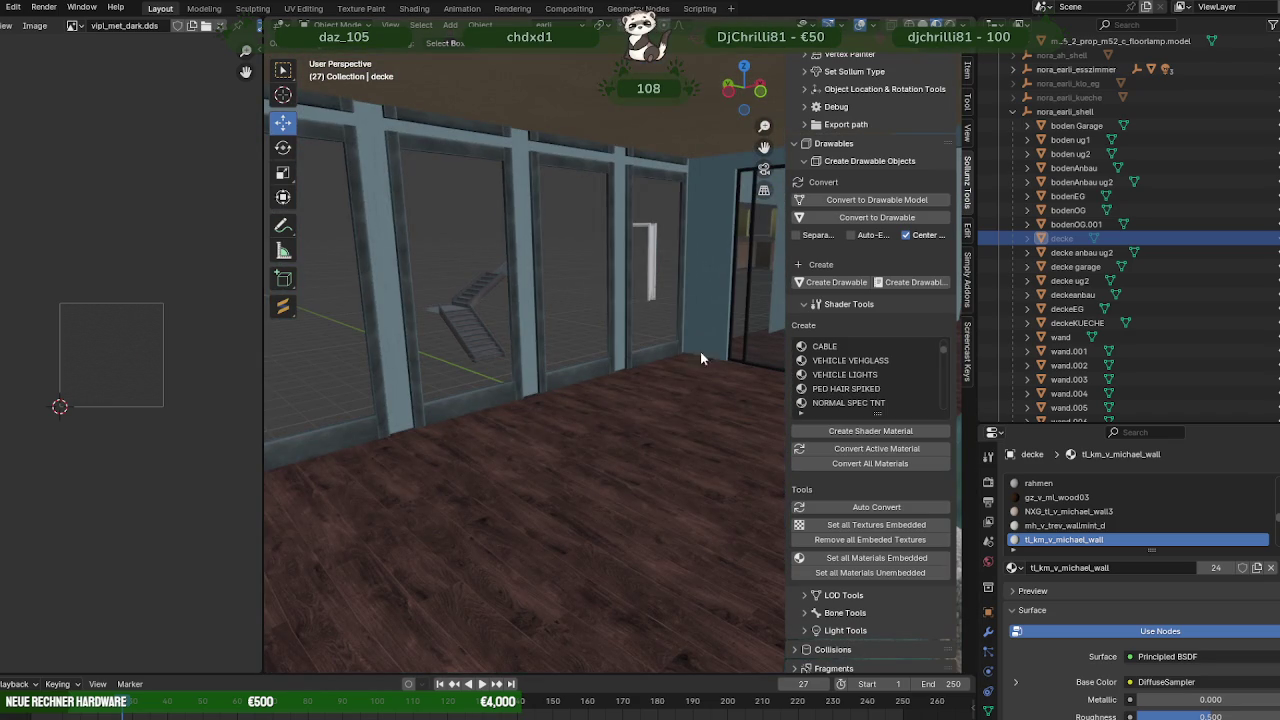
mouse_move(408, 471)
middle_down()
mouse_move(631, 482)
mouse_move(529, 450)
mouse_move(636, 465)
mouse_move(545, 383)
mouse_move(783, 392)
mouse_move(694, 380)
mouse_move(694, 323)
mouse_move(656, 226)
middle_up()
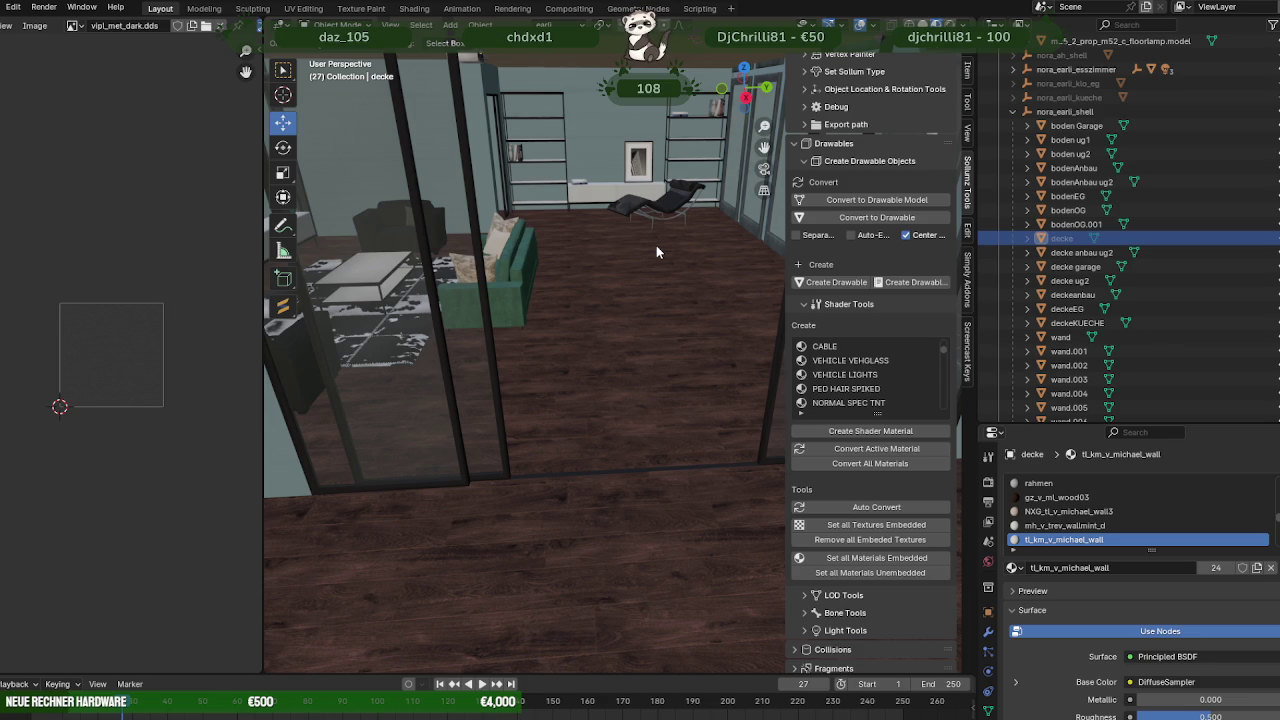
mouse_move(648, 255)
middle_down()
mouse_move(565, 338)
mouse_move(650, 364)
mouse_move(600, 345)
mouse_move(704, 453)
mouse_move(639, 398)
mouse_move(709, 413)
mouse_move(678, 421)
mouse_move(608, 379)
mouse_move(657, 378)
mouse_move(589, 297)
mouse_move(583, 266)
mouse_move(633, 260)
mouse_move(571, 280)
mouse_move(625, 322)
mouse_move(580, 309)
mouse_move(609, 354)
mouse_move(656, 379)
middle_up()
middle_drag(661, 462, 687, 401)
scroll(687, 401, up, 3)
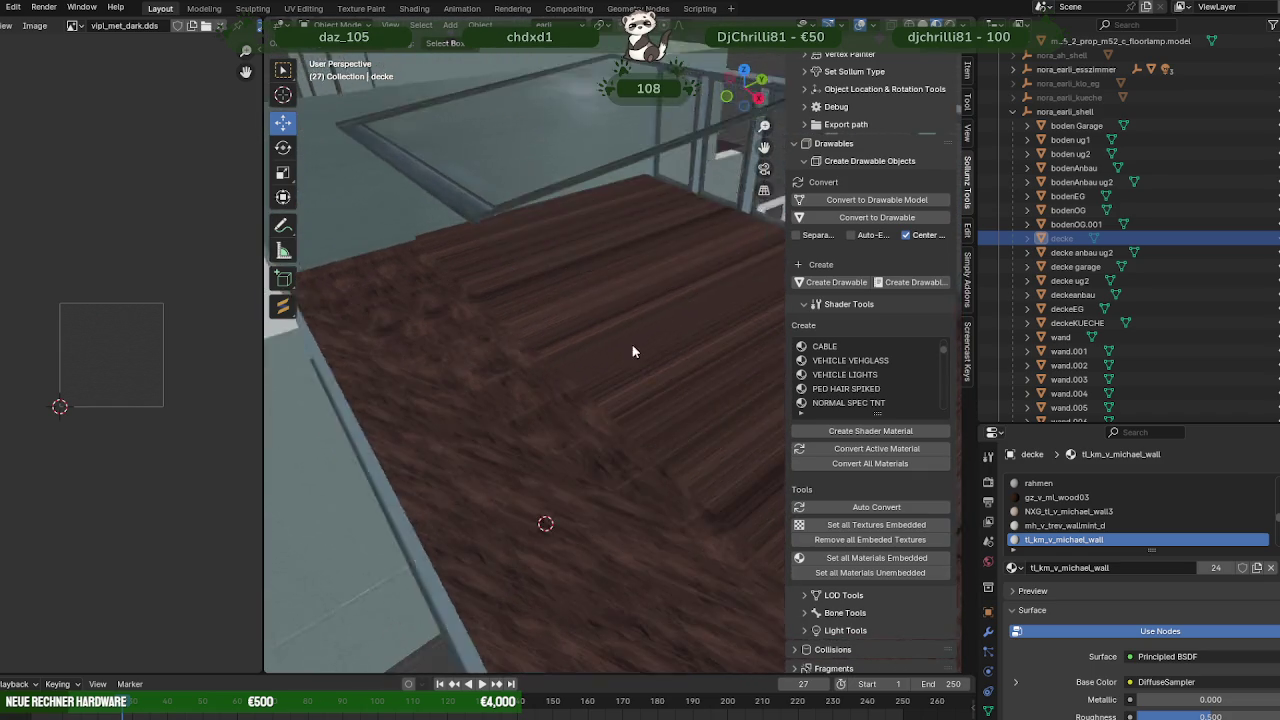
click(614, 366)
key(Tab)
Select bodenOG's wooden floor face to show its floorboard UVs, then return to Object Mode.
click(613, 366)
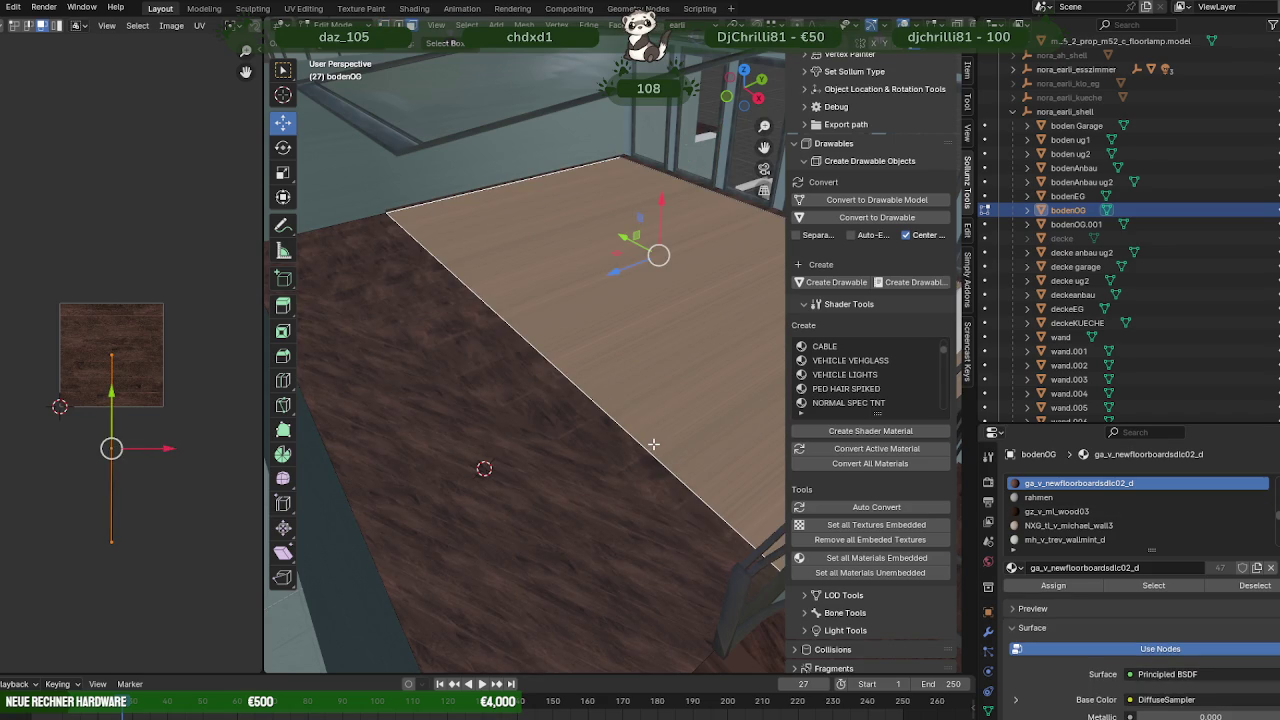
key(Tab)
scroll(640, 410, down, 4)
mouse_move(646, 406)
middle_down()
mouse_move(607, 401)
mouse_move(655, 420)
mouse_move(653, 350)
mouse_move(648, 432)
mouse_move(622, 424)
mouse_move(641, 413)
mouse_move(635, 378)
mouse_move(508, 371)
middle_up()
scroll(655, 420, up, 3)
scroll(647, 351, up, 2)
scroll(632, 368, down, 5)
scroll(581, 373, up, 3)
scroll(508, 371, down, 3)
middle_drag(493, 120, 503, 231)
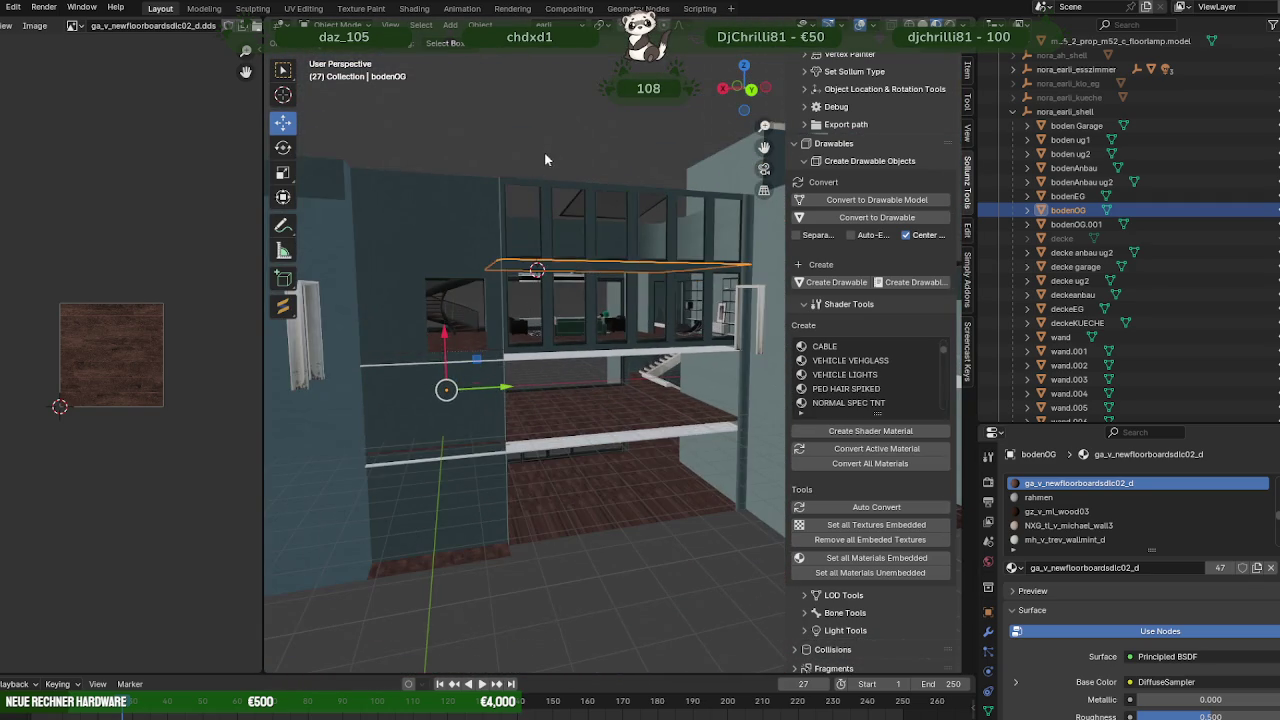
key(alt+a)
scroll(560, 272, up, 3)
scroll(622, 318, up, 3)
scroll(622, 318, up, 2)
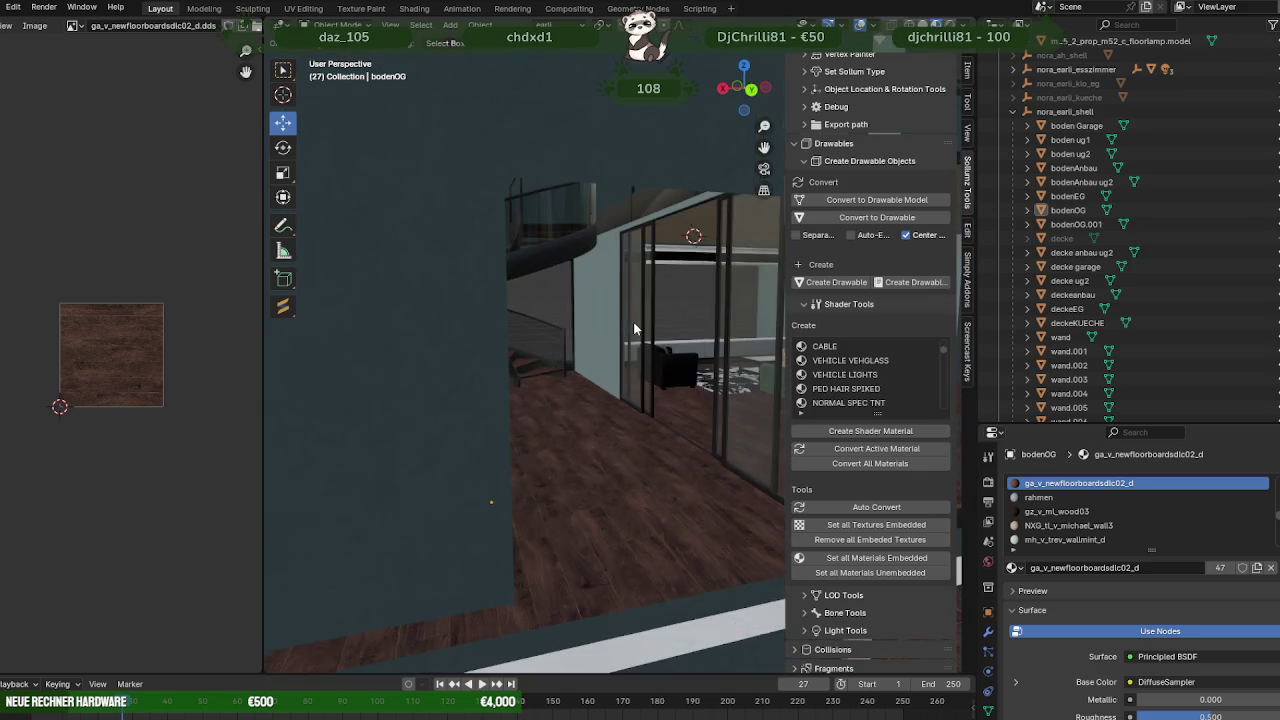
scroll(585, 318, up, 3)
mouse_move(585, 318)
middle_down()
mouse_move(531, 343)
mouse_move(656, 338)
mouse_move(558, 349)
middle_up()
scroll(656, 338, down, 3)
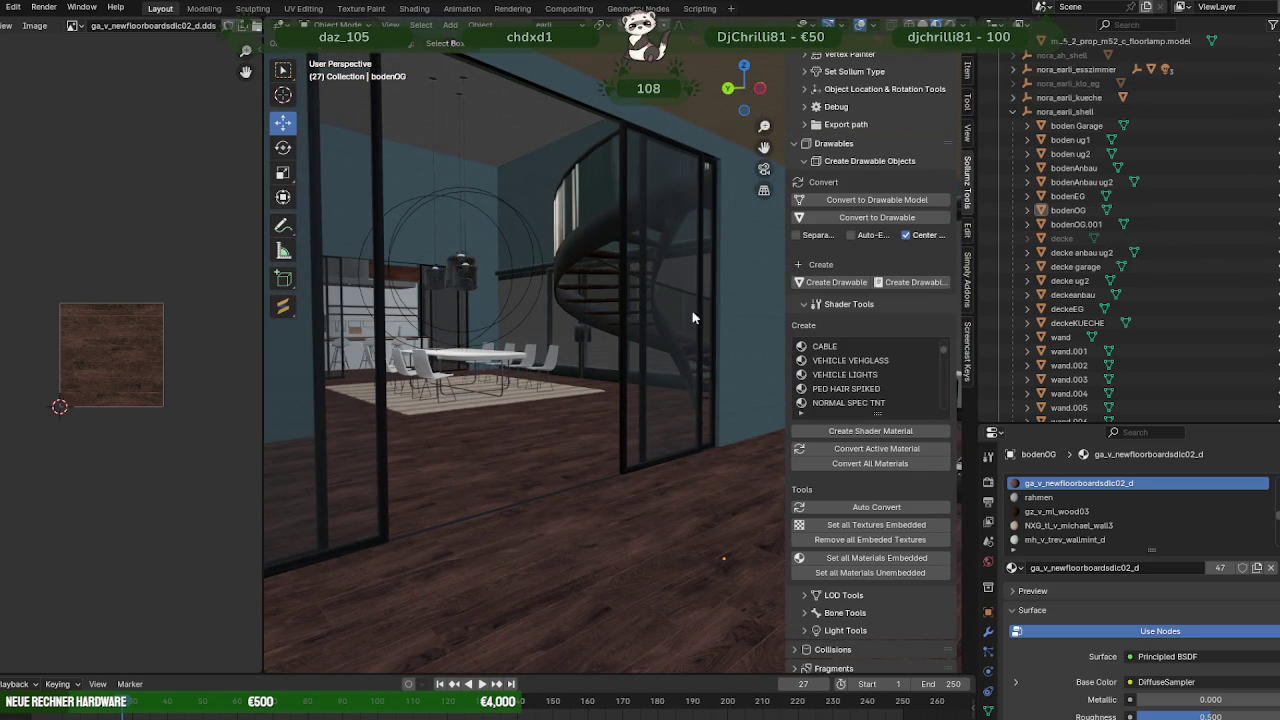
middle_drag(694, 314, 654, 297)
scroll(653, 298, up, 1)
scroll(655, 298, up, 1)
scroll(660, 298, up, 1)
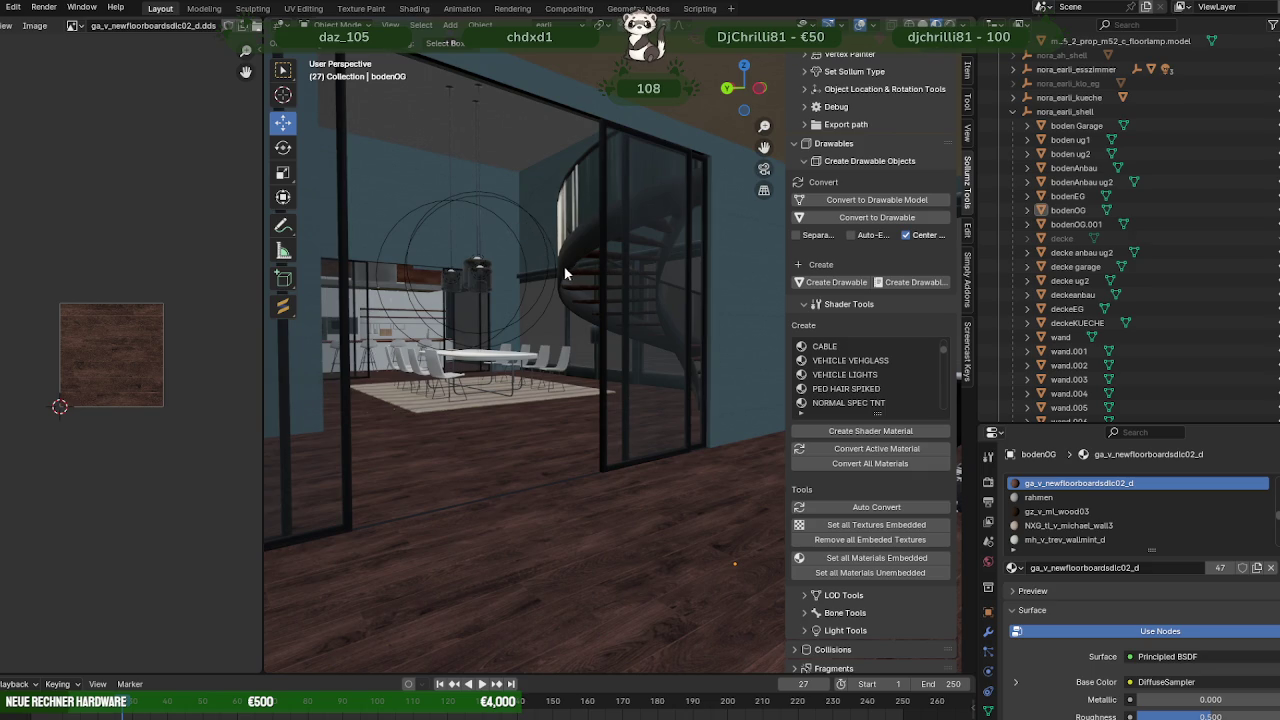
mouse_move(556, 252)
middle_down()
mouse_move(484, 236)
mouse_move(699, 277)
mouse_move(771, 323)
mouse_move(549, 391)
mouse_move(601, 352)
mouse_move(572, 229)
middle_up()
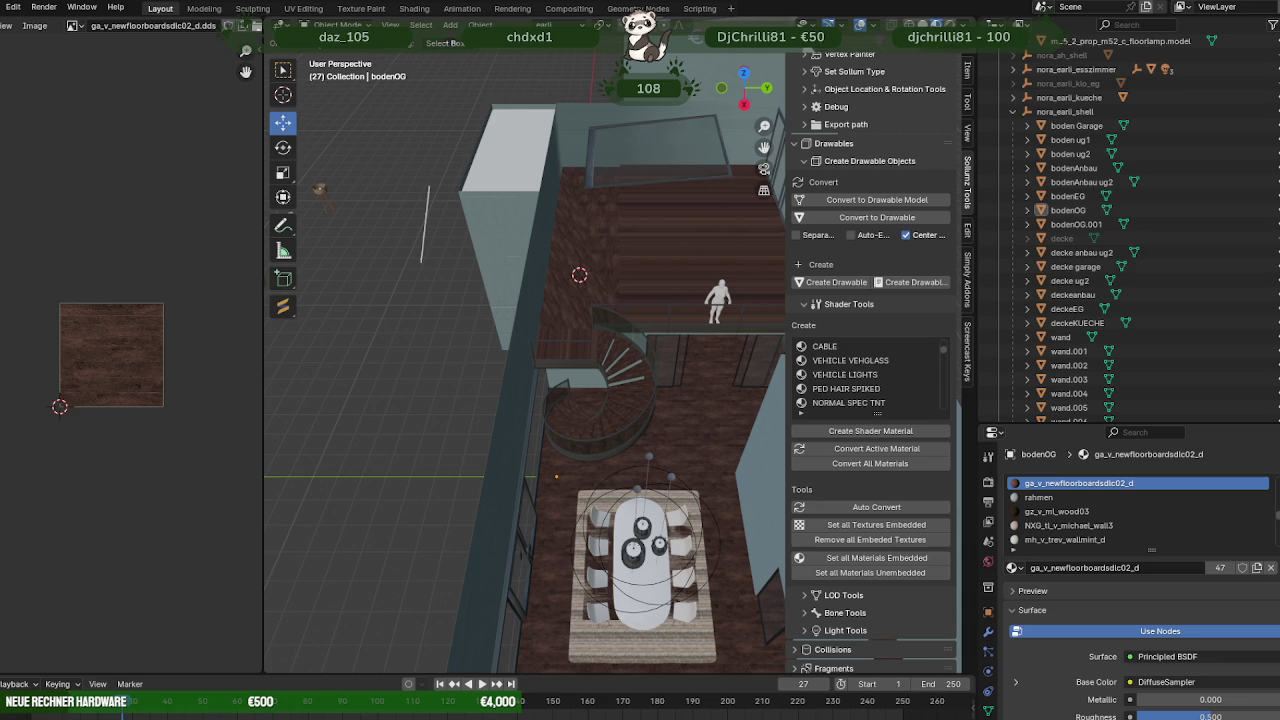
Orbit over the building to review the interior from above, then bring up CodeWalker.
mouse_move(575, 436)
middle_down()
mouse_move(666, 342)
mouse_move(610, 355)
mouse_move(536, 346)
mouse_move(594, 334)
mouse_move(533, 375)
mouse_move(619, 326)
middle_up()
mouse_move(507, 284)
middle_down()
mouse_move(636, 357)
mouse_move(673, 405)
middle_up()
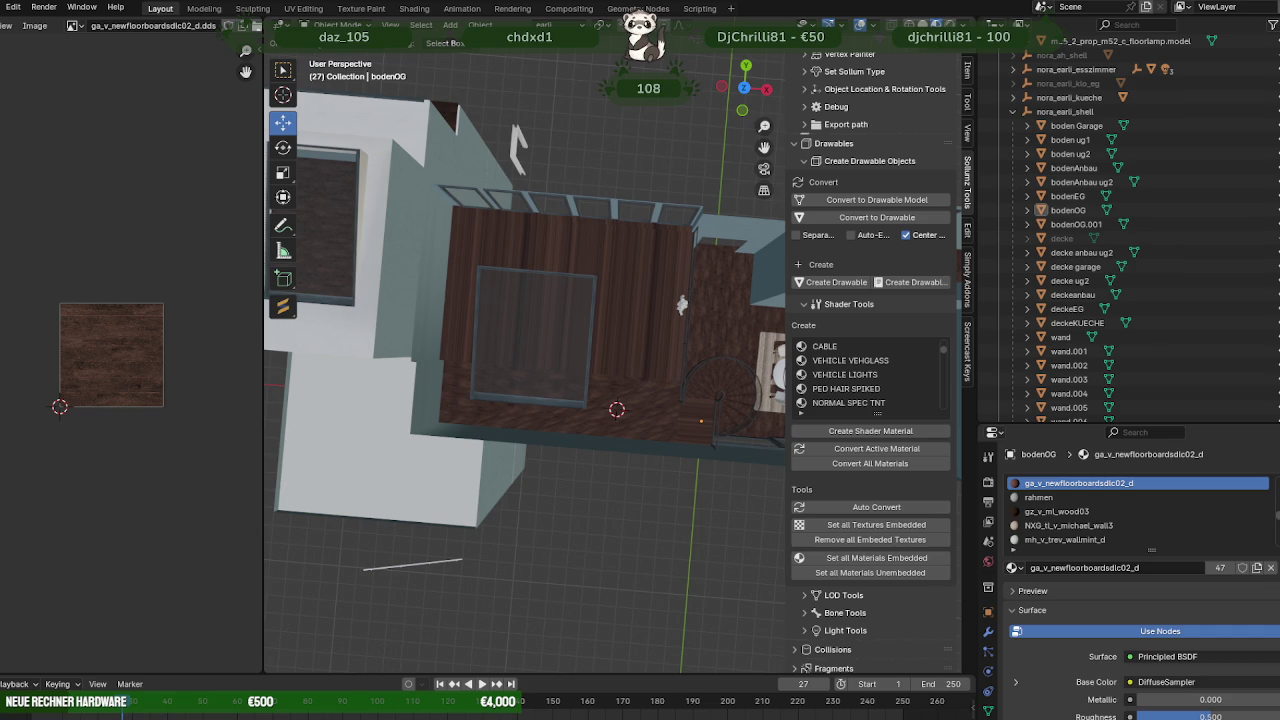
mouse_move(632, 422)
middle_down()
mouse_move(603, 379)
mouse_move(637, 435)
mouse_move(790, 450)
mouse_move(655, 437)
mouse_move(565, 353)
mouse_move(644, 452)
mouse_move(627, 495)
mouse_move(657, 541)
mouse_move(474, 436)
mouse_move(579, 519)
mouse_move(566, 506)
mouse_move(577, 506)
mouse_move(570, 514)
middle_up()
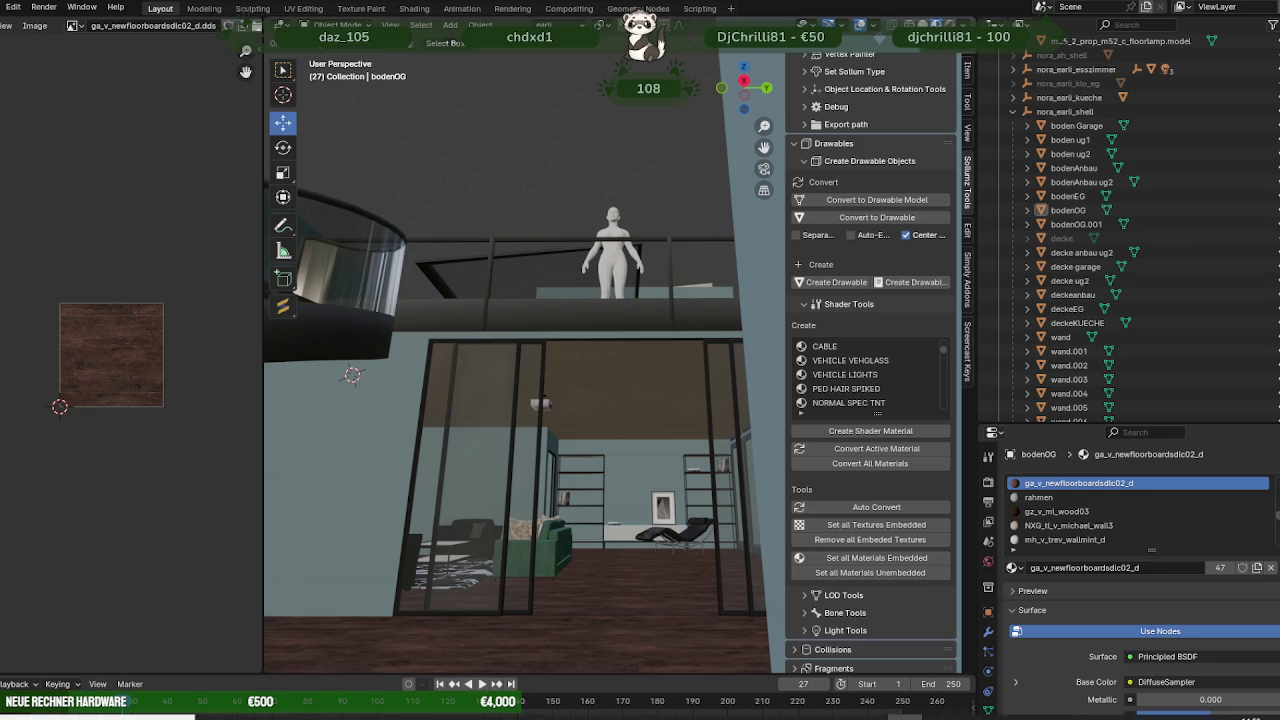
click(480, 712)
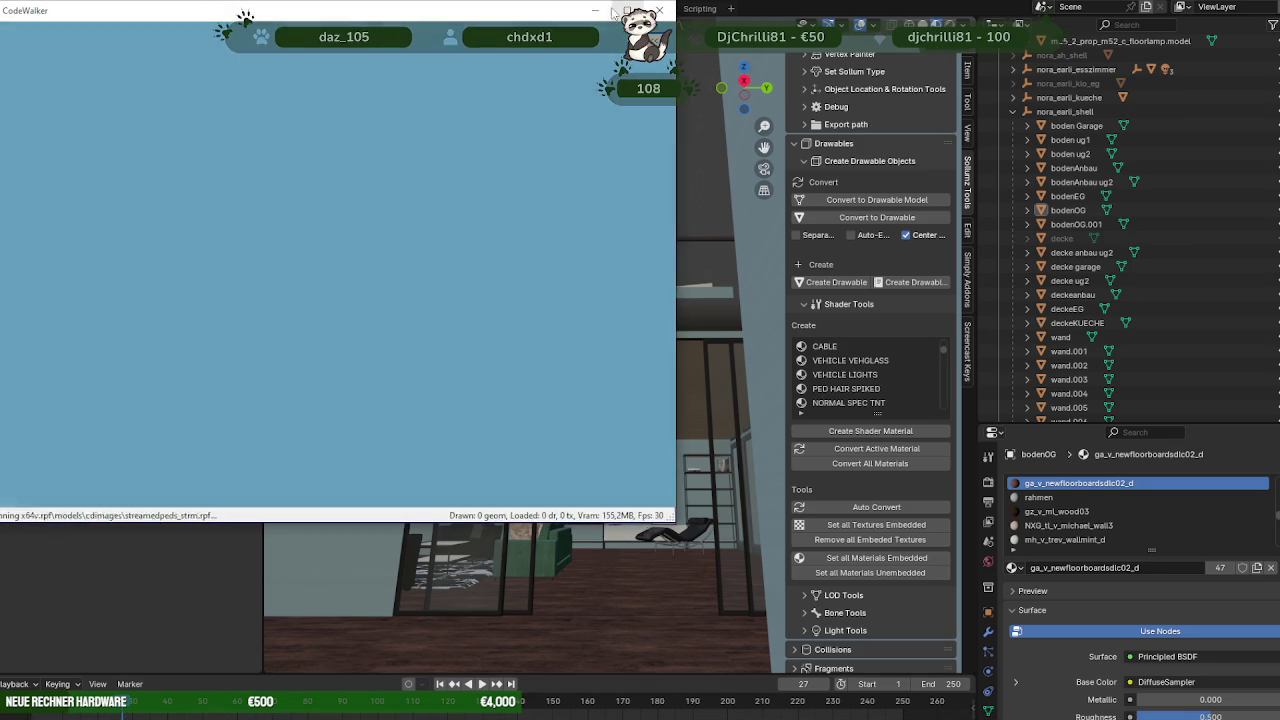
Maximise the CodeWalker window and show the Selection settings and world-editing toolbar.
click(613, 11)
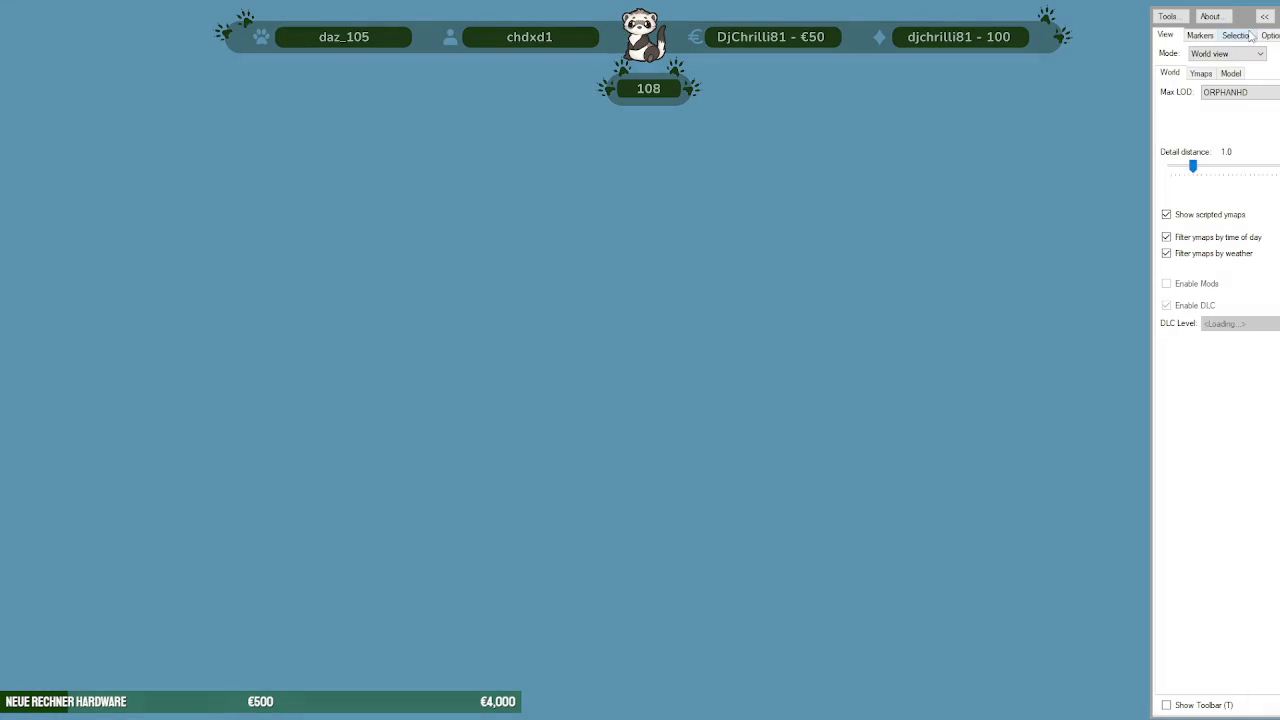
click(1240, 35)
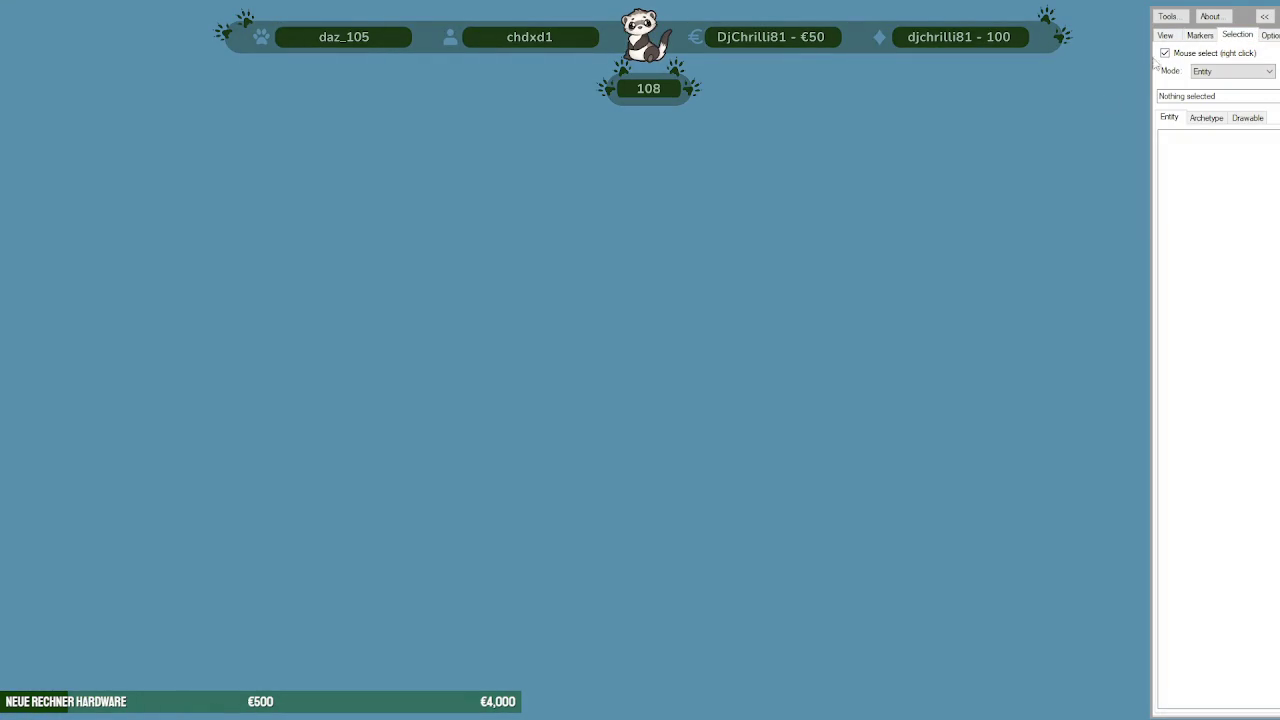
key(t)
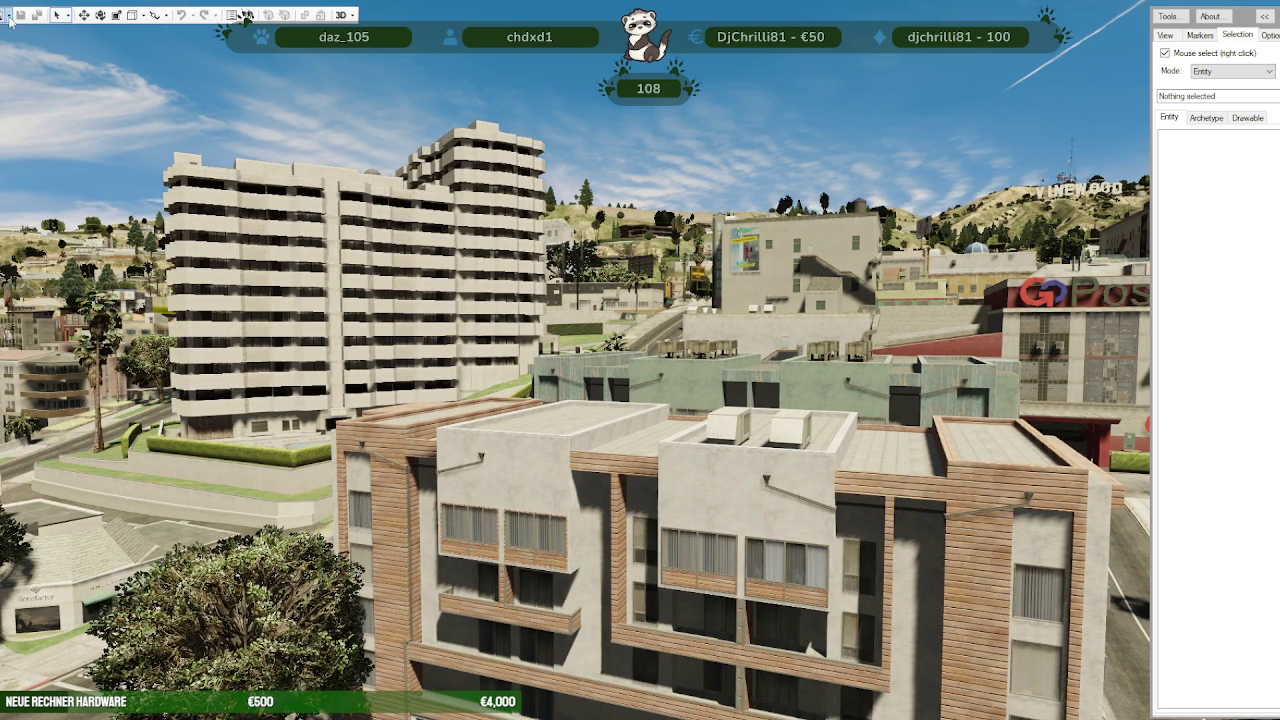
click(8, 15)
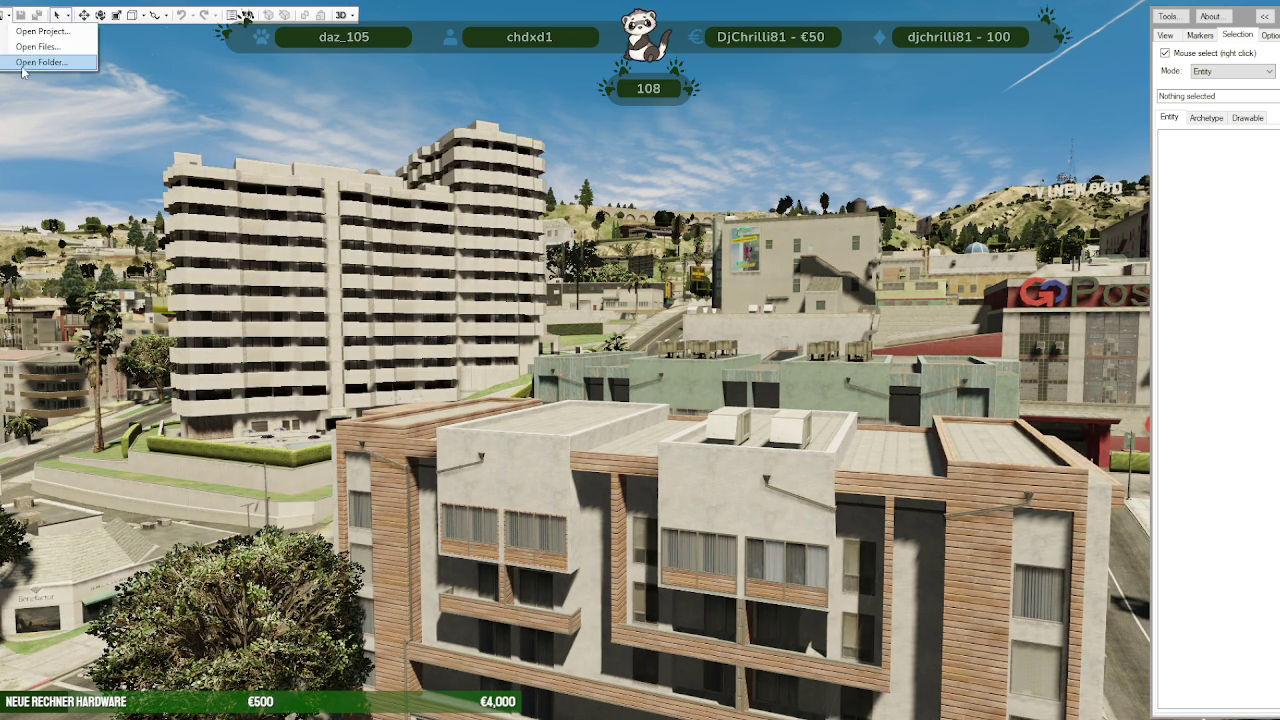
Start a new CodeWalker project from the nora-park-los-santos folder.
click(35, 31)
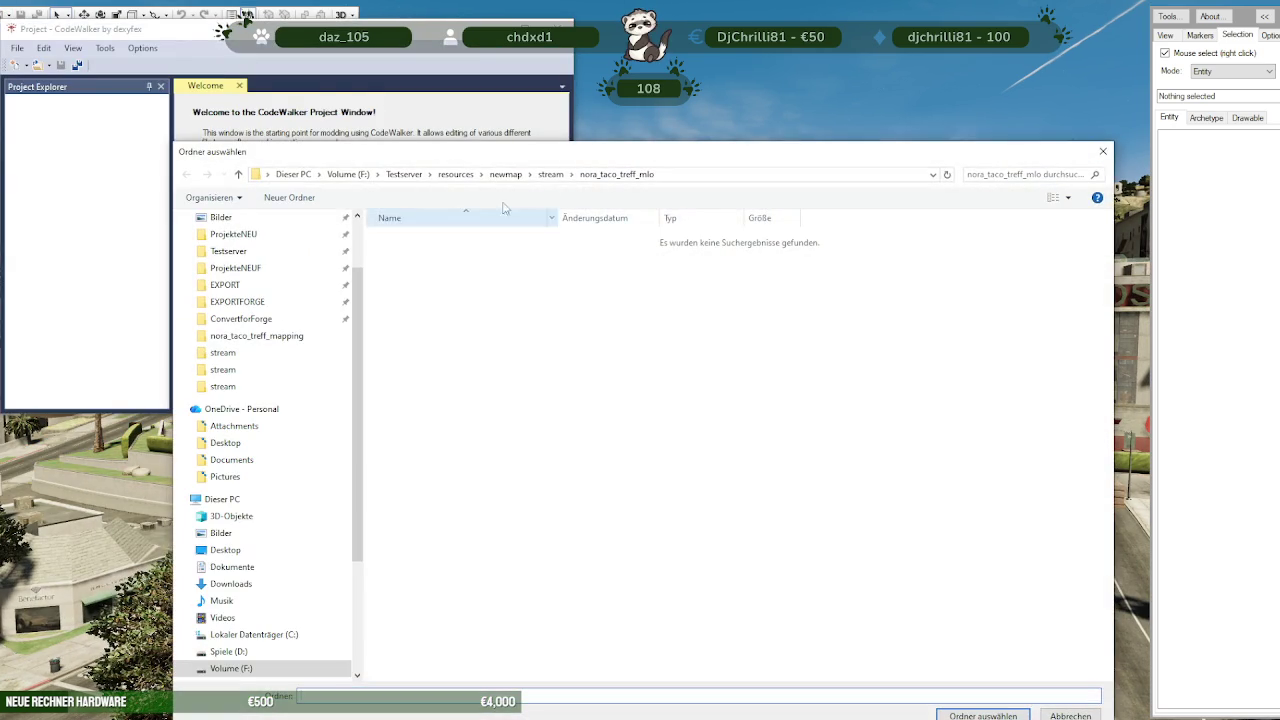
scroll(450, 450, down, 1)
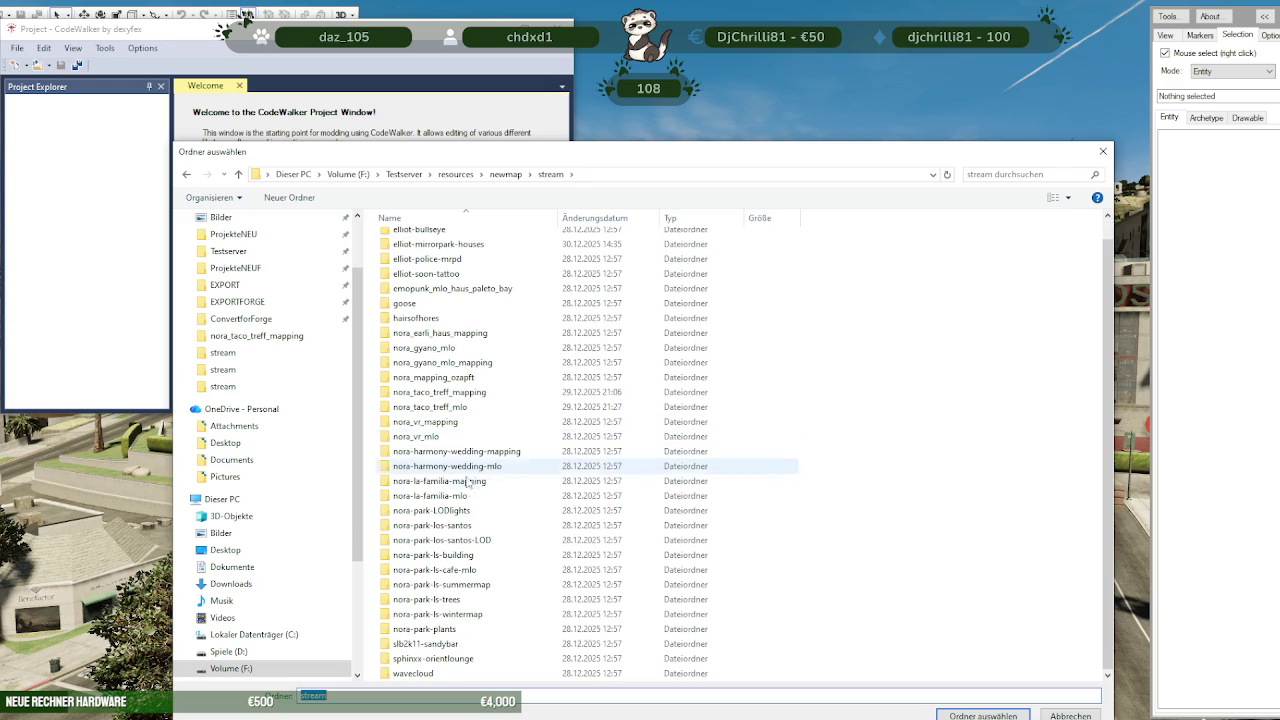
double_click(460, 526)
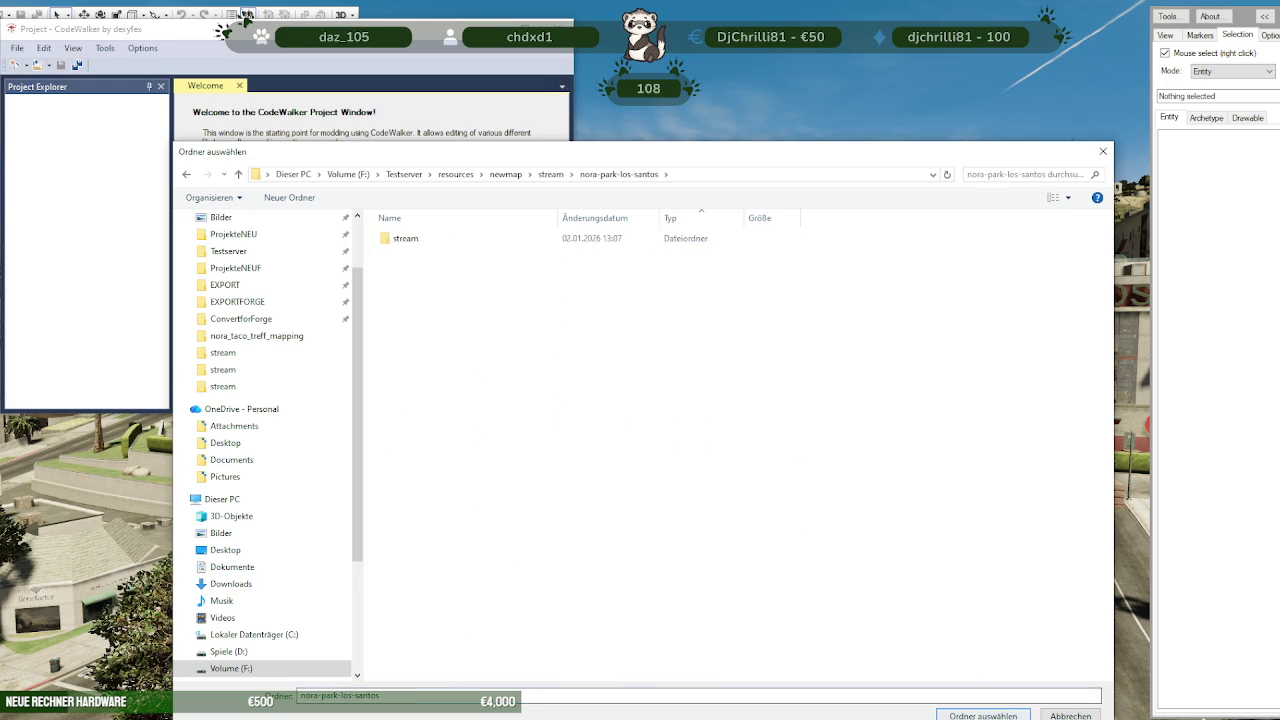
click(983, 715)
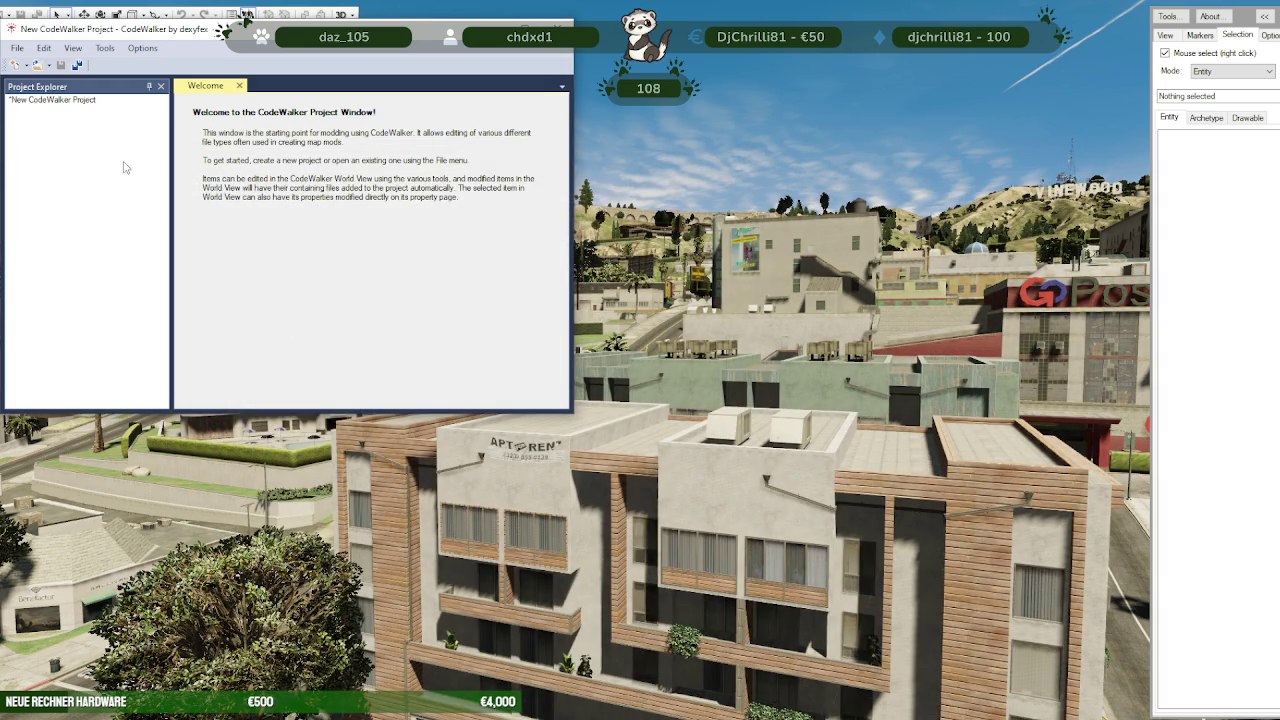
mouse_move(640, 470)
mouse_down()
mouse_move(845, 465)
mouse_move(997, 390)
mouse_move(1100, 440)
mouse_up()
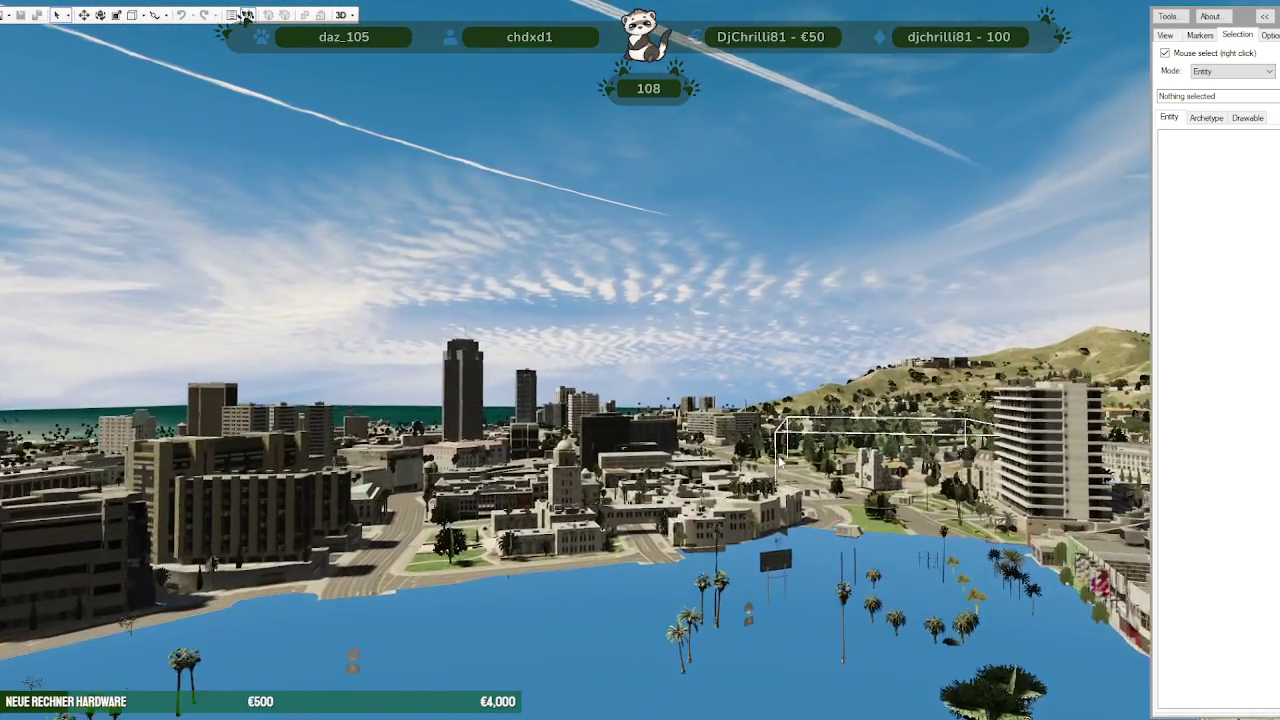
Fly the camera over downtown past a plaza and drop to street level facing the overpass.
key(w)
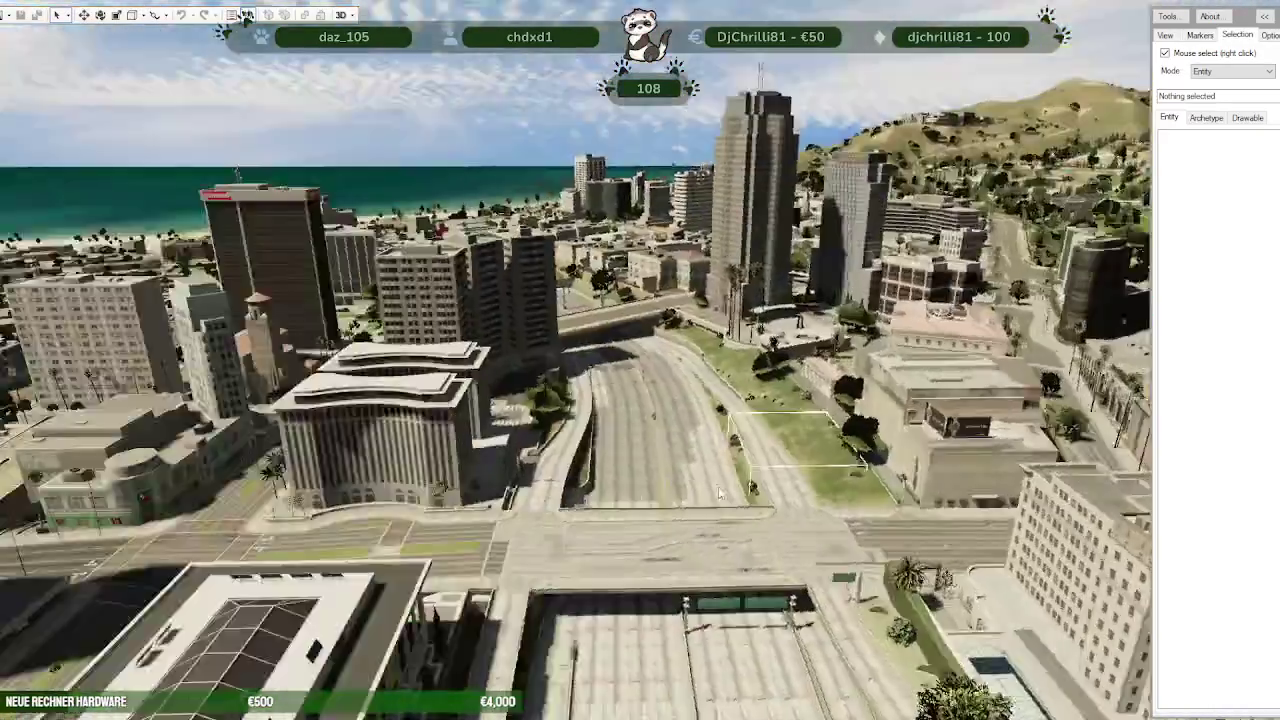
drag(991, 492, 563, 471)
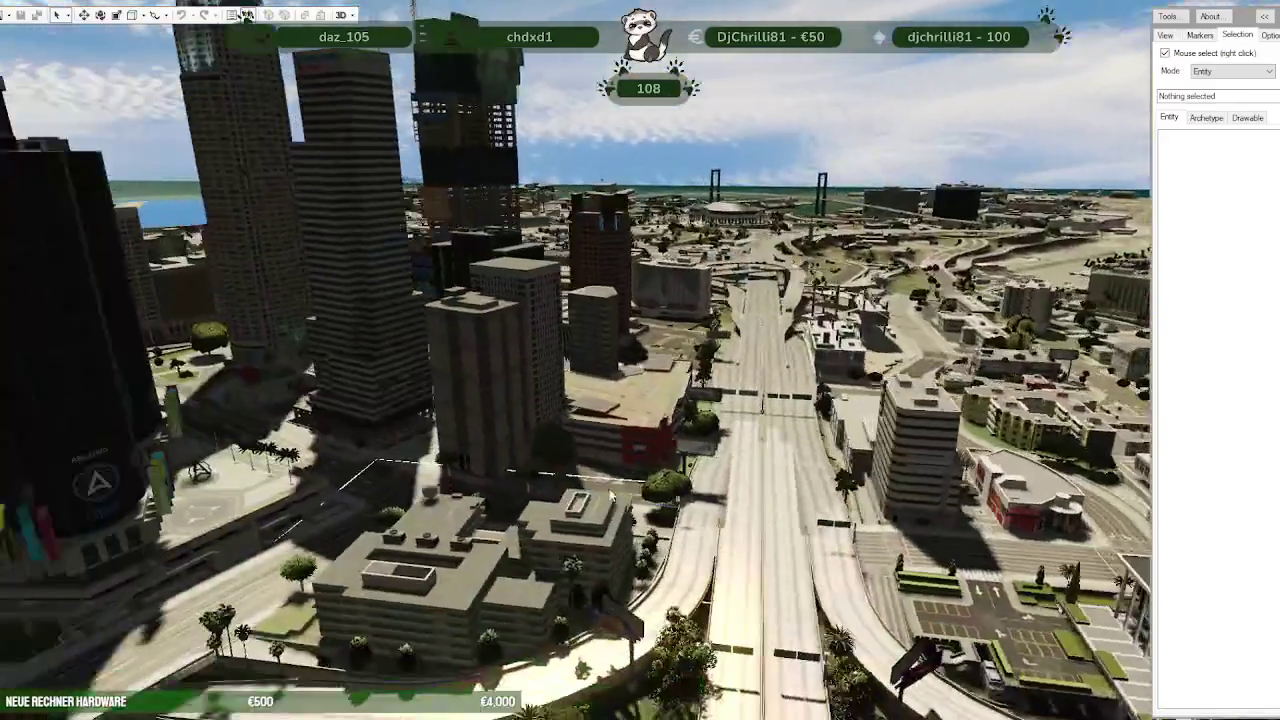
key(w)
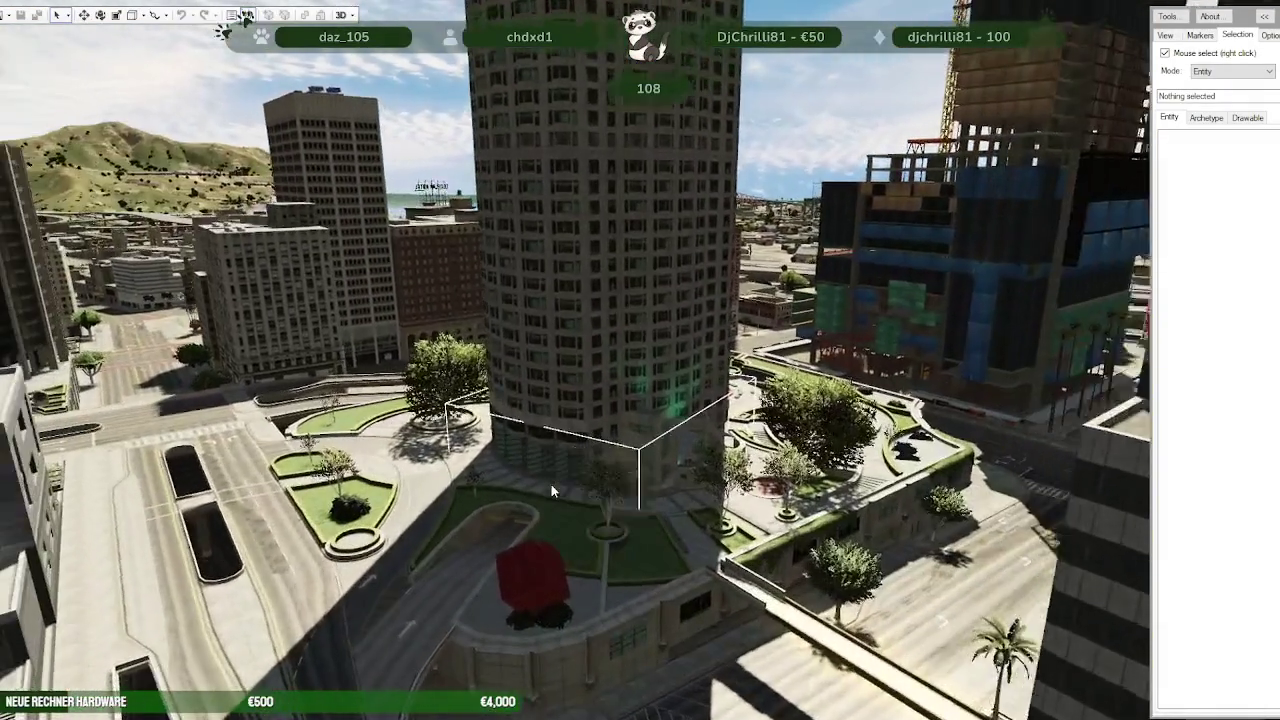
key(d)
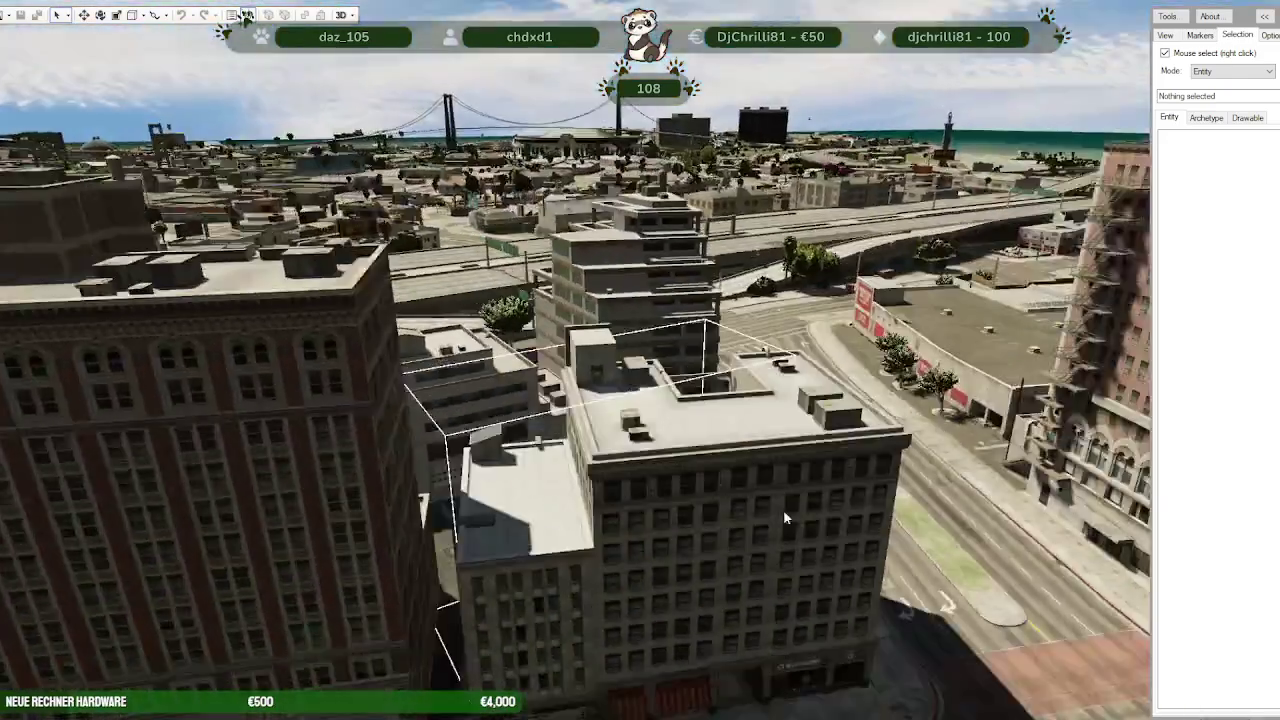
drag(783, 509, 917, 509)
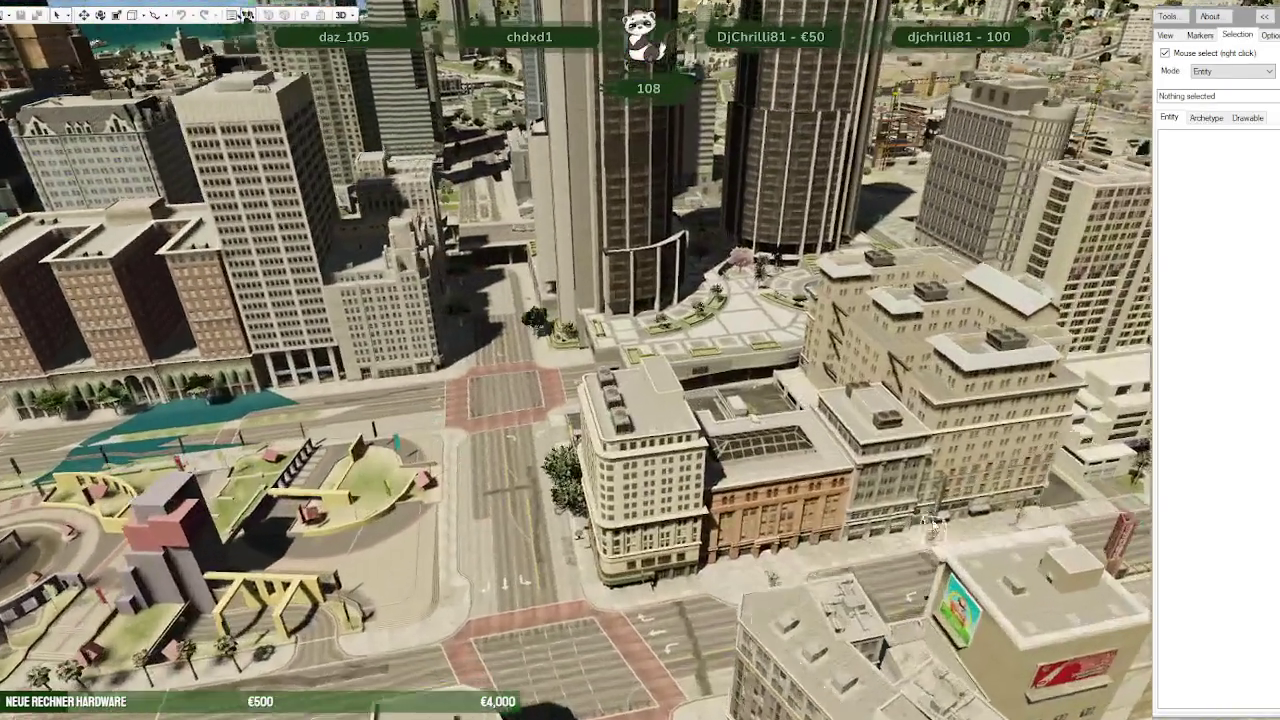
key(w)
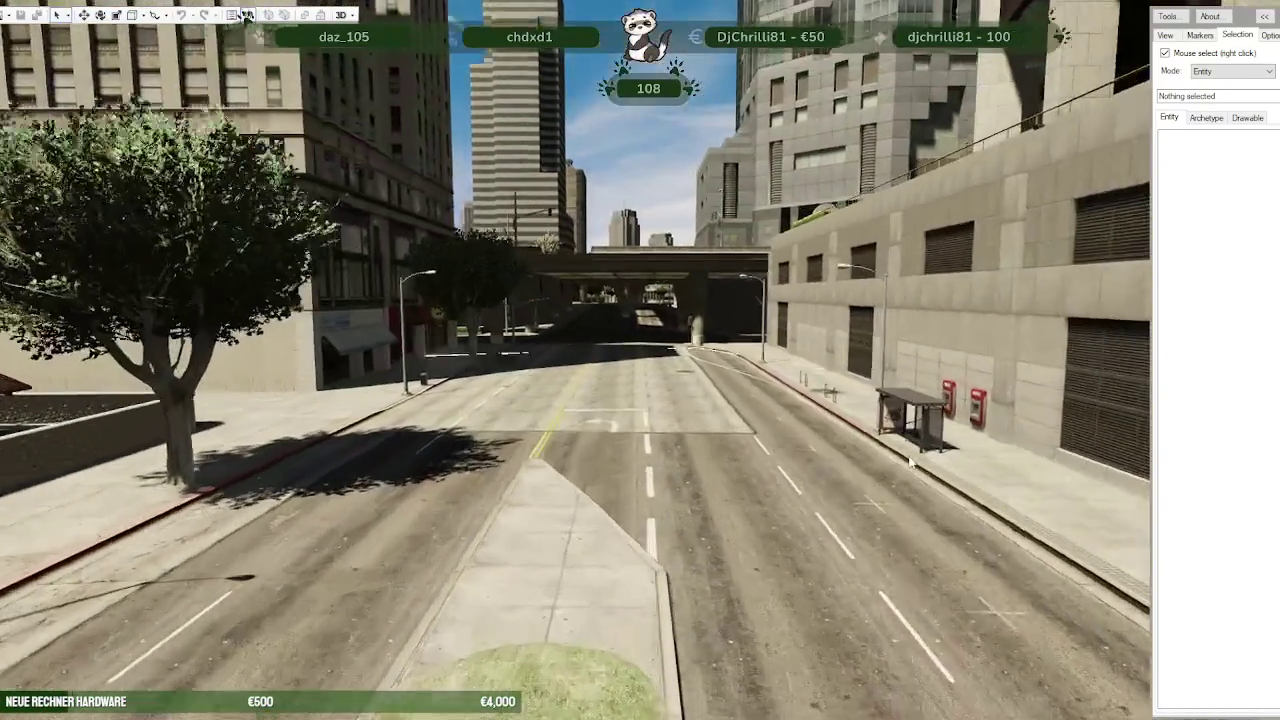
drag(913, 514, 910, 460)
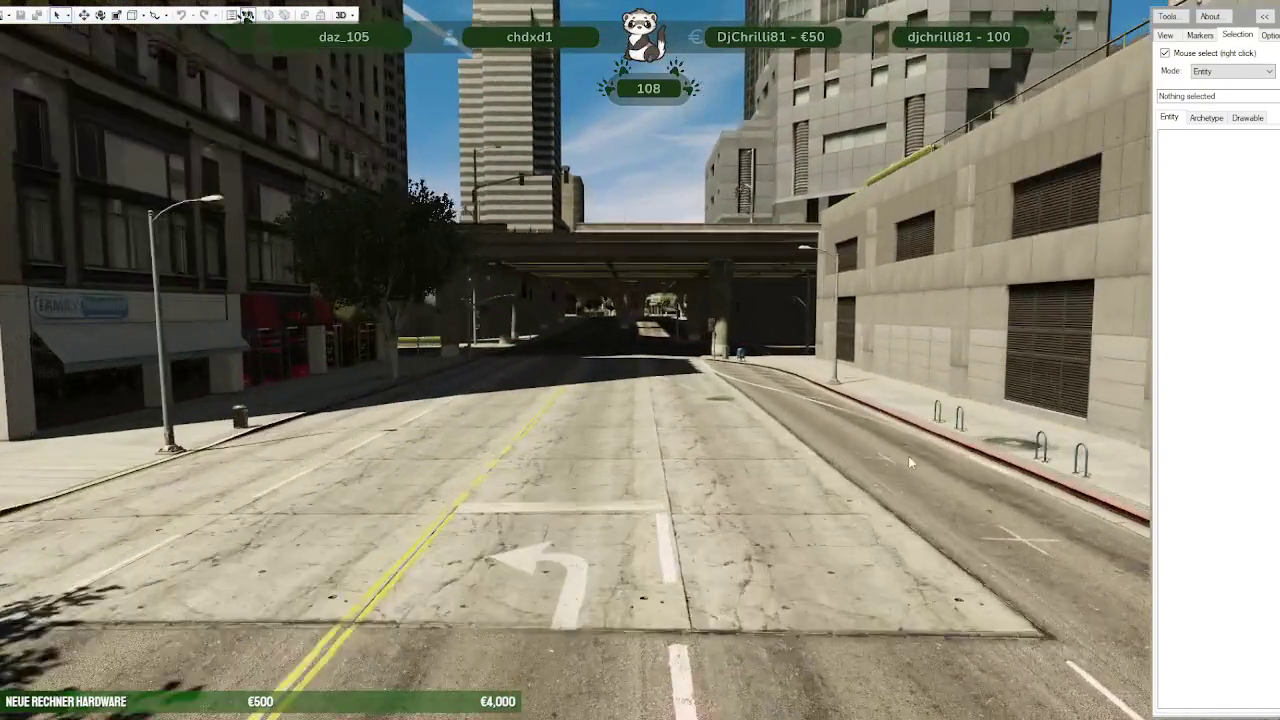
Move under the overpass and along the shop-lined street, looking down at the road.
key(w)
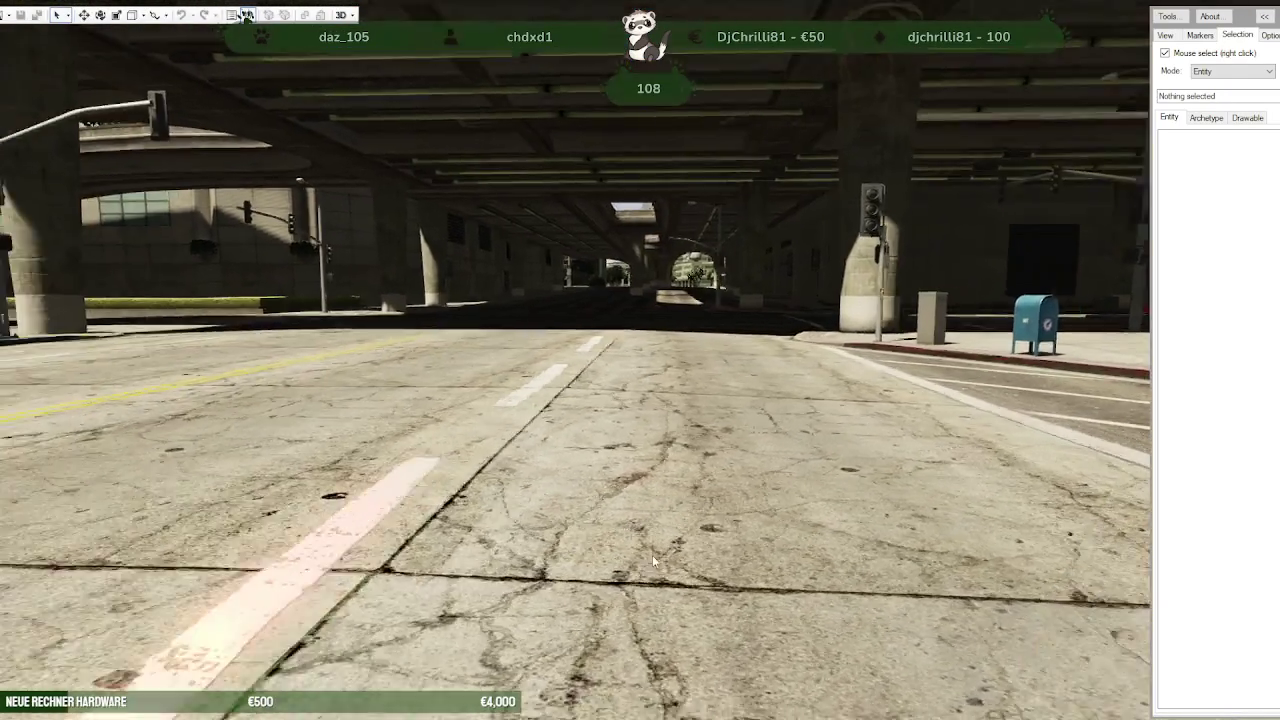
drag(652, 555, 388, 552)
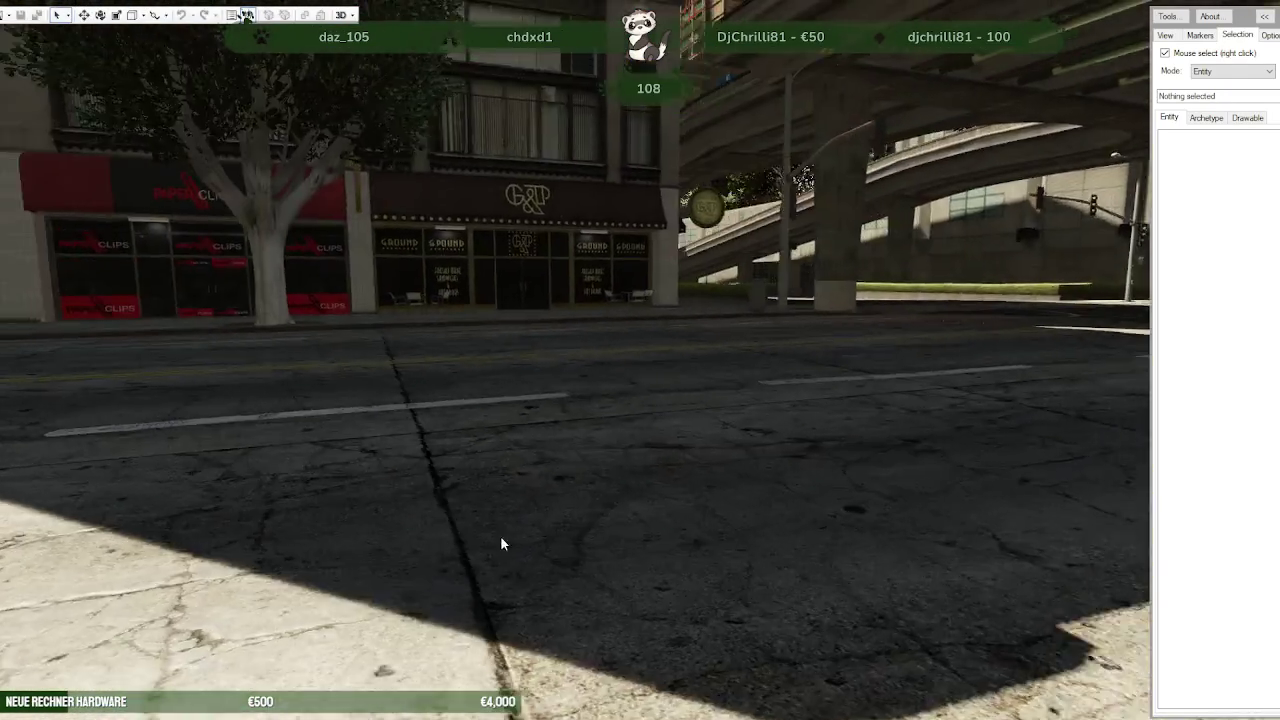
key(w)
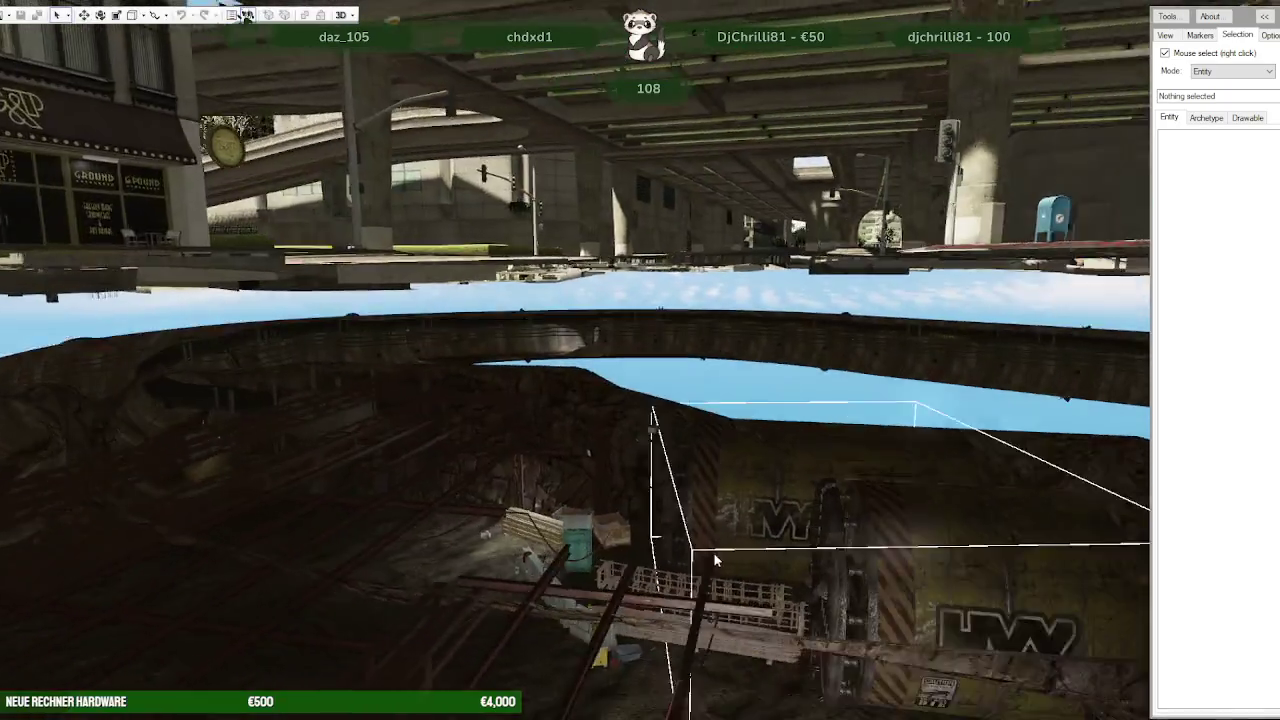
drag(452, 530, 734, 550)
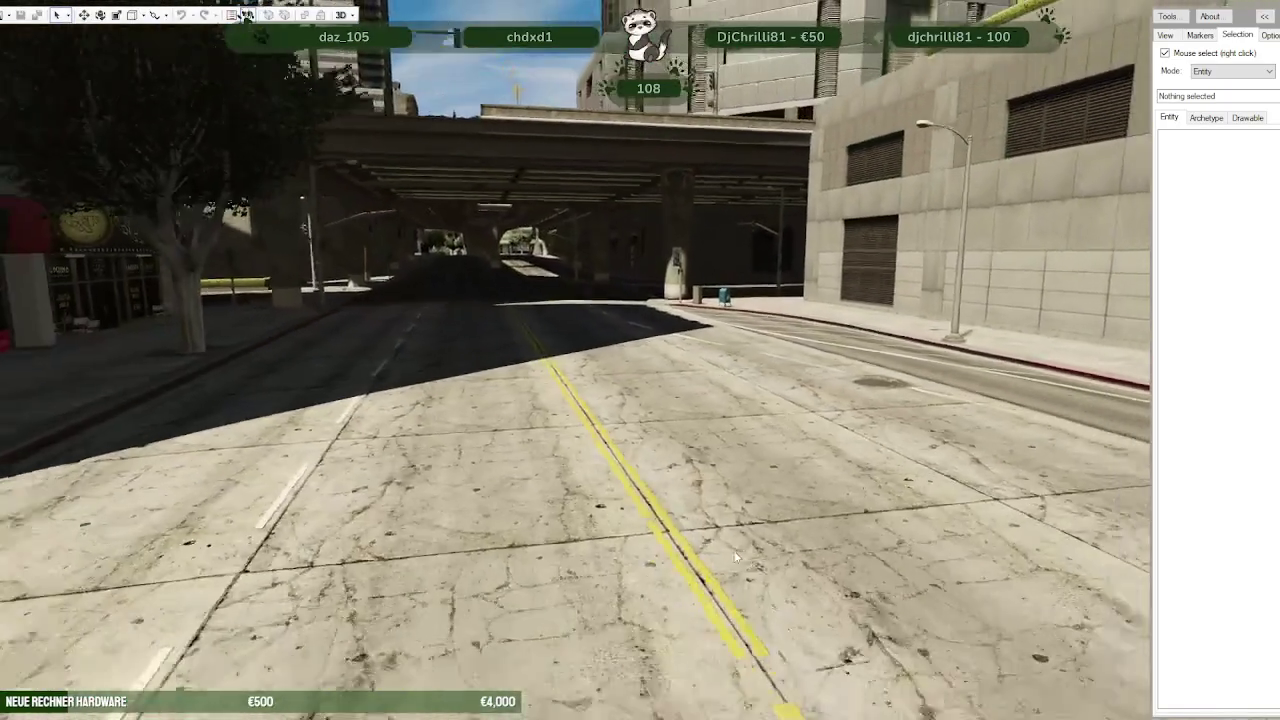
key(w)
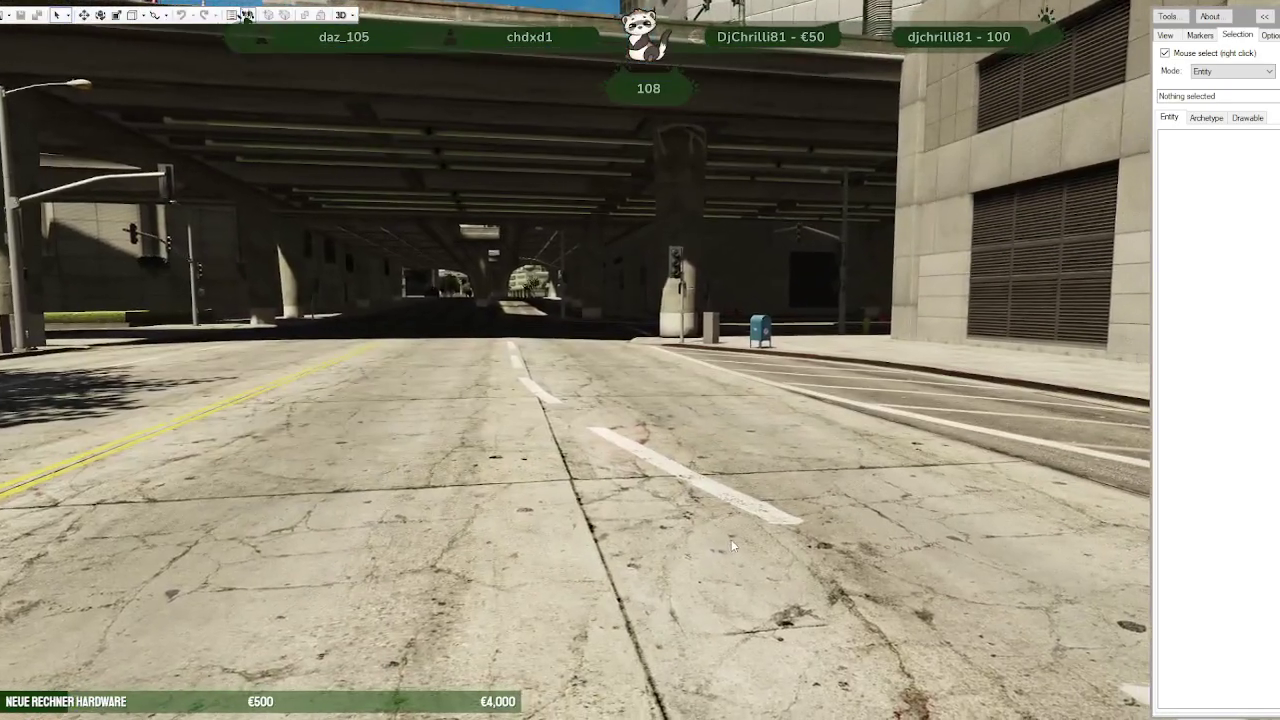
mouse_move(731, 545)
mouse_down()
mouse_move(747, 562)
mouse_move(734, 598)
mouse_up()
key(w)
key(s)
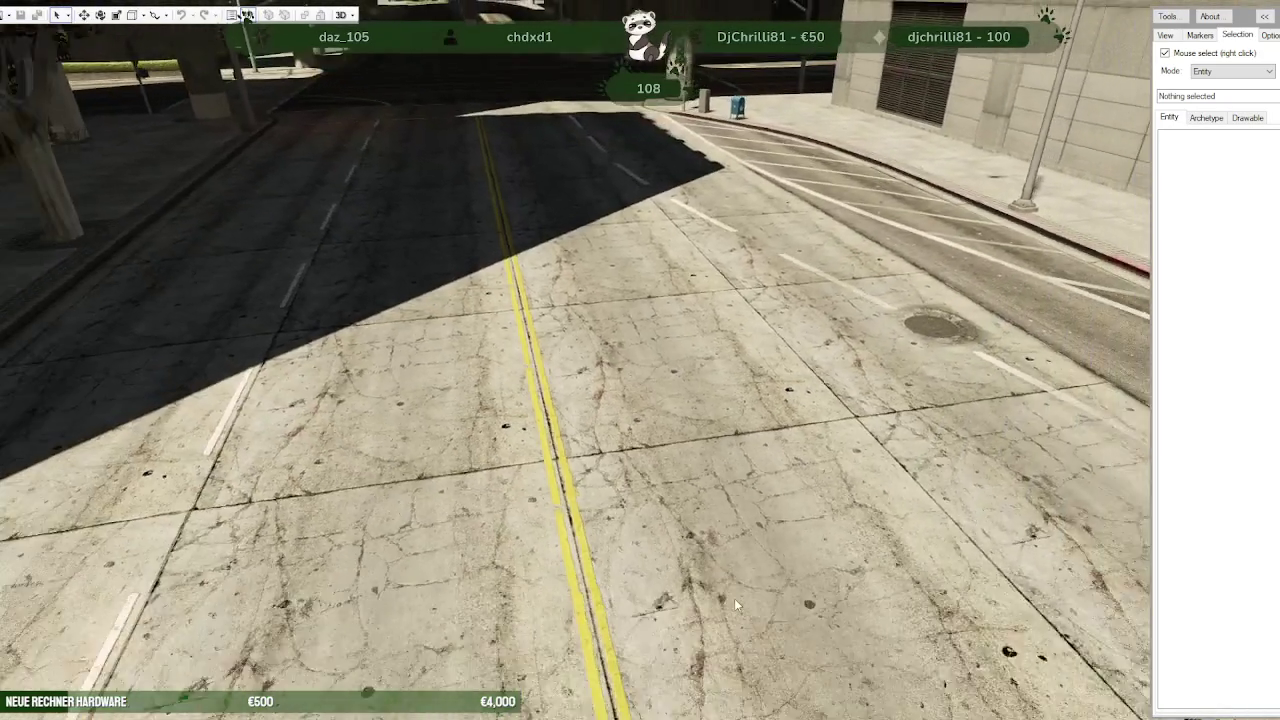
key(d)
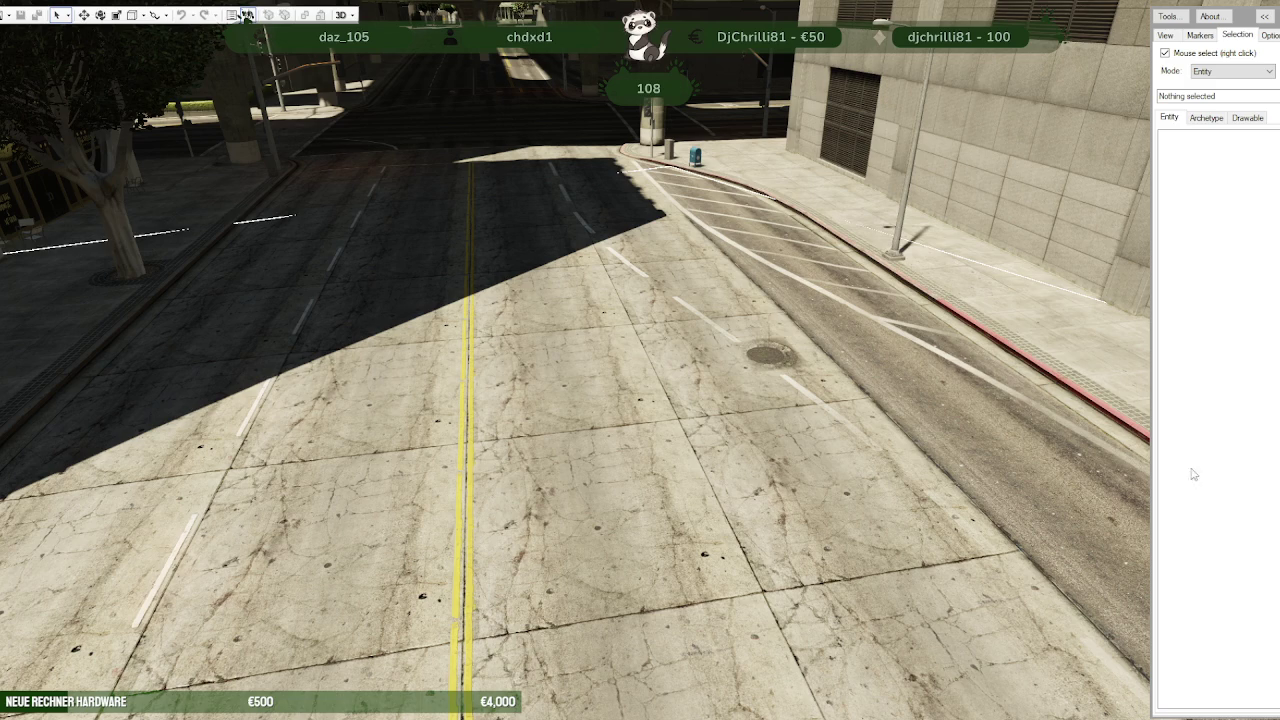
Turn along the road and fly down to road level toward the underpass.
scroll(638, 313, down, 3)
scroll(623, 332, down, 2)
drag(623, 332, 593, 313)
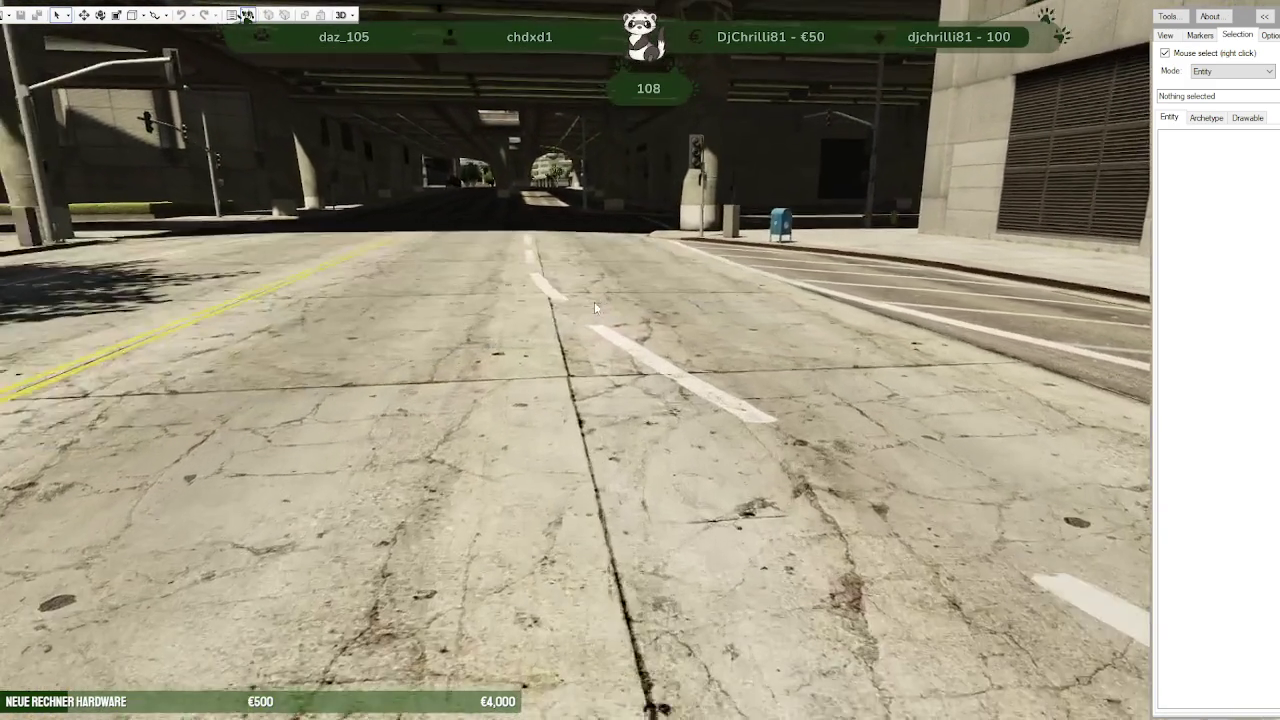
key(w)
mouse_move(594, 301)
mouse_down()
mouse_move(607, 272)
mouse_move(814, 295)
mouse_move(641, 301)
mouse_move(390, 354)
mouse_up()
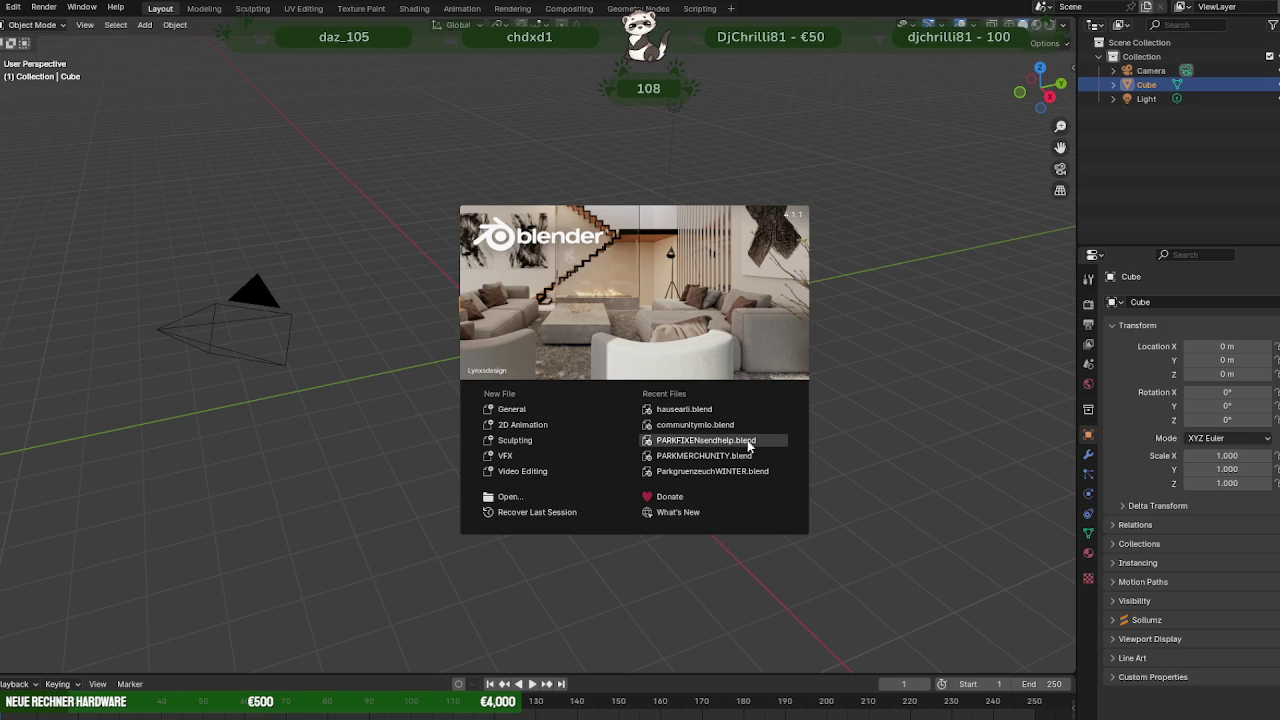
Open PARKFIXENsendhelp.blend from the splash screen's Recent Files.
click(680, 441)
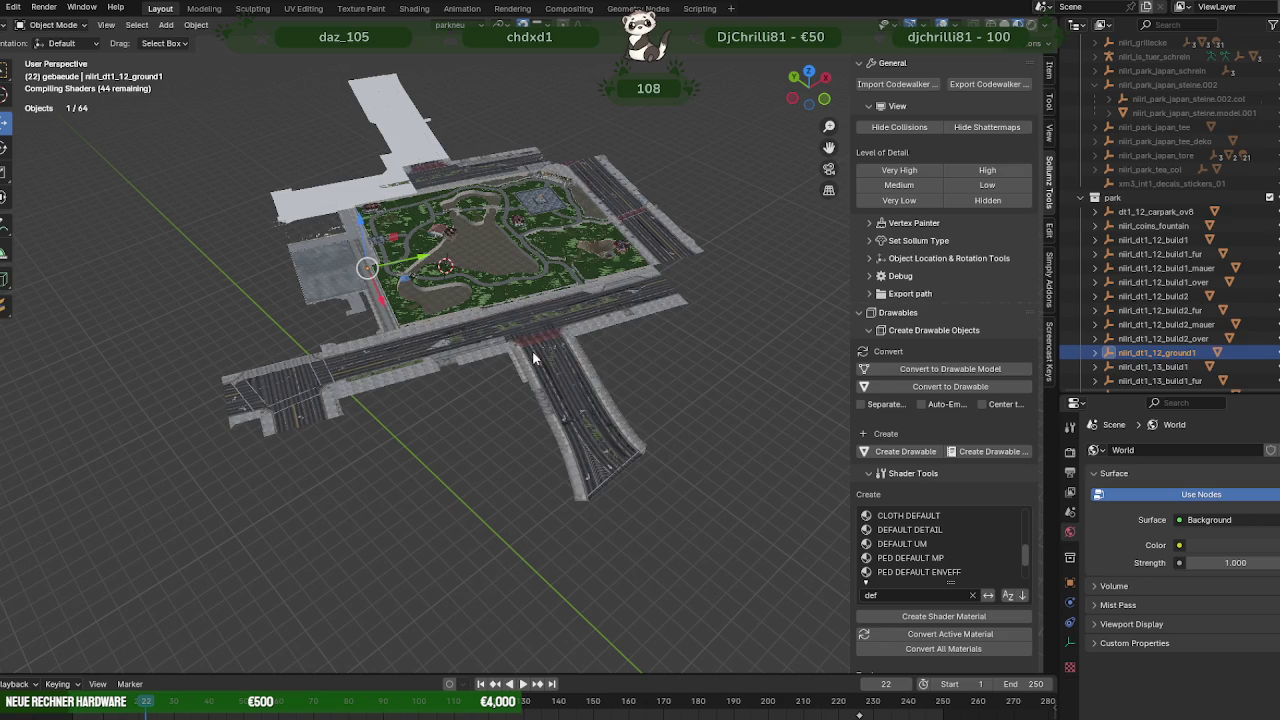
Select the road piece beside the park and frame one of its edges in Edit Mode.
scroll(547, 331, up, 3)
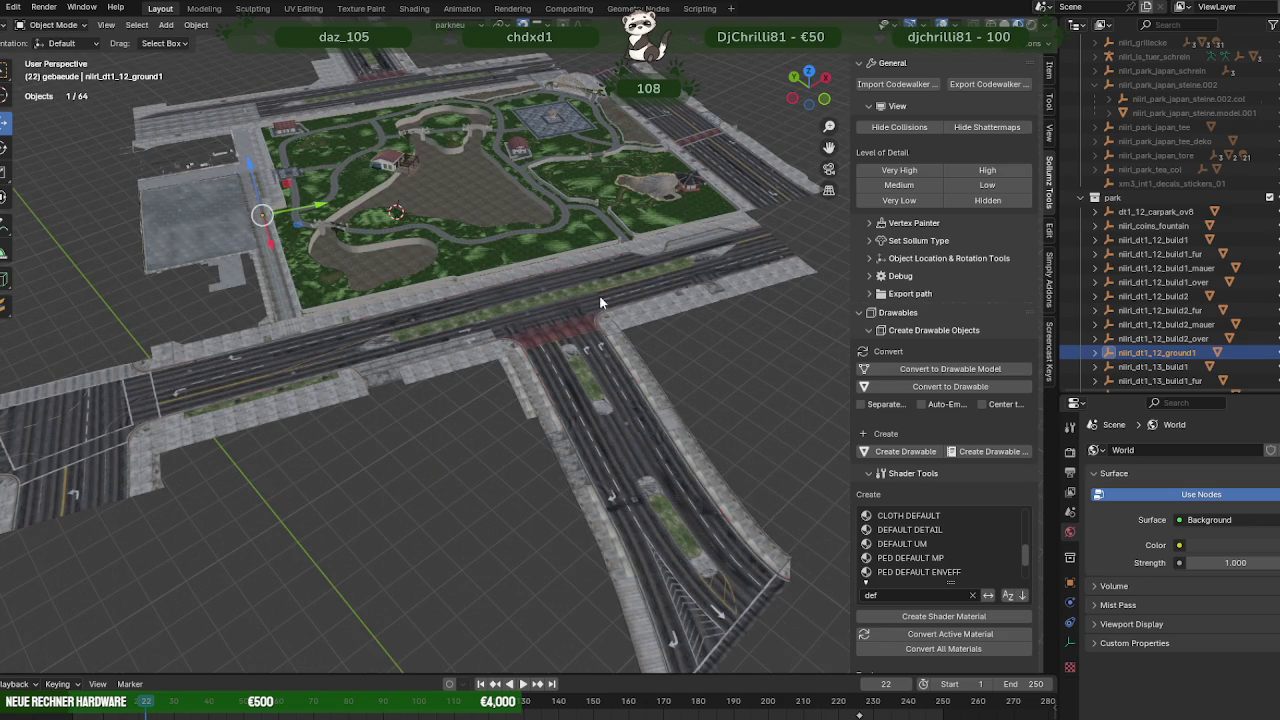
click(641, 285)
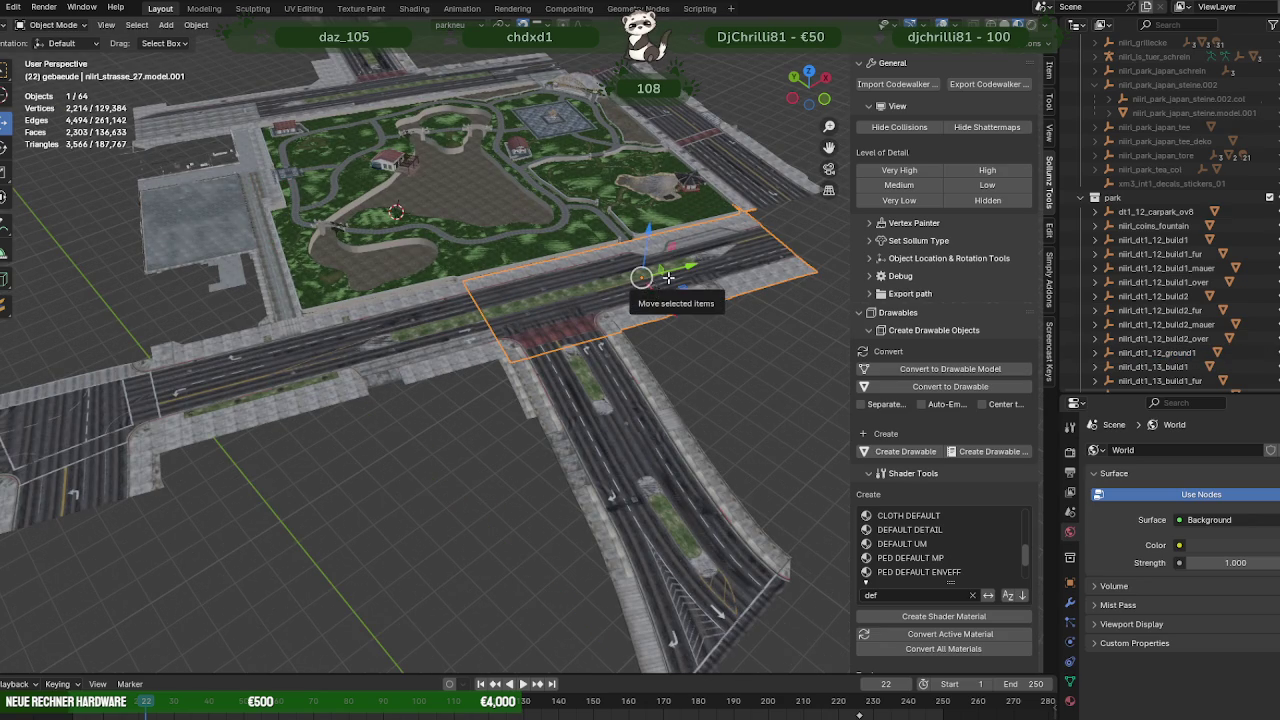
key(Tab)
key(Tab)
mouse_move(576, 252)
middle_down()
mouse_move(502, 267)
mouse_move(560, 300)
mouse_move(654, 389)
mouse_move(644, 370)
mouse_move(582, 345)
mouse_move(591, 368)
mouse_move(669, 363)
mouse_move(615, 373)
mouse_move(580, 420)
middle_up()
scroll(545, 462, up, 4)
scroll(545, 462, down, 1)
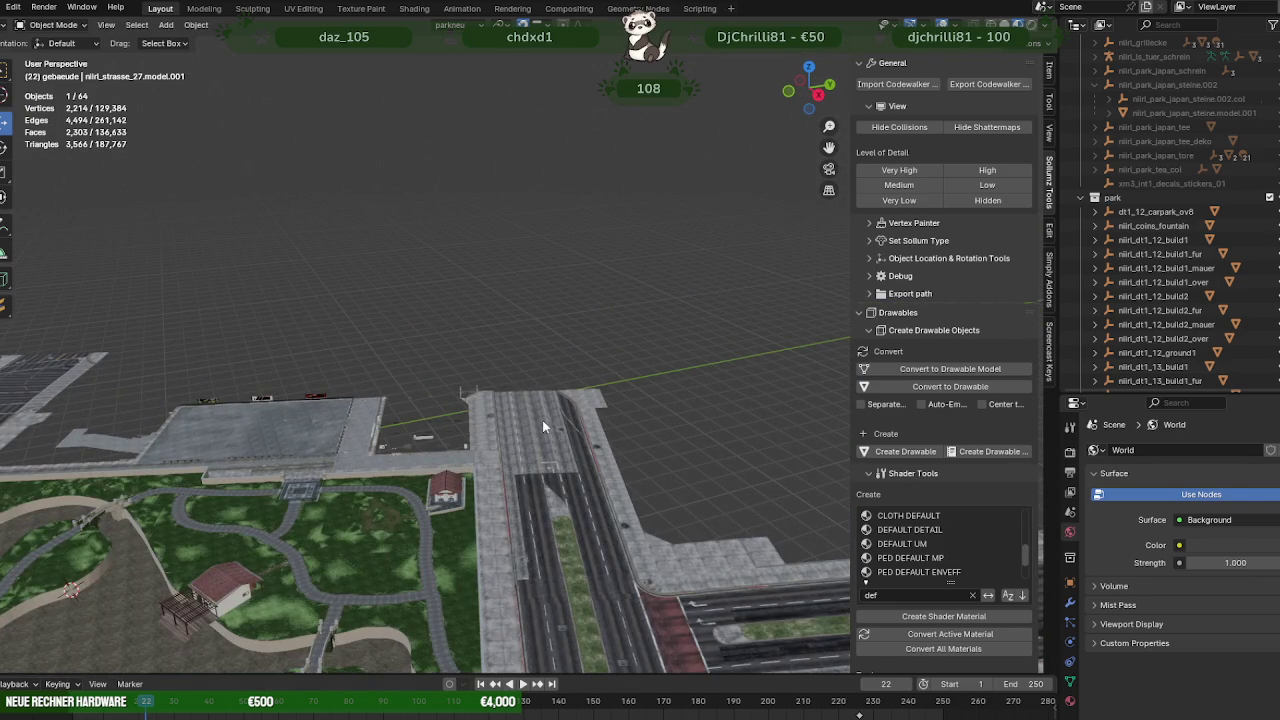
click(542, 420)
key(Tab)
click(566, 405)
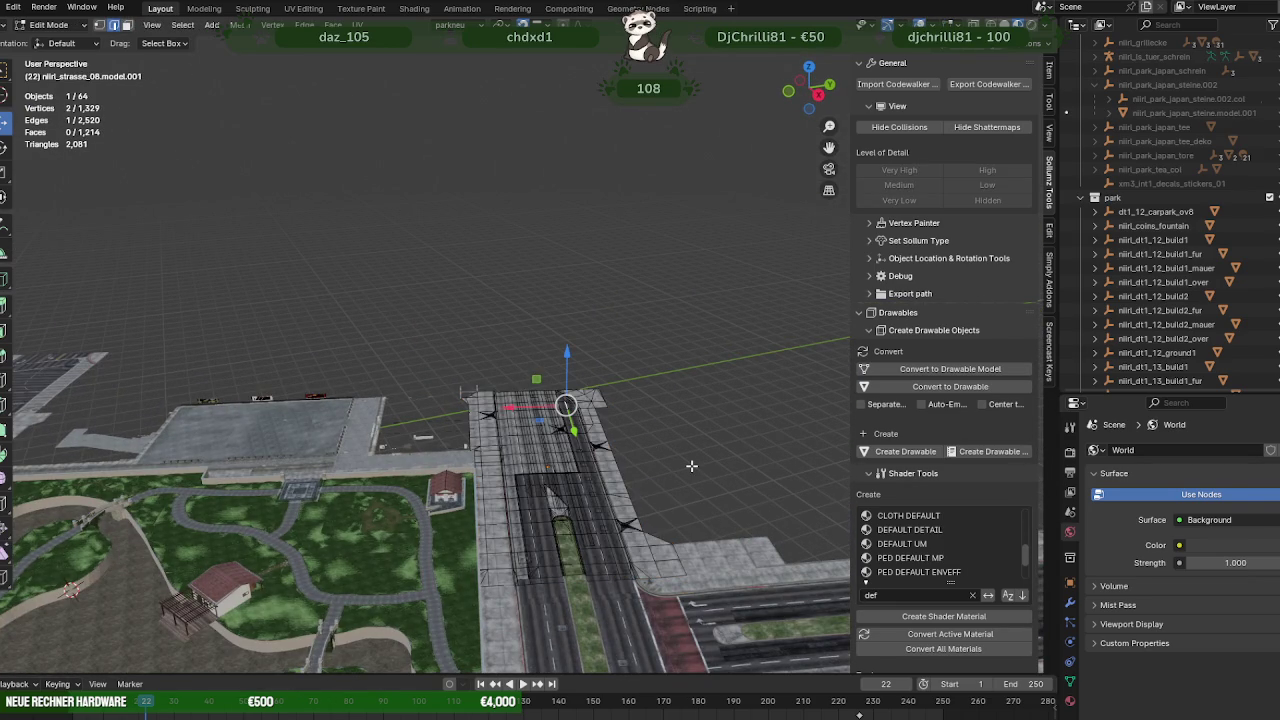
key(KP_Decimal)
Pick an edge of a white lane marking, frame it, and select its whole linked face.
scroll(571, 423, down, 2)
scroll(540, 430, down, 2)
scroll(536, 435, down, 1)
middle_drag(536, 435, 561, 398)
key(Tab)
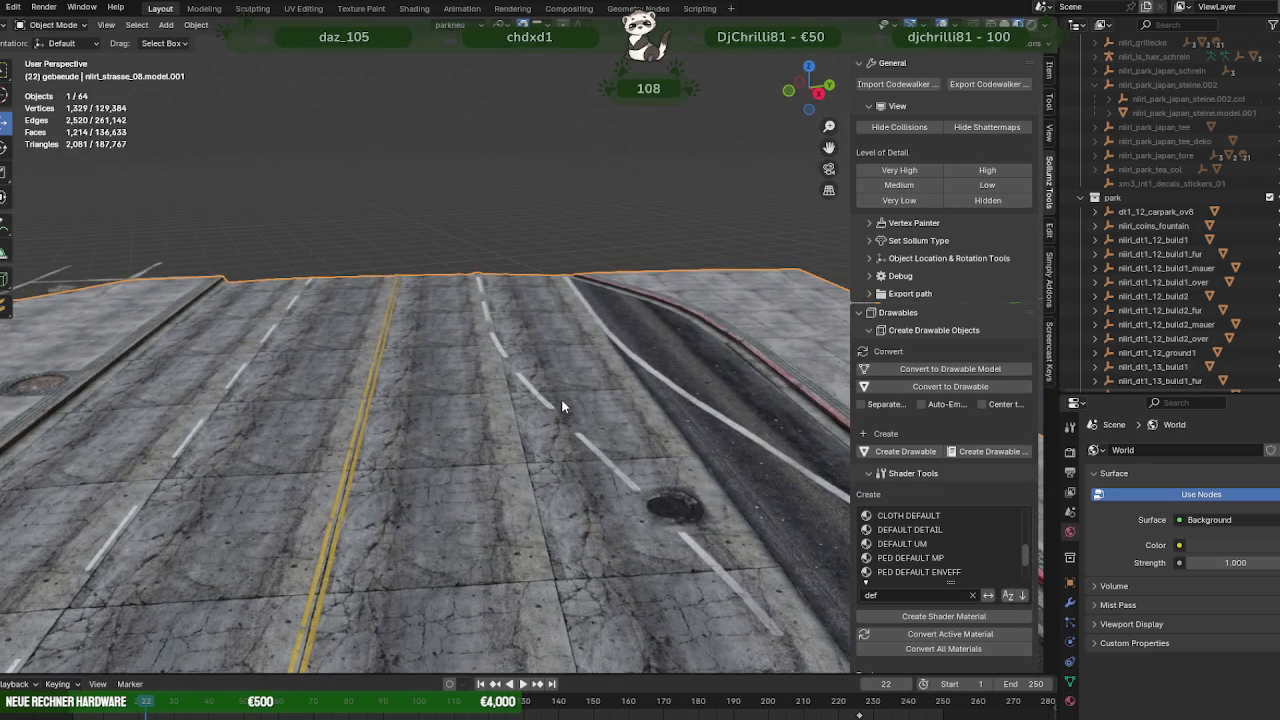
key(Tab)
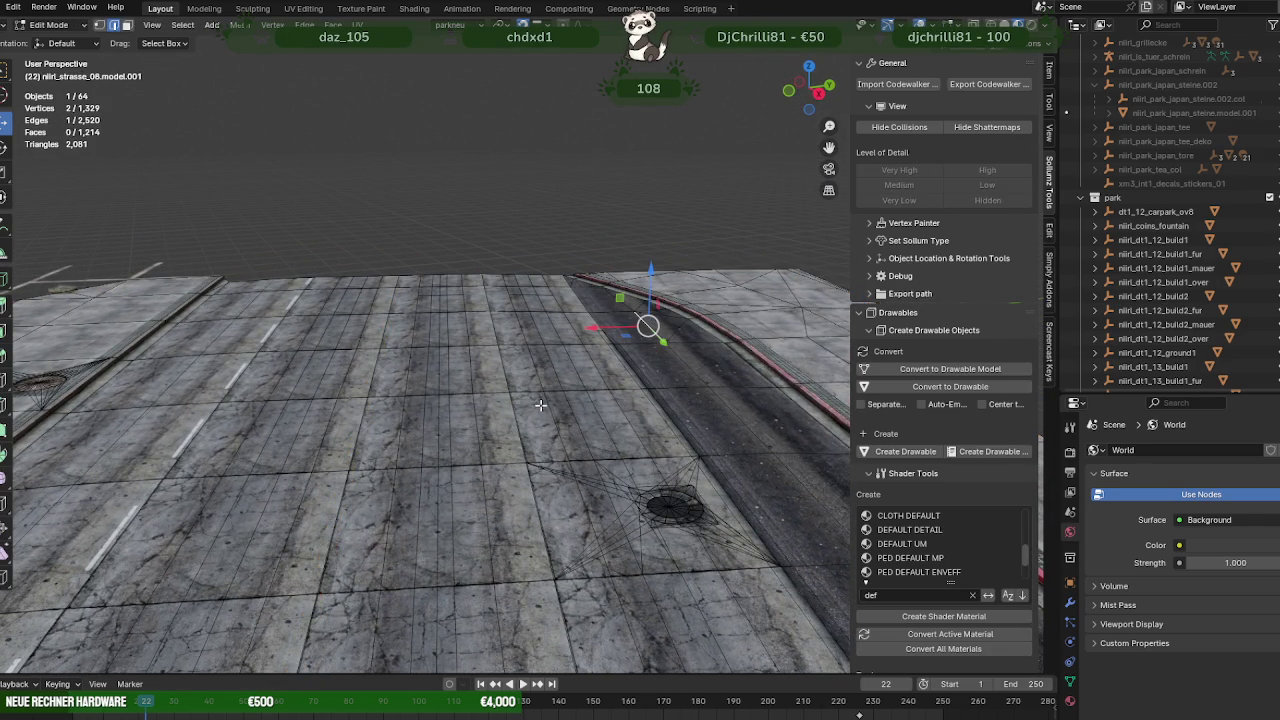
click(540, 404)
key(KP_Decimal)
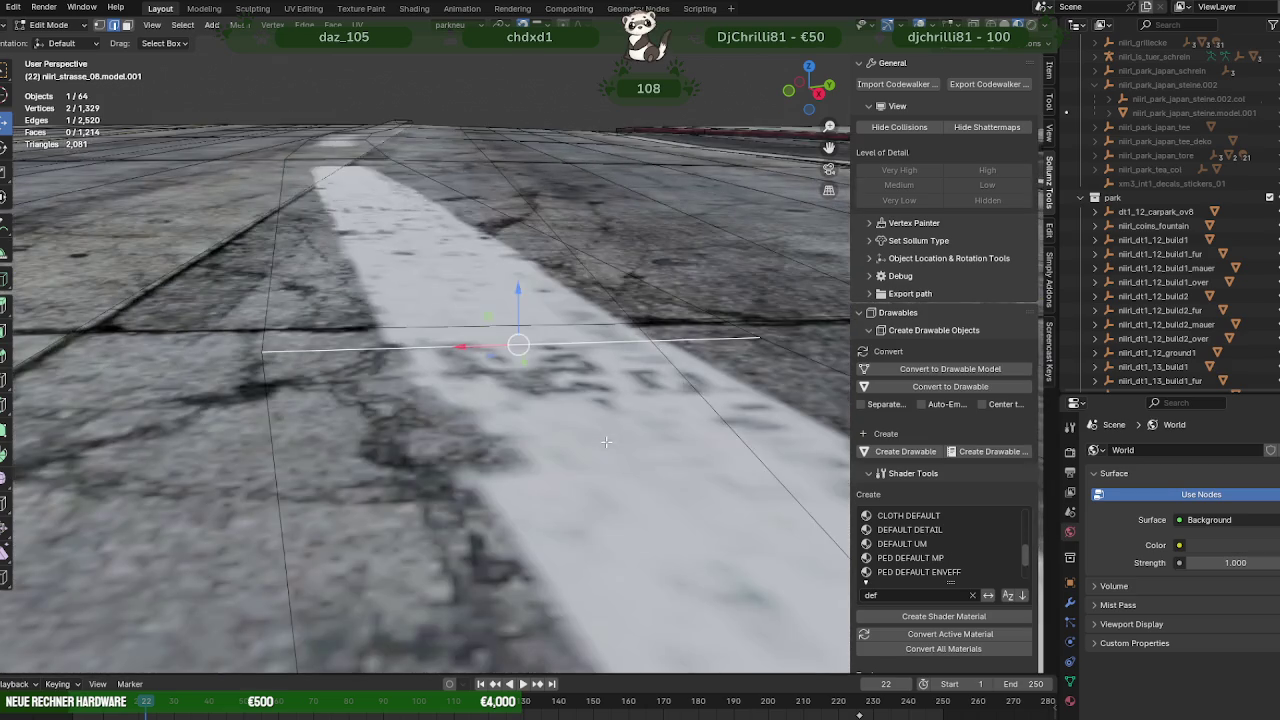
mouse_move(600, 440)
middle_down()
mouse_move(610, 334)
mouse_move(622, 346)
mouse_move(612, 340)
mouse_move(615, 385)
middle_up()
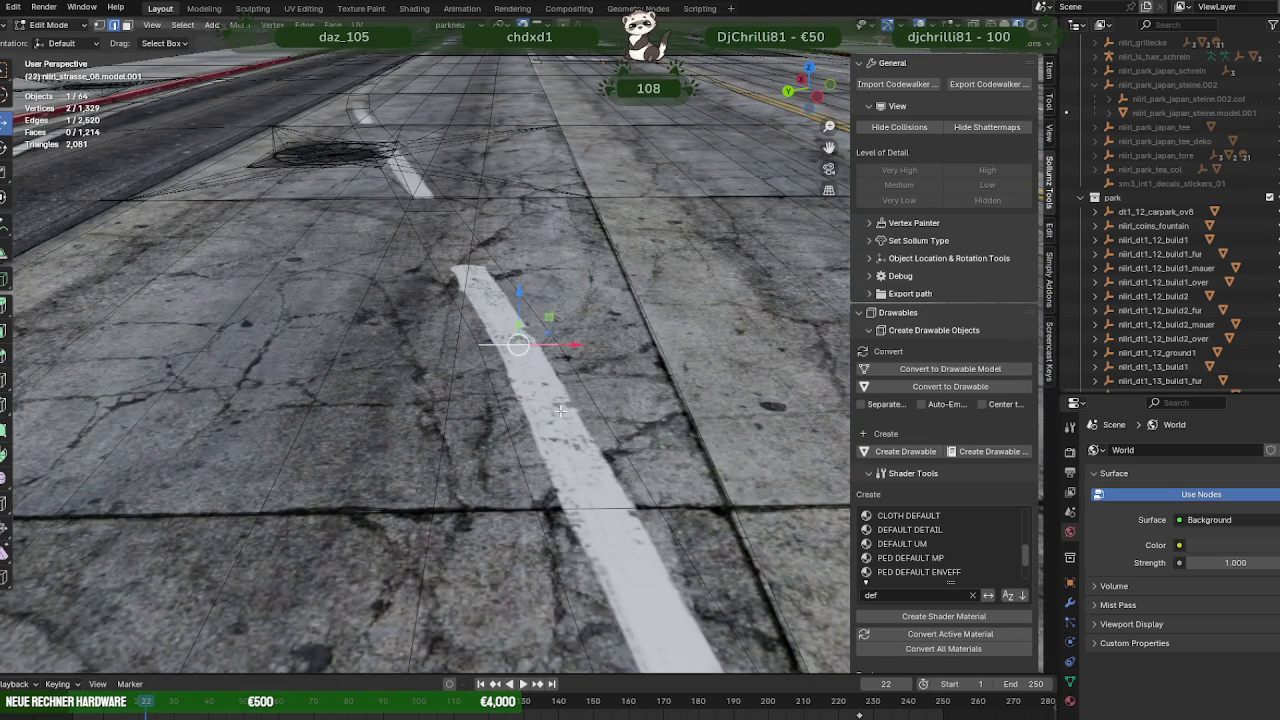
key(ctrl+l)
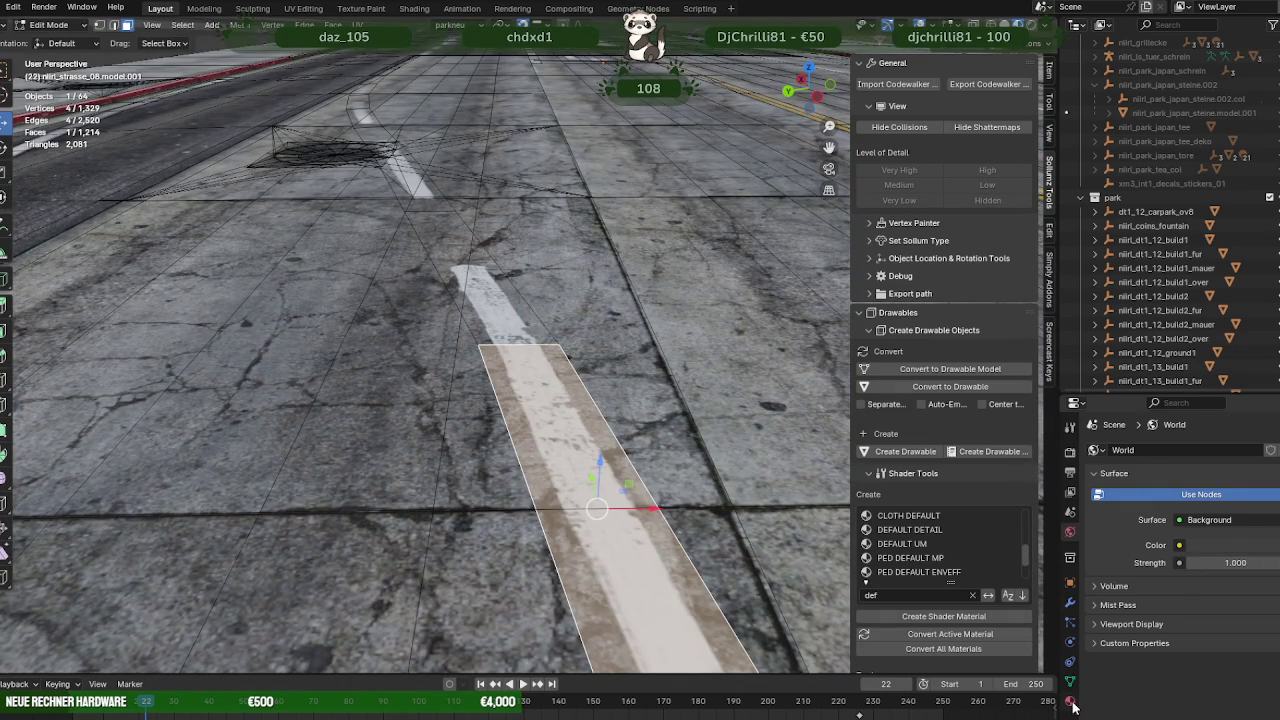
Select all markings sharing the material, then deselect those around the turn arrow, lower lane and island tip.
click(1070, 703)
key(ctrl+l)
mouse_move(537, 100)
middle_down()
mouse_move(495, 269)
mouse_move(337, 309)
mouse_move(604, 305)
mouse_move(537, 287)
mouse_move(492, 327)
mouse_move(444, 333)
middle_up()
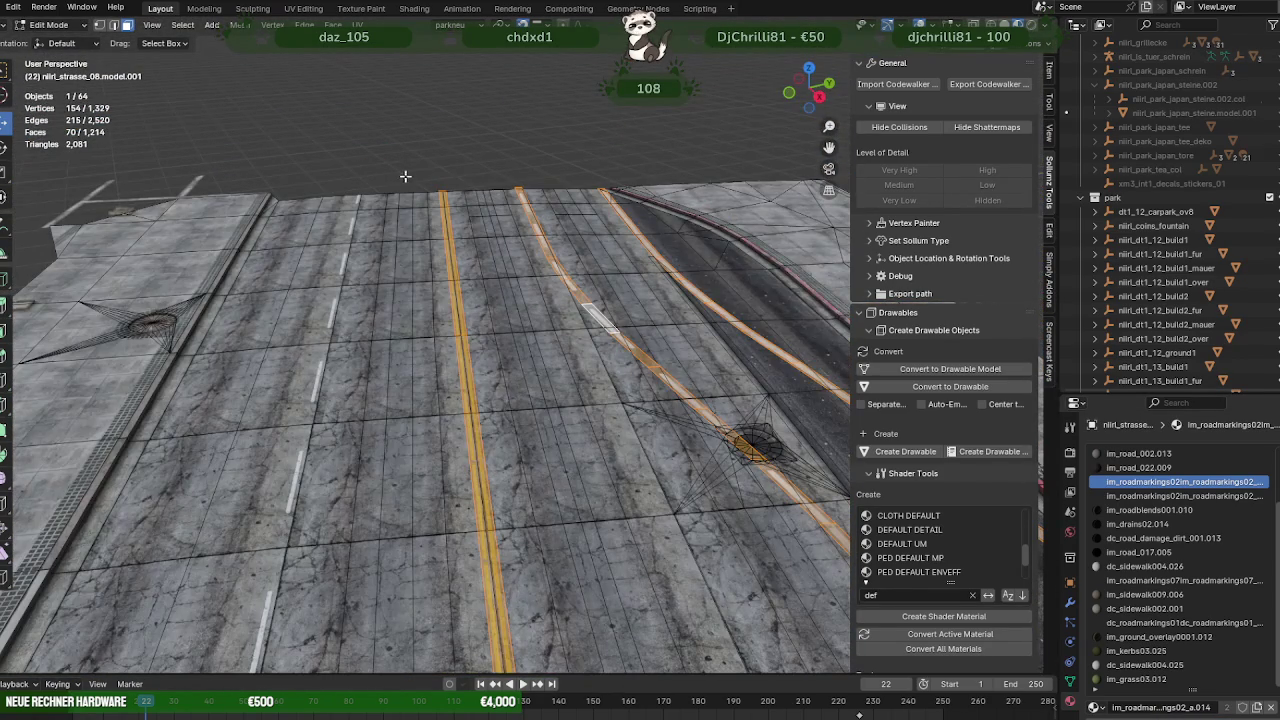
middle_drag(405, 176, 461, 250)
scroll(461, 250, down, 2)
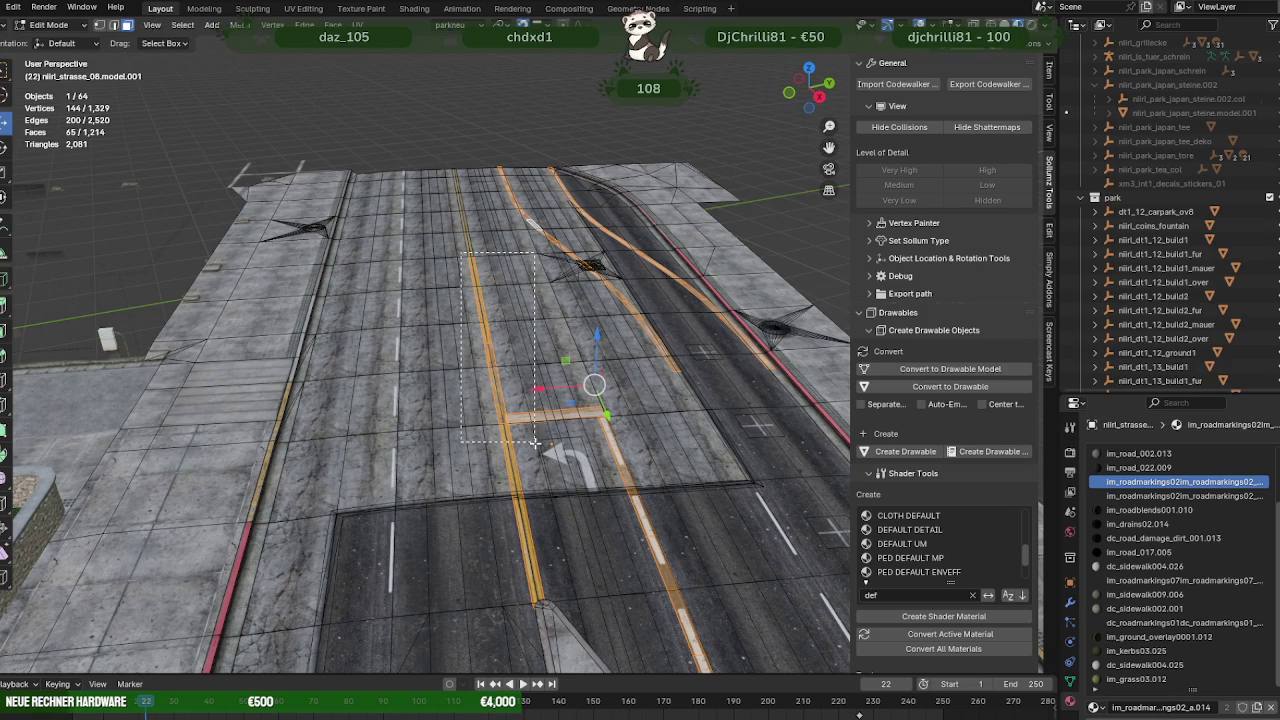
middle_drag(604, 455, 423, 405)
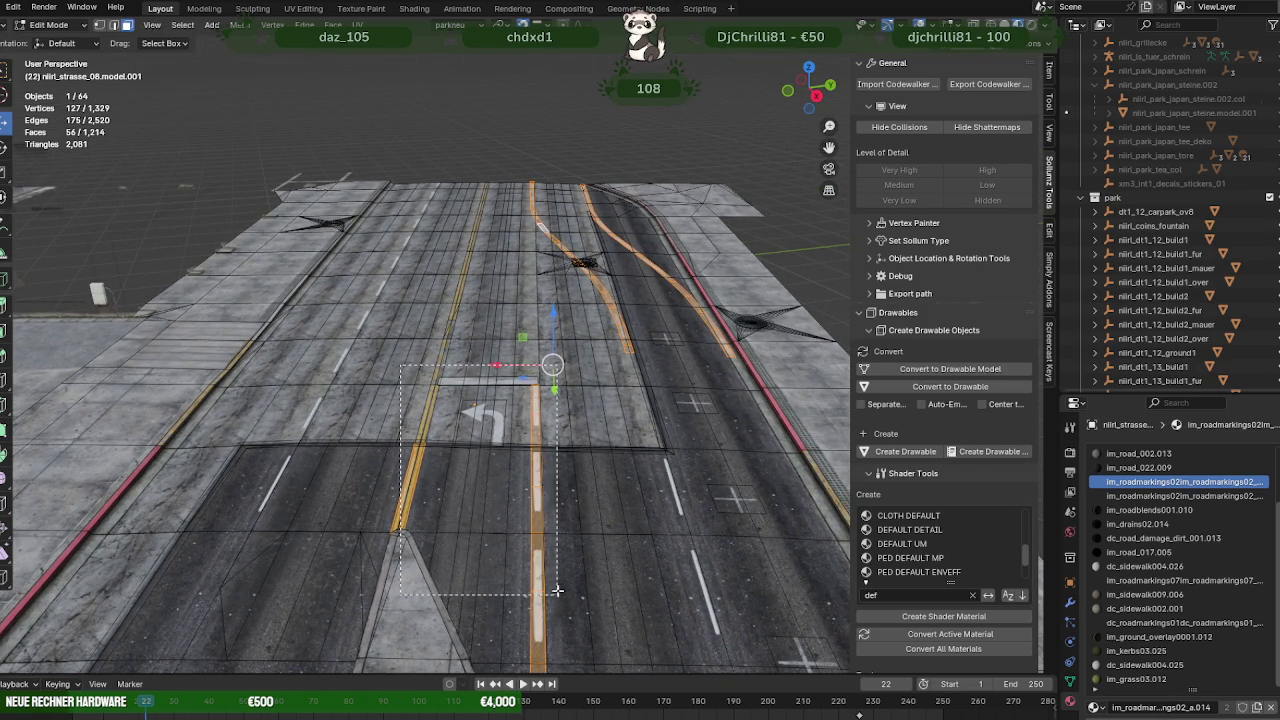
drag(557, 591, 557, 591)
middle_drag(557, 591, 534, 420)
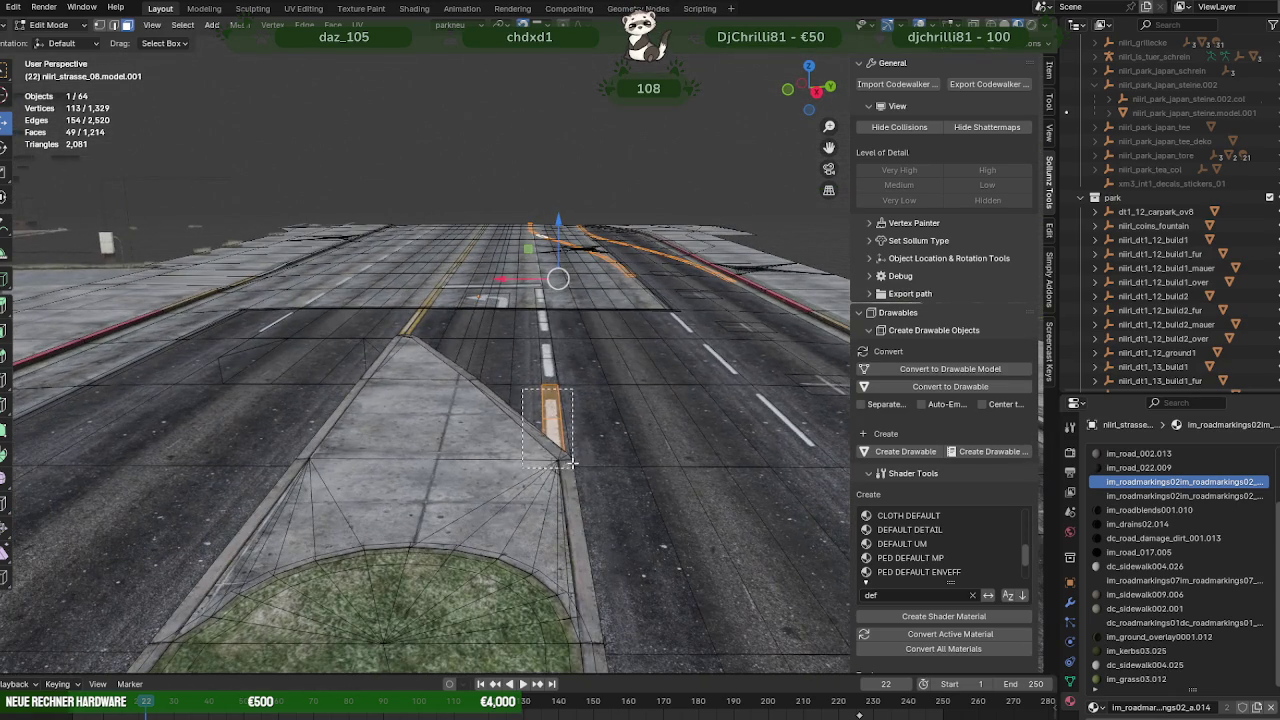
ctrl+drag(573, 462, 573, 462)
scroll(573, 462, up, 2)
mouse_move(573, 462)
middle_down()
mouse_move(598, 317)
mouse_move(530, 405)
middle_up()
scroll(598, 317, up, 2)
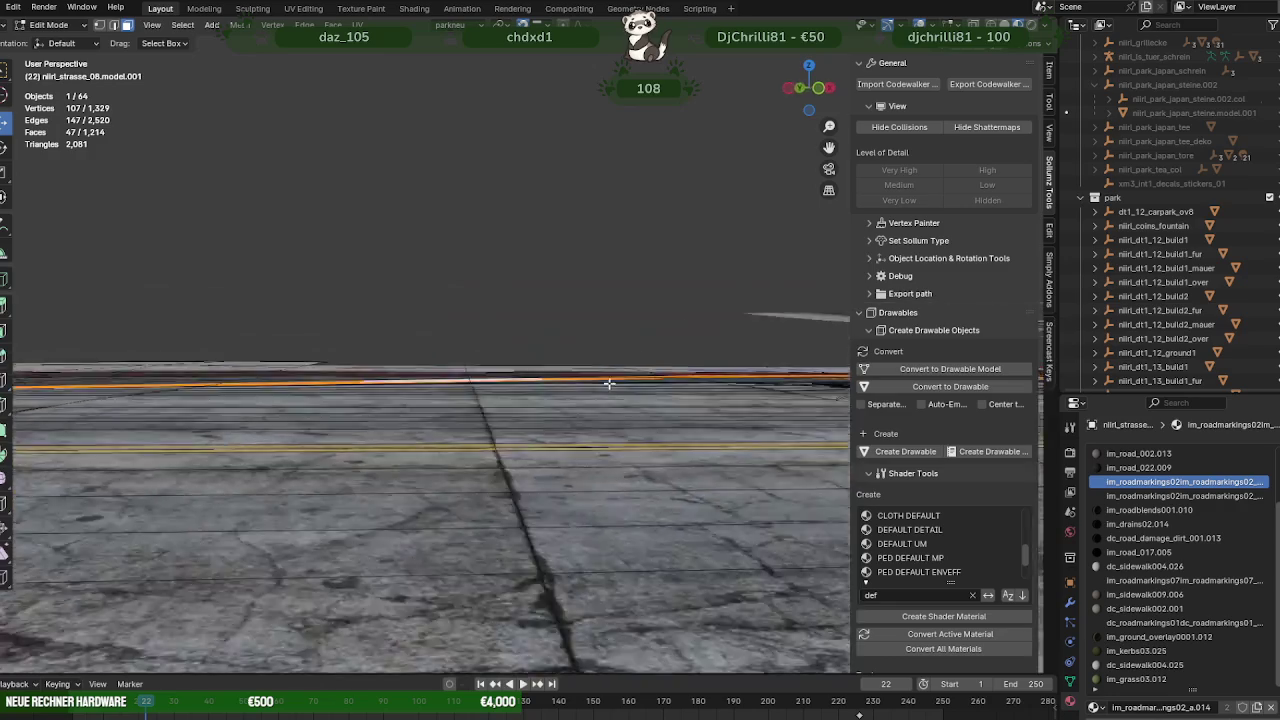
Deselect more marking pieces along the road's near edge.
middle_drag(771, 380, 328, 227)
ctrl+drag(177, 151, 260, 240)
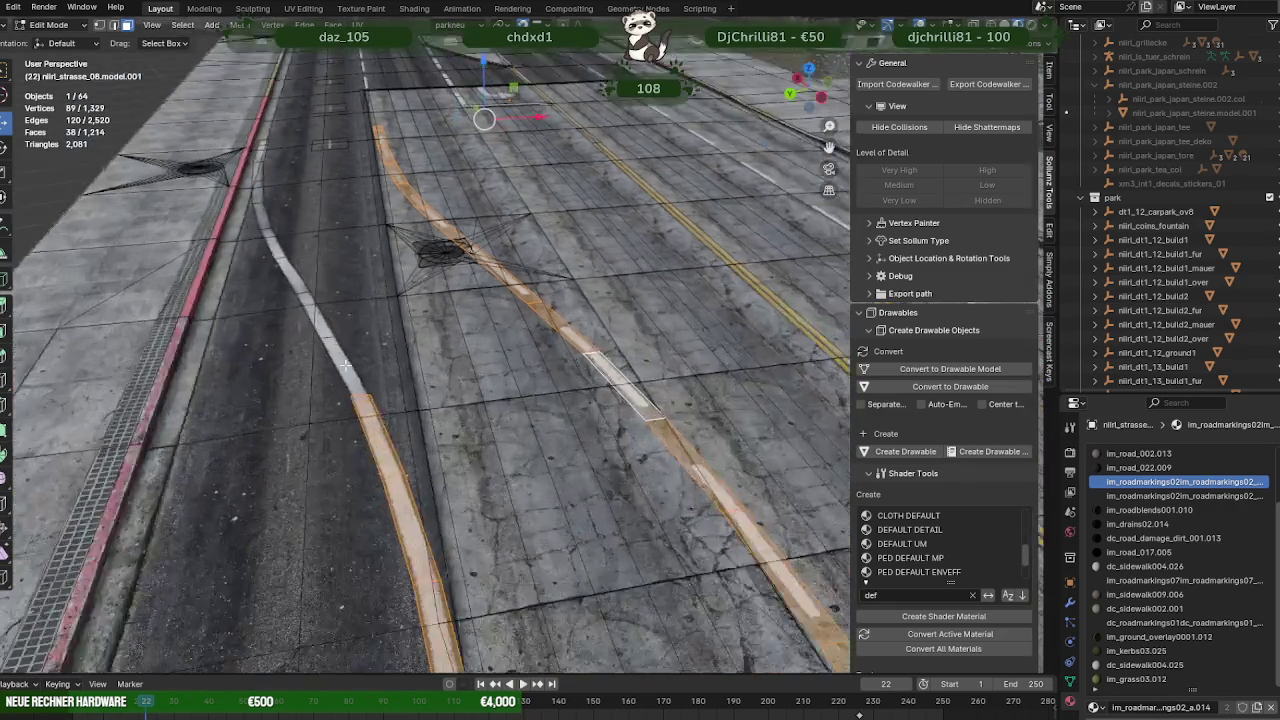
middle_drag(260, 240, 377, 303)
shift+middle_drag(481, 508, 426, 339)
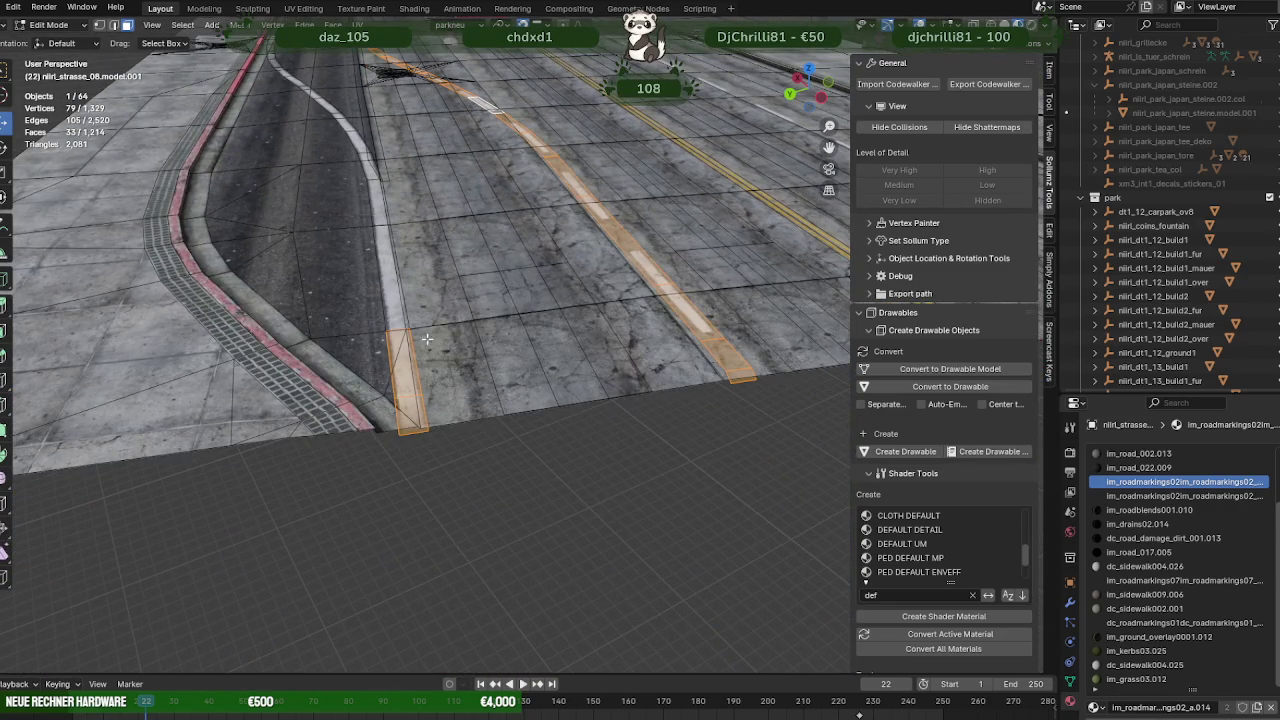
ctrl+drag(359, 298, 473, 436)
mouse_move(473, 436)
middle_down()
mouse_move(487, 384)
mouse_move(607, 266)
middle_up()
Use wireframe view to deselect the top orange pieces, leaving only the curved strip.
key(shift+z)
scroll(640, 249, down, 2)
scroll(470, 96, down, 2)
ctrl+drag(470, 96, 604, 208)
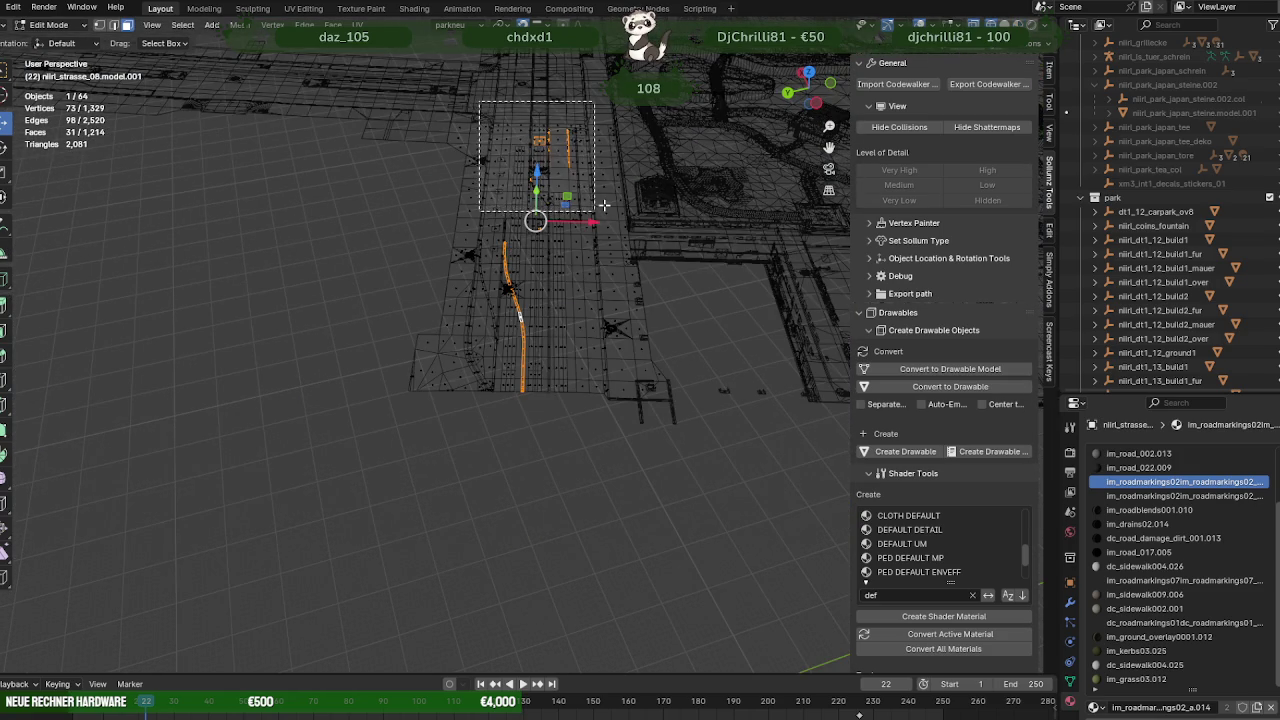
scroll(604, 205, up, 3)
key(shift+z)
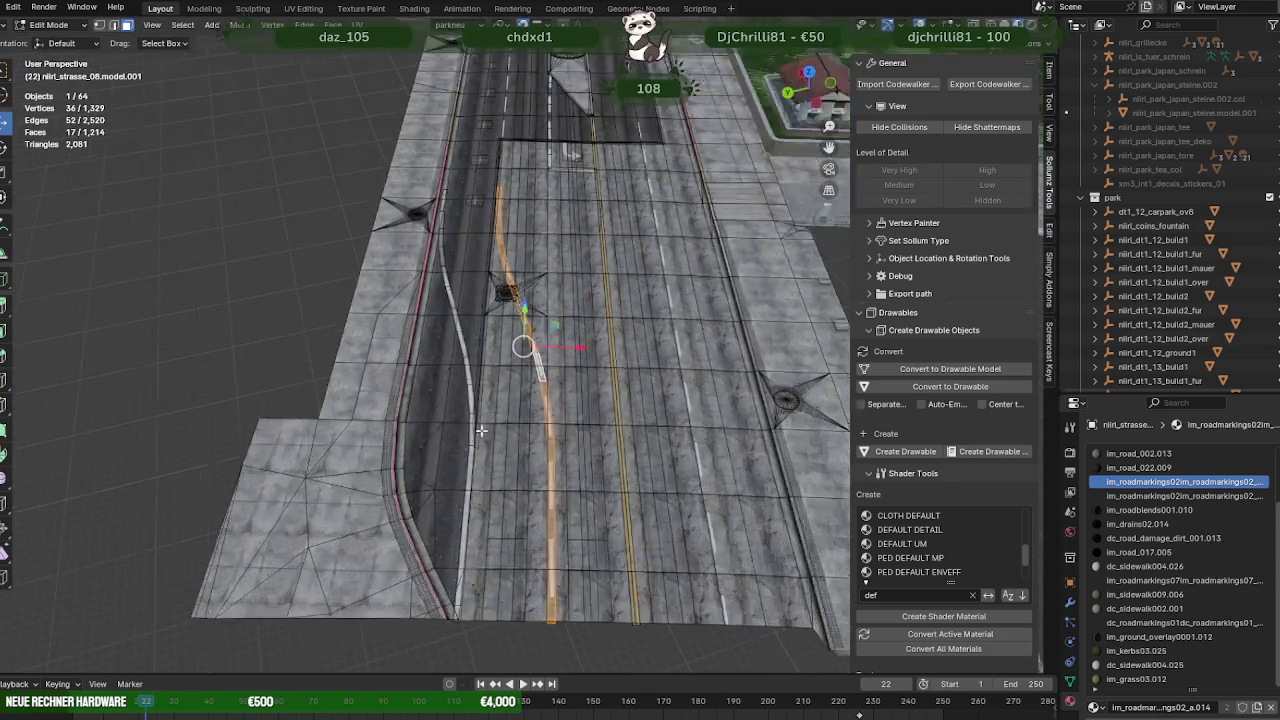
scroll(491, 420, up, 3)
scroll(500, 380, up, 2)
scroll(515, 339, up, 2)
middle_drag(515, 339, 588, 301)
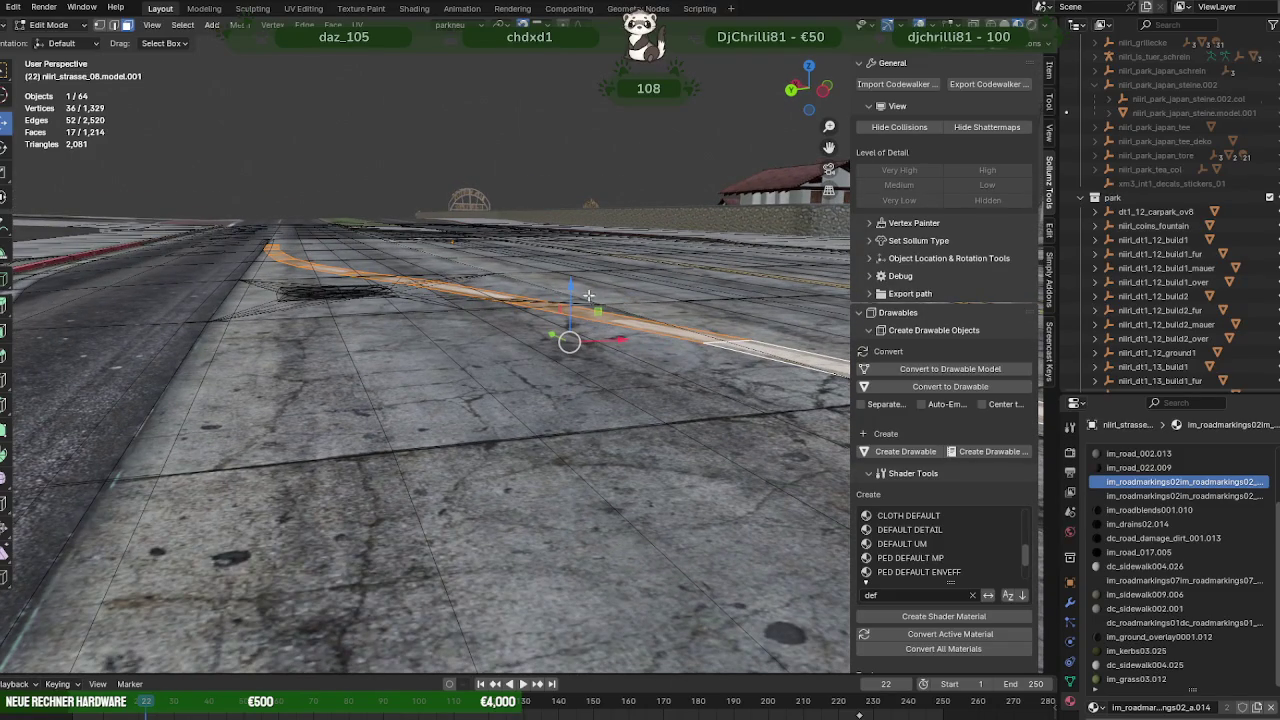
Move the curved strip along Z and deselect the faces at its end.
drag(571, 290, 583, 308)
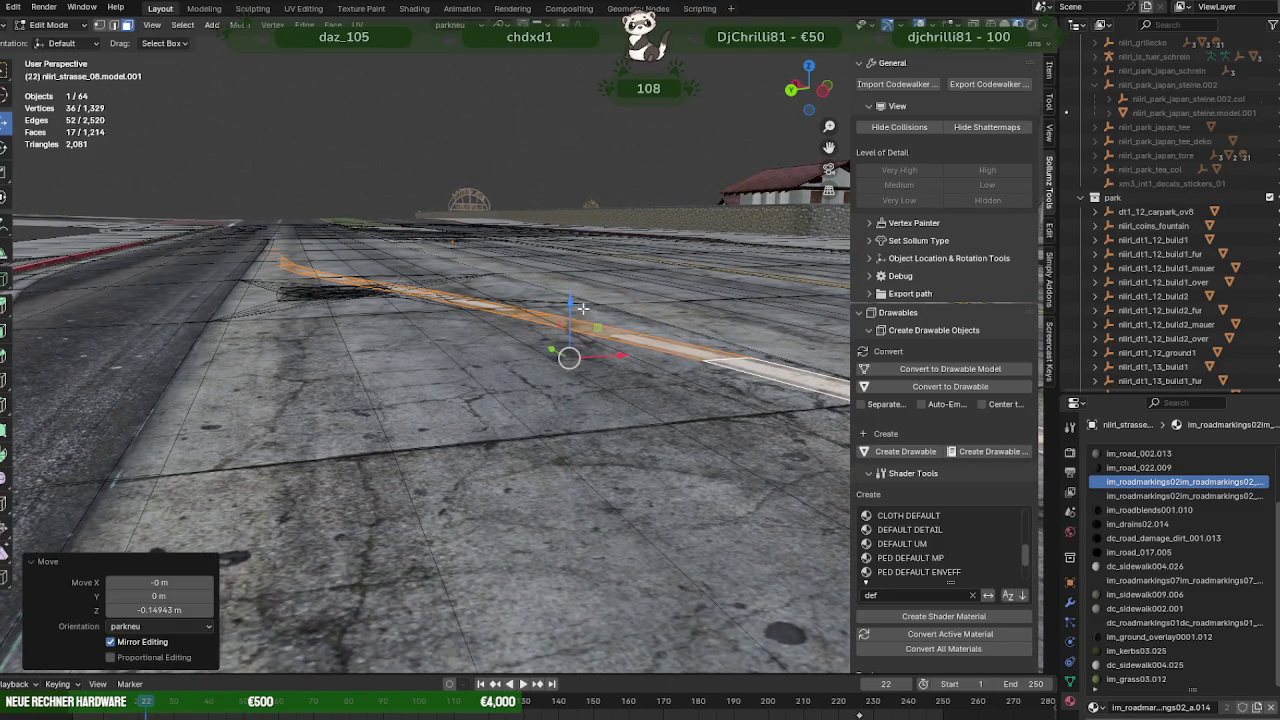
mouse_move(567, 338)
middle_down()
mouse_move(626, 393)
mouse_move(179, 285)
middle_up()
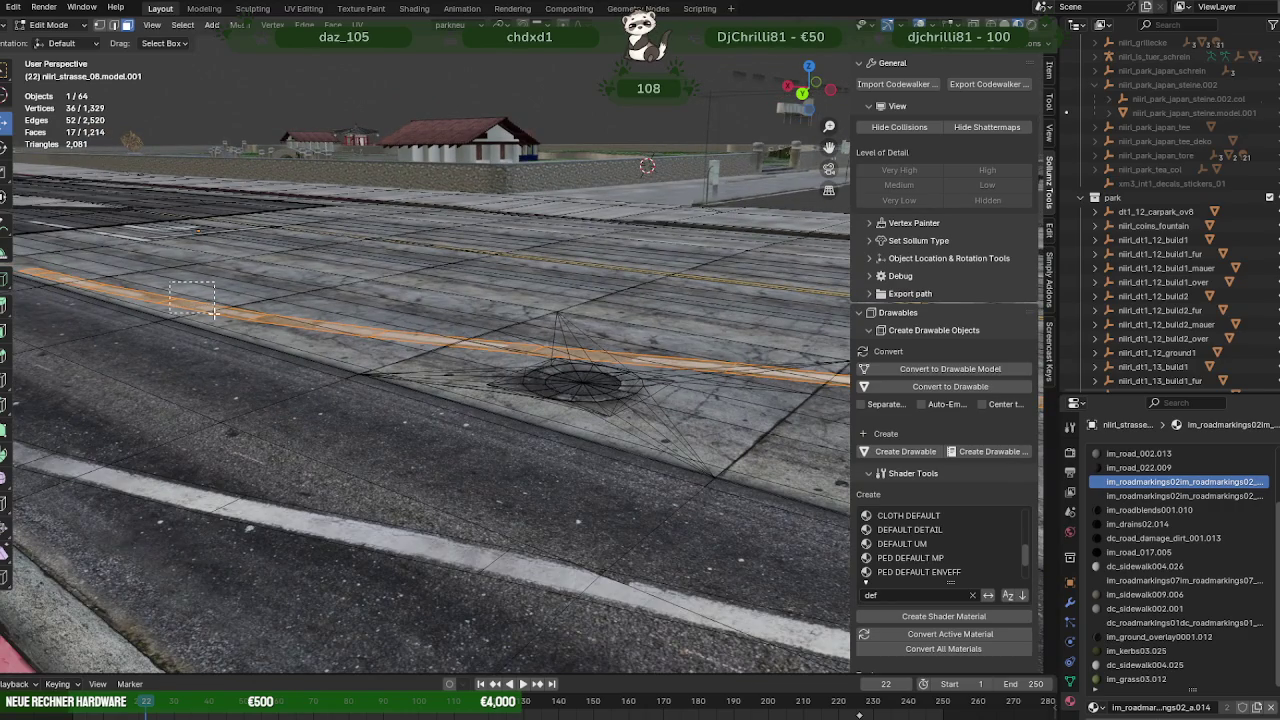
ctrl+drag(170, 283, 214, 313)
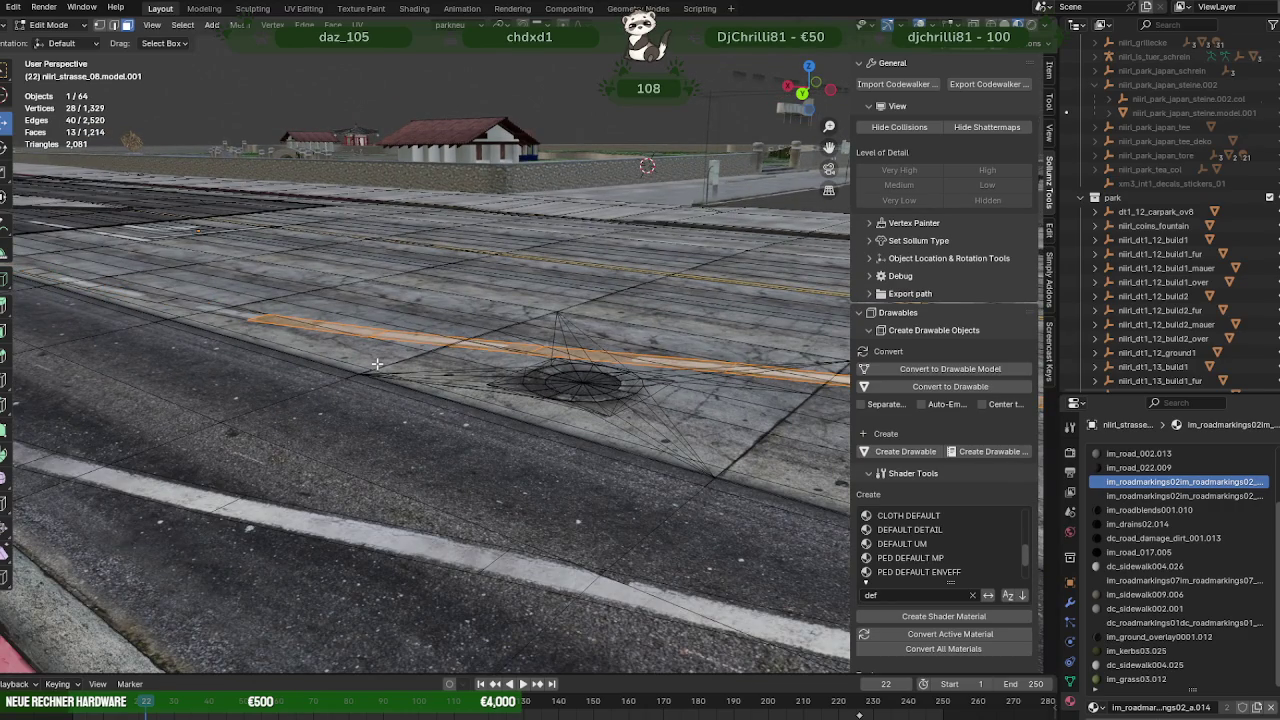
scroll(377, 364, down, 3)
middle_drag(377, 364, 558, 378)
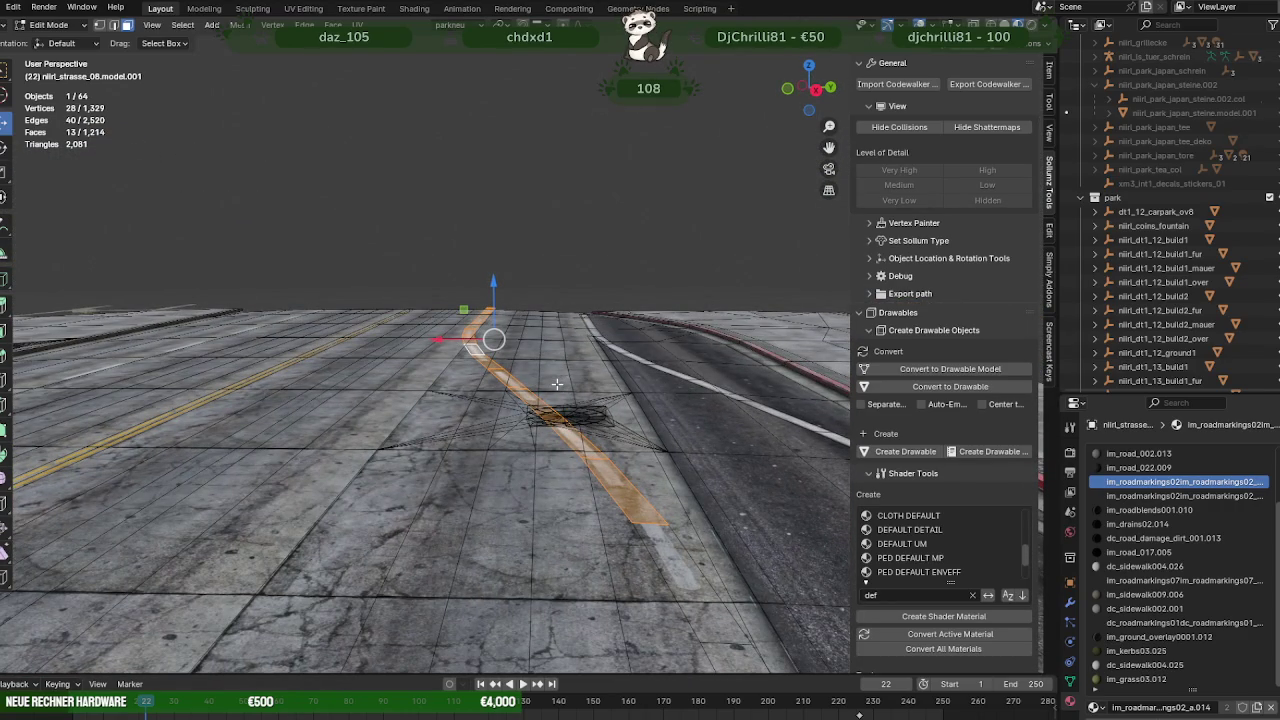
text(gz)
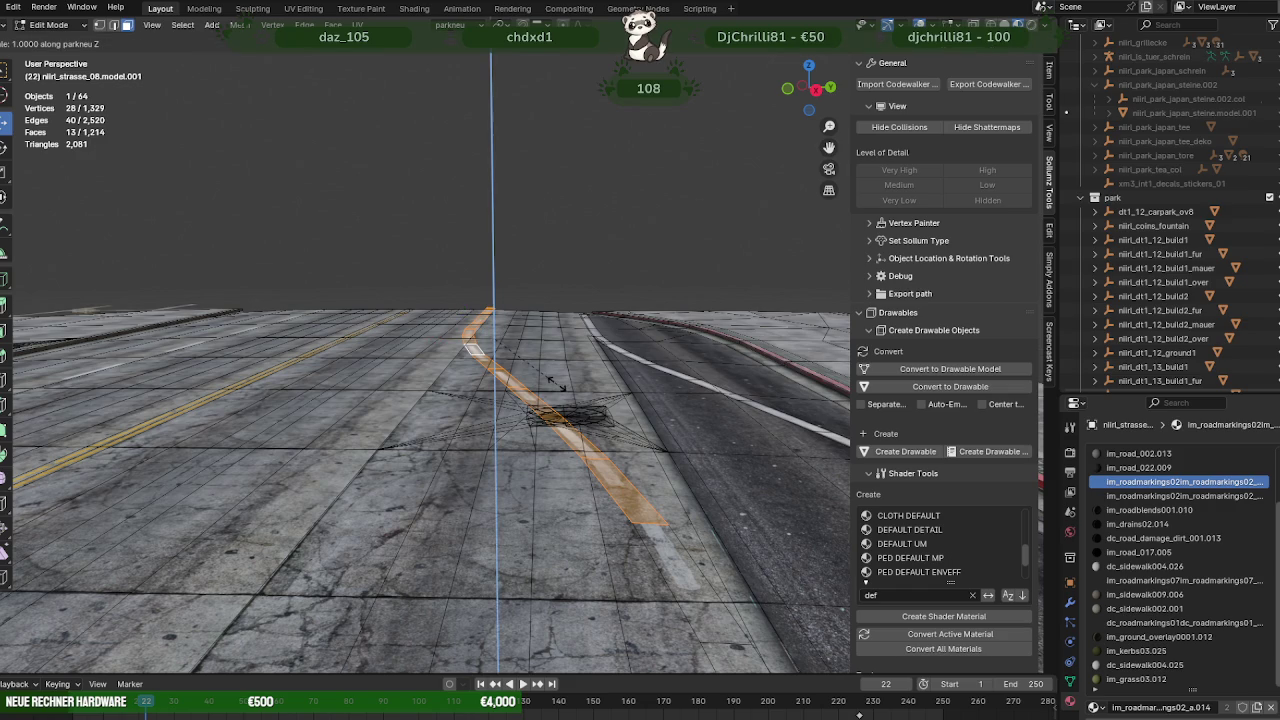
text(0)
key(Return)
mouse_move(553, 384)
middle_down()
mouse_move(682, 421)
mouse_move(451, 423)
mouse_move(449, 390)
mouse_move(440, 455)
middle_up()
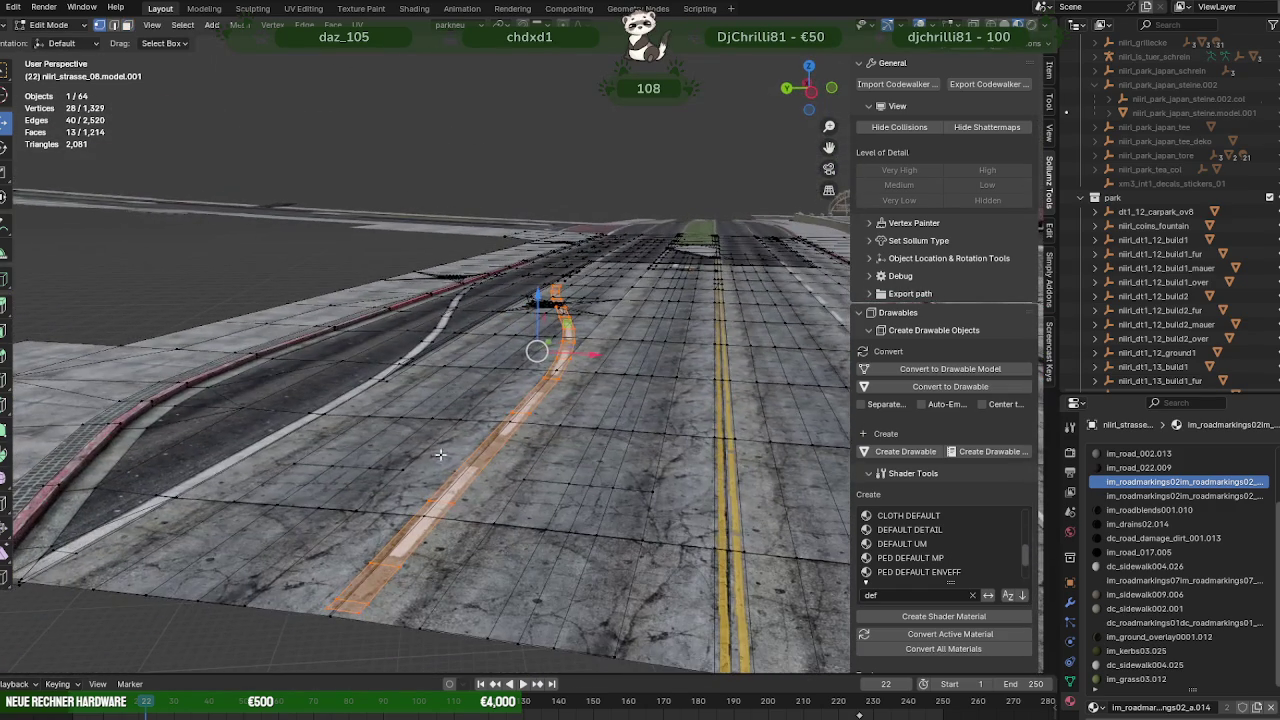
Set snapping to Edge, reposition the strip along Z (6.1893 m), and return to Object Mode.
click(541, 24)
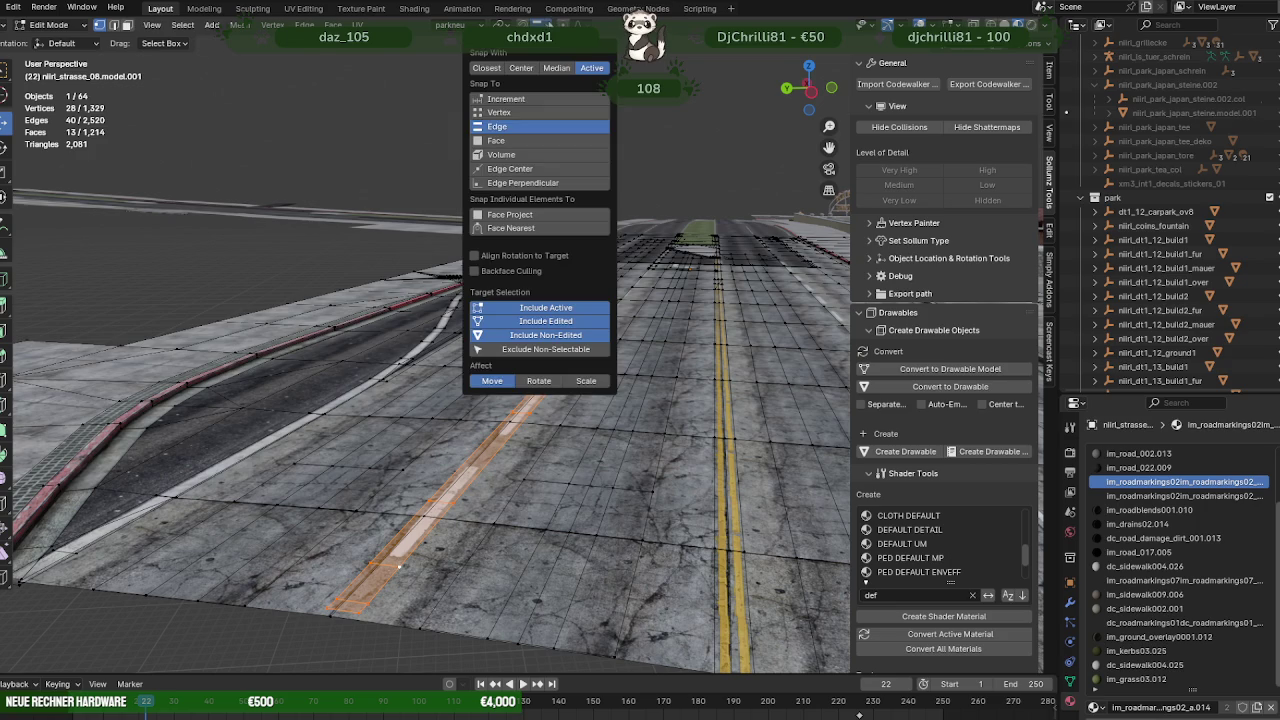
middle_drag(490, 330, 517, 320)
key(g)
key(z)
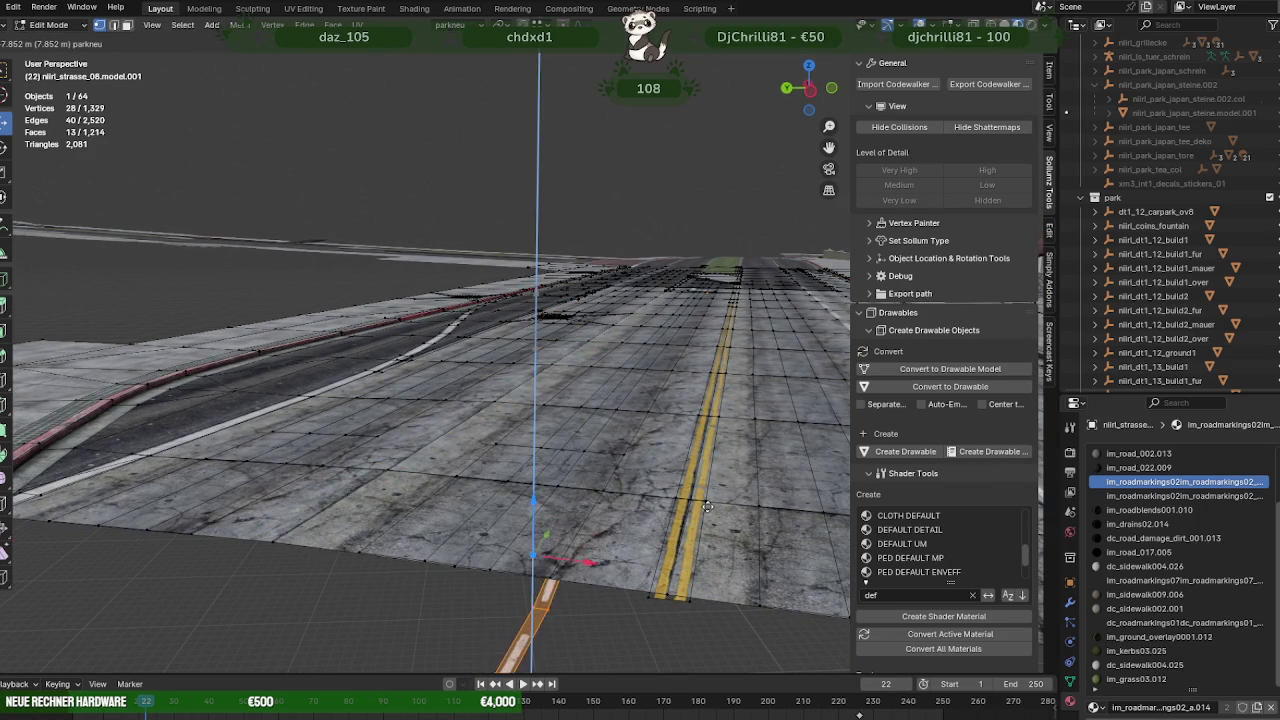
click(531, 466)
key(g)
key(z)
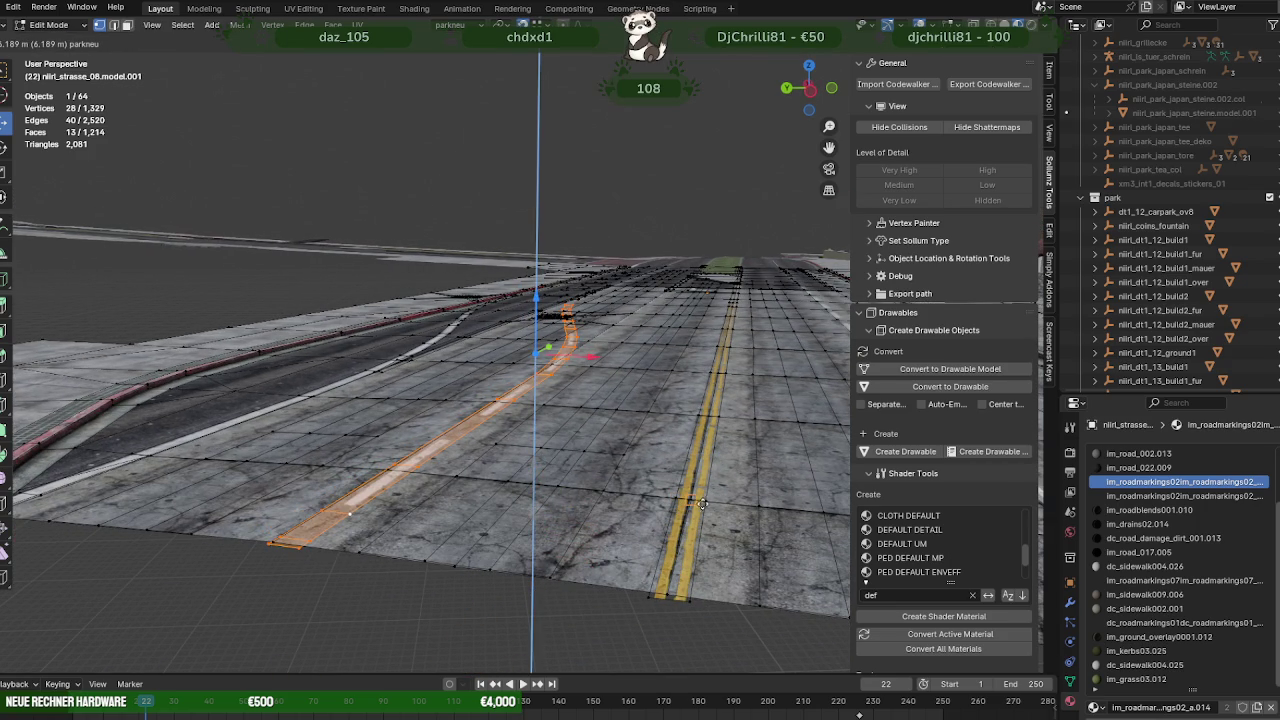
click(708, 502)
mouse_move(578, 465)
middle_down()
mouse_move(540, 430)
mouse_move(436, 485)
mouse_move(504, 336)
mouse_move(554, 347)
mouse_move(586, 334)
mouse_move(480, 393)
mouse_move(510, 306)
mouse_move(589, 300)
middle_up()
key(Tab)
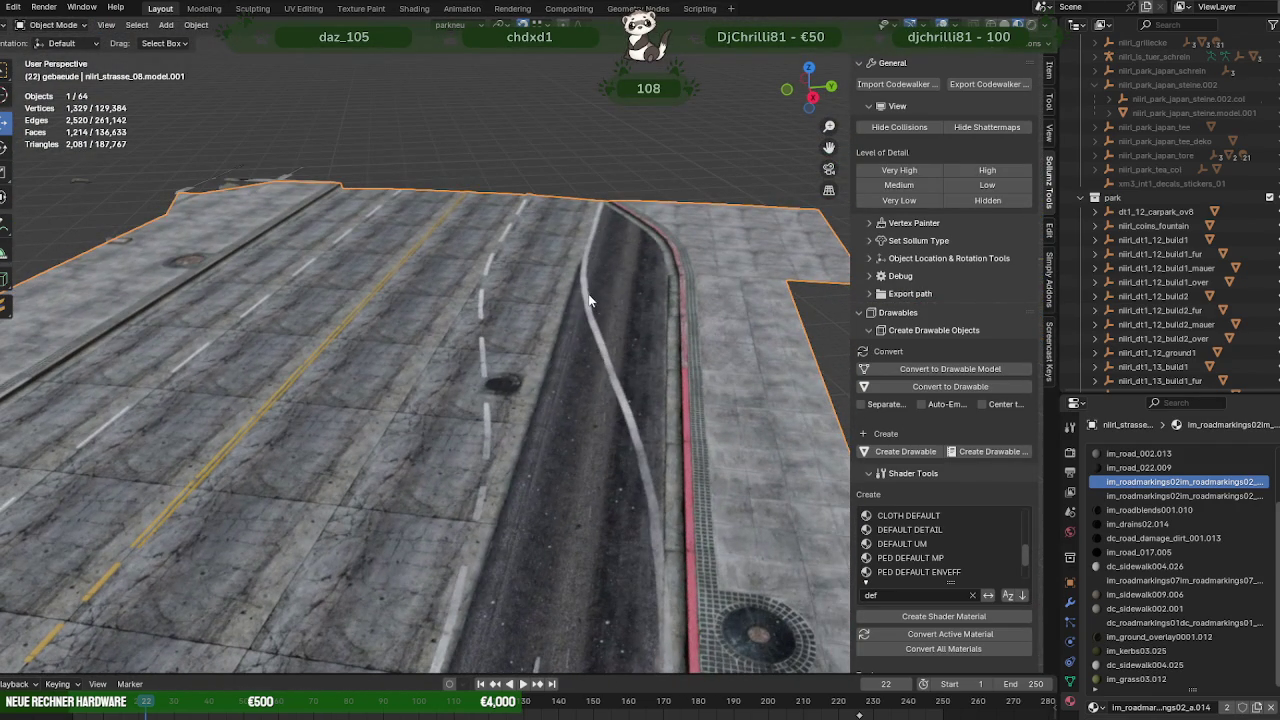
Select the road object dt1_rd1_r1_08 with its nilrl_strasse_08.model.001 mesh.
scroll(1090, 210, up, 2)
scroll(1110, 190, up, 2)
scroll(1140, 165, up, 1)
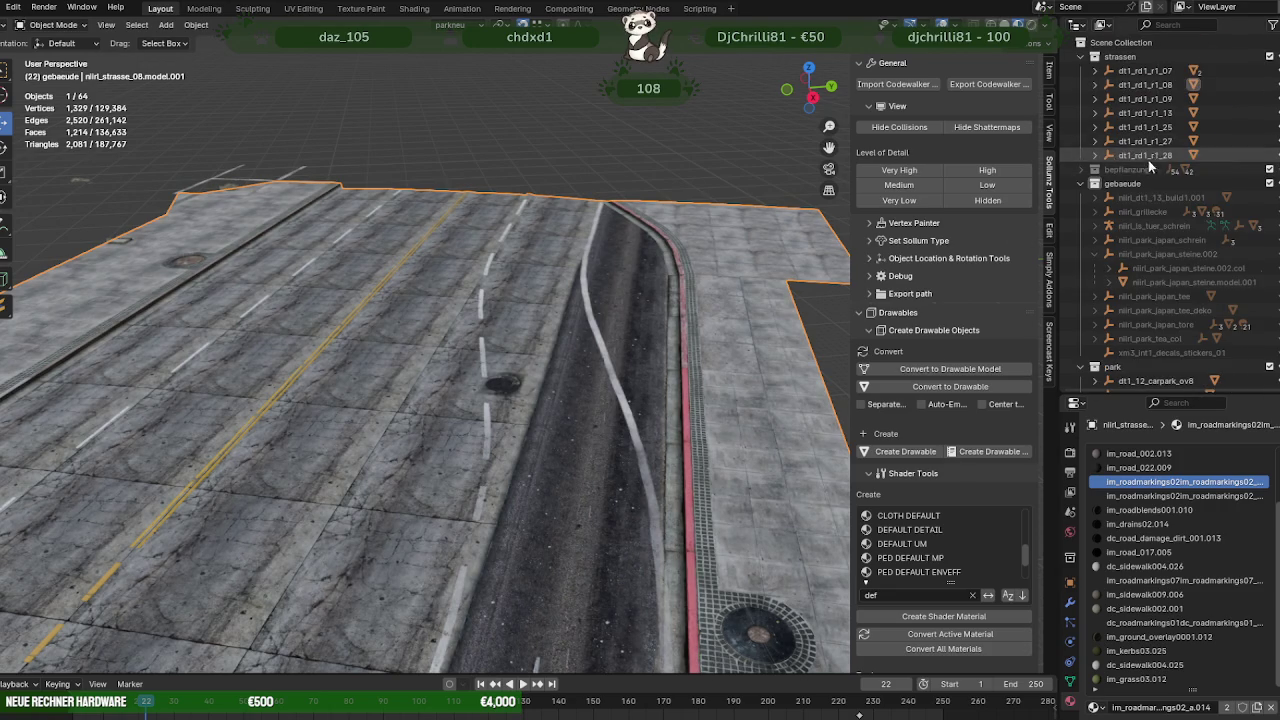
click(1090, 85)
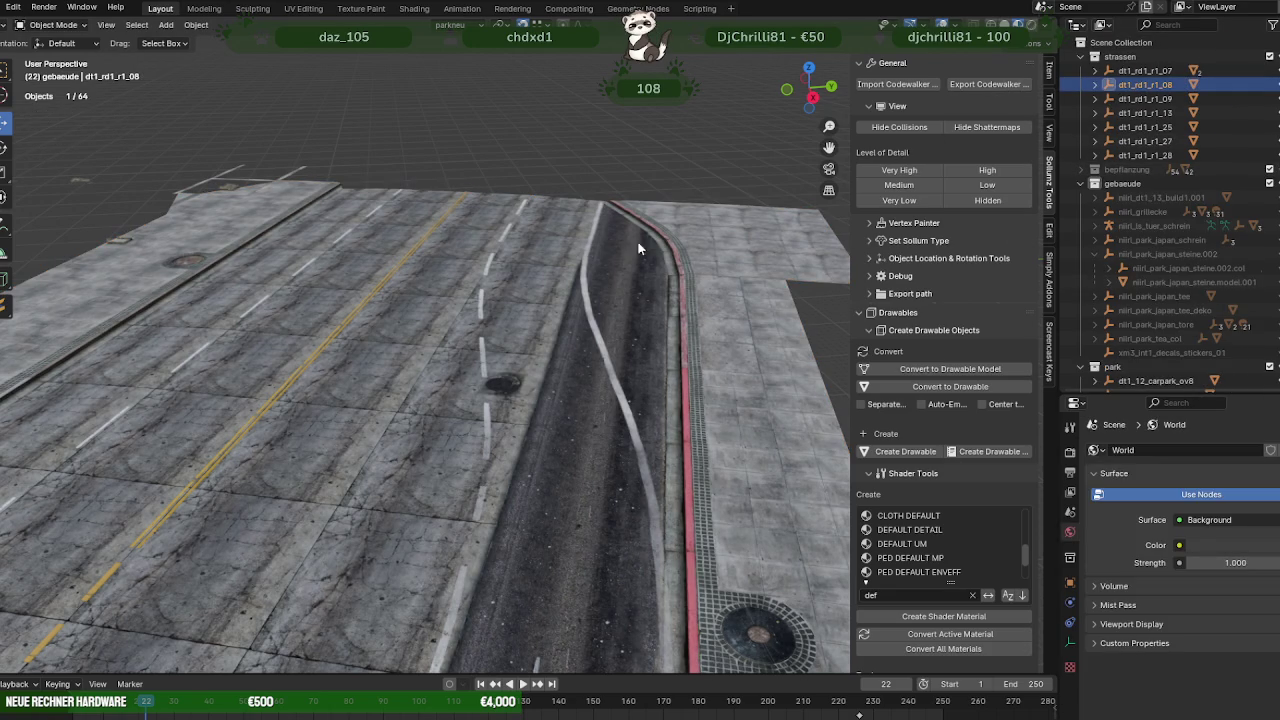
click(558, 254)
scroll(590, 280, down, 3)
mouse_move(616, 299)
middle_down()
mouse_move(428, 316)
mouse_move(548, 337)
mouse_move(454, 318)
mouse_move(539, 361)
mouse_move(530, 373)
mouse_move(545, 344)
middle_up()
scroll(510, 349, up, 3)
scroll(525, 362, up, 2)
scroll(530, 373, down, 3)
click(1158, 85)
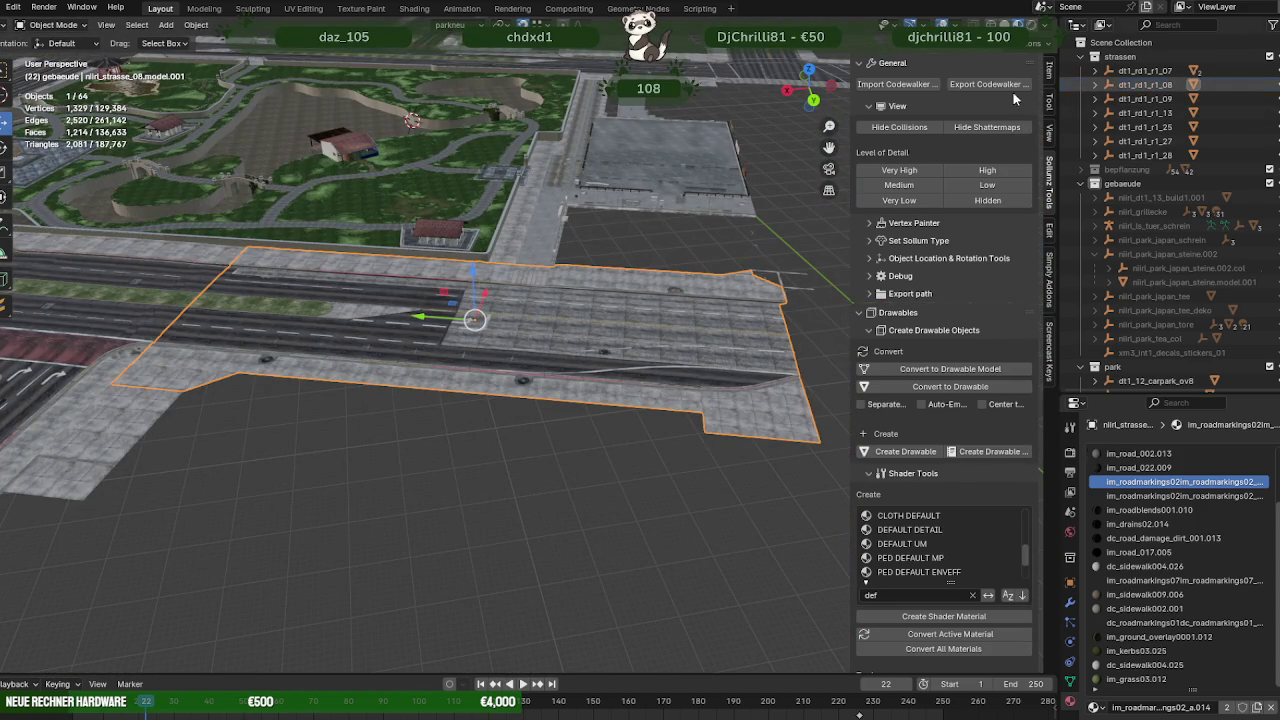
click(639, 323)
key(ctrl+z)
Export dt1_rd1_r1_08 as a CodeWalker file into EXPORT\MERCHPARKUNITYFIX.
click(1005, 85)
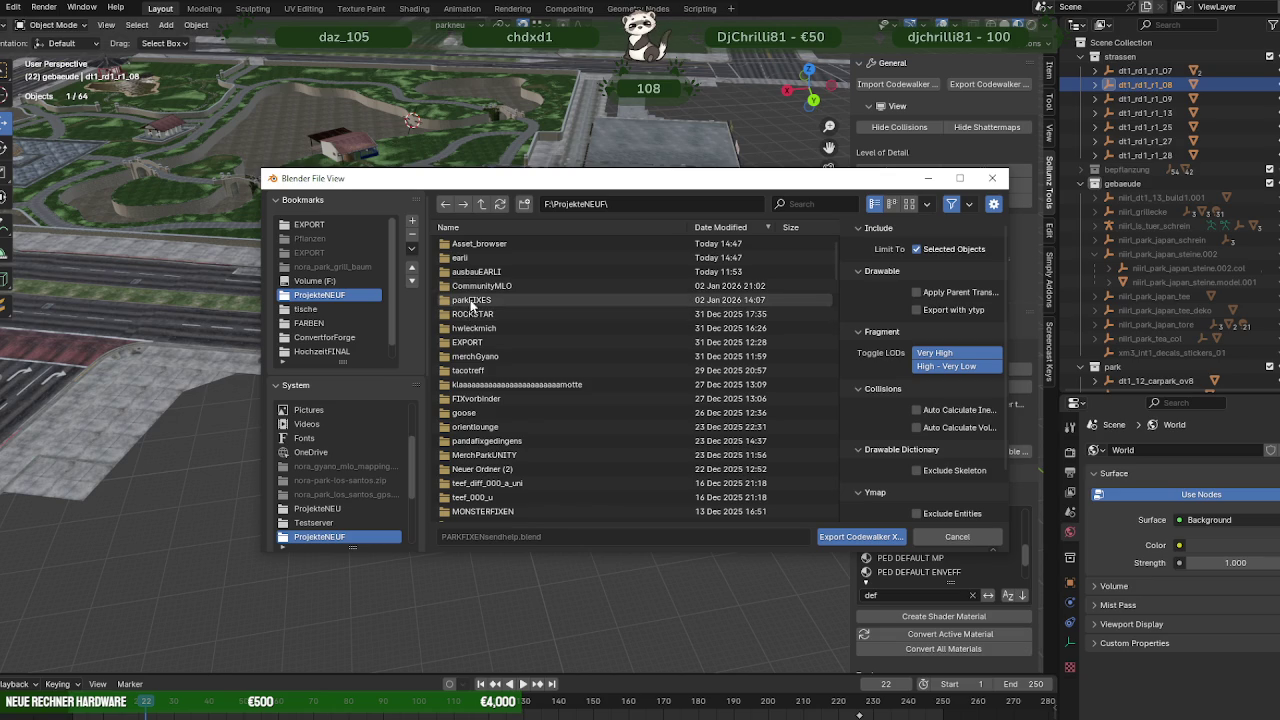
click(467, 342)
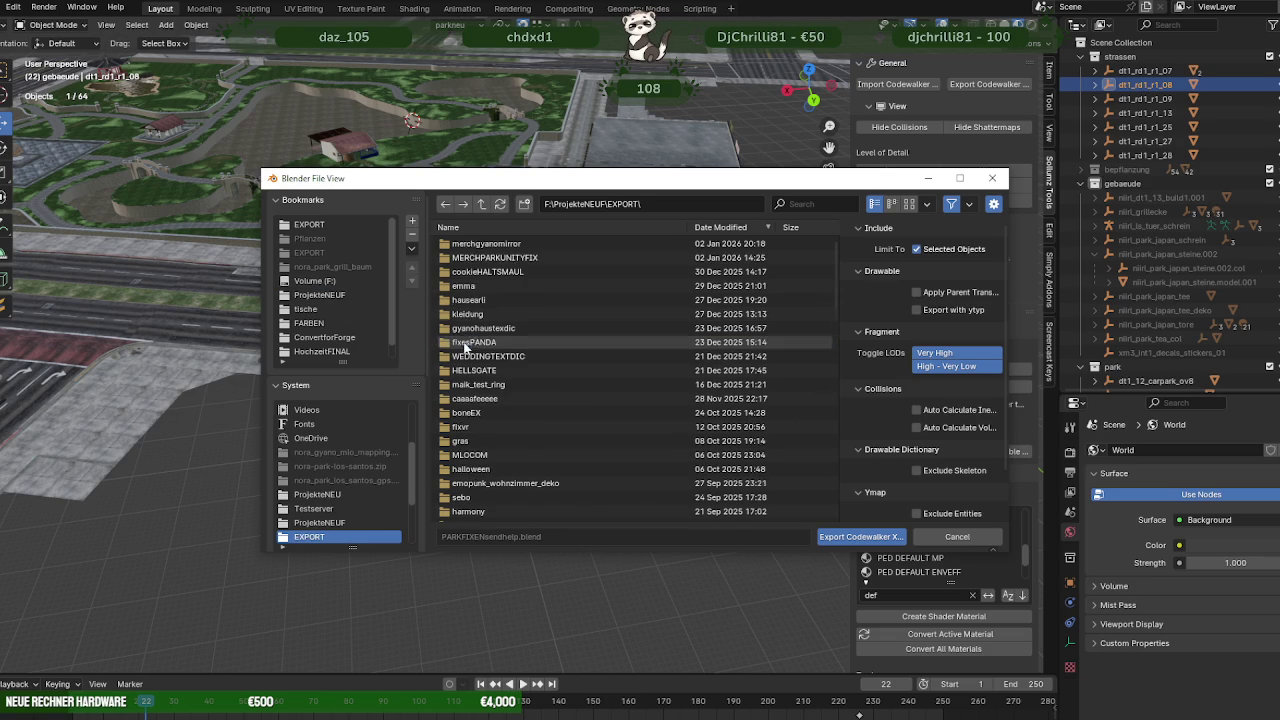
double_click(500, 257)
click(860, 536)
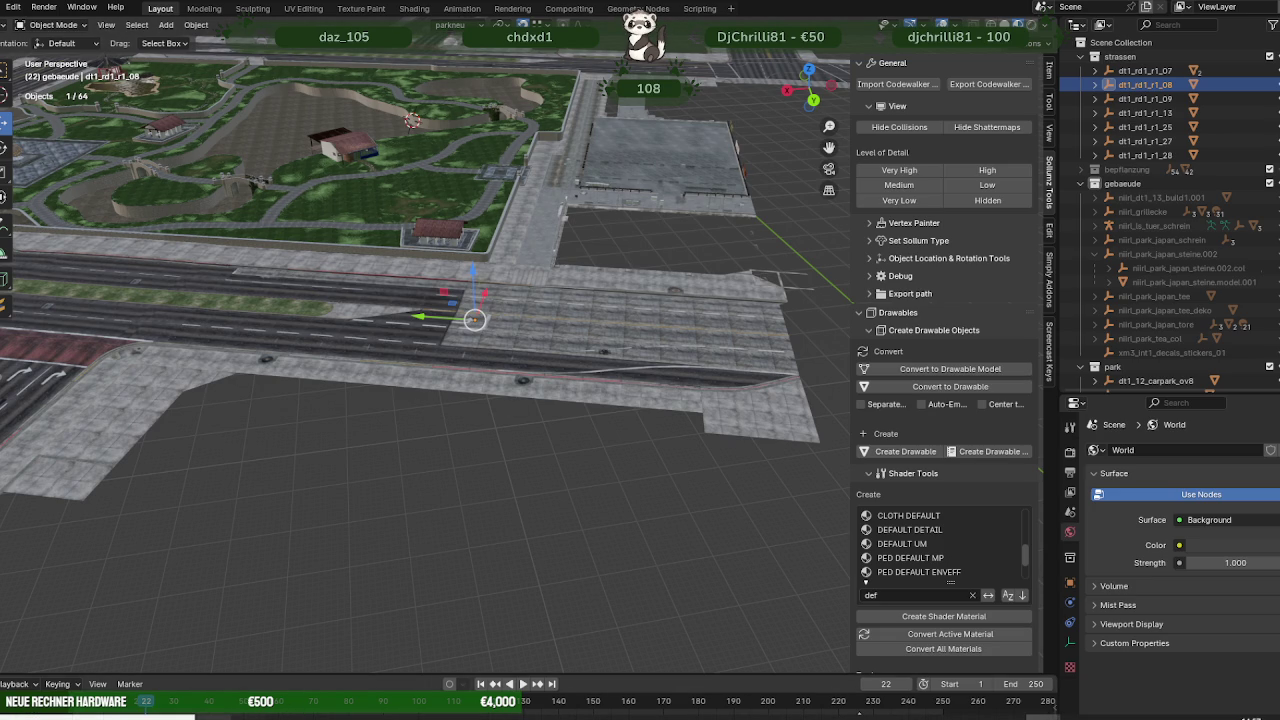
key(super+e)
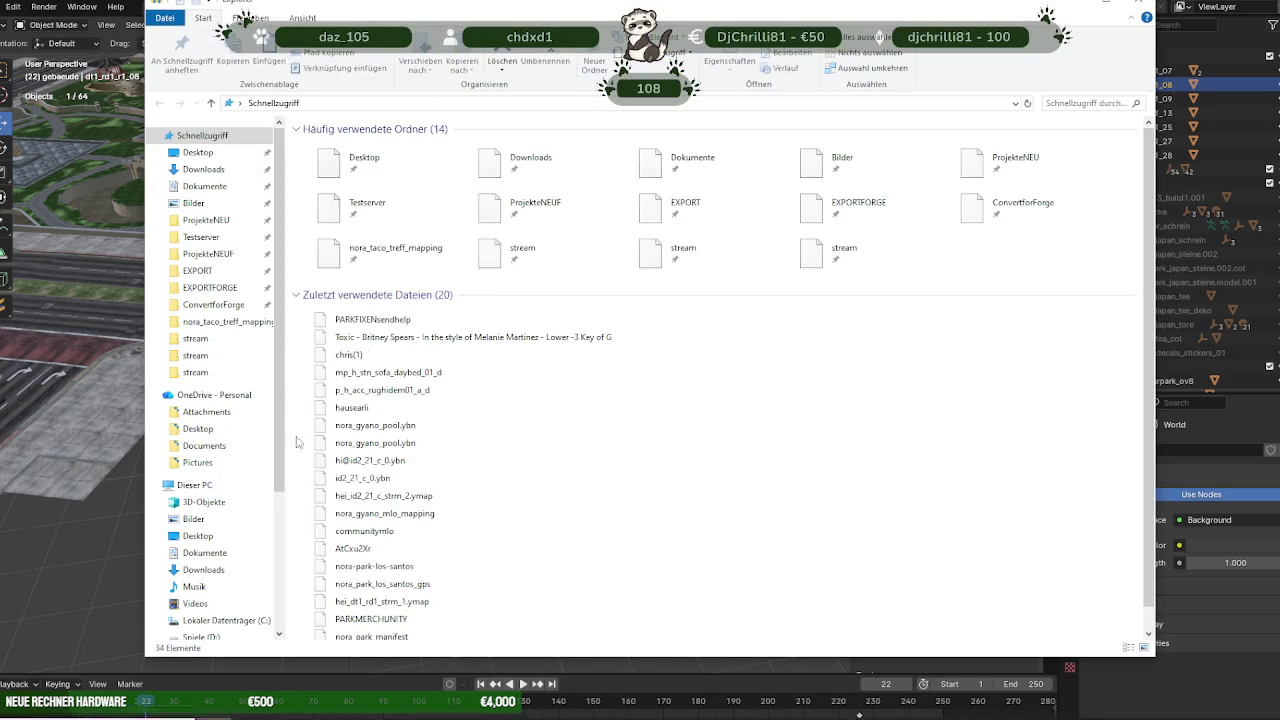
Browse to EXPORT > MERCHPARKUNITYFIX to check the exported dt1_rd1_r1_08.ydr.
click(197, 270)
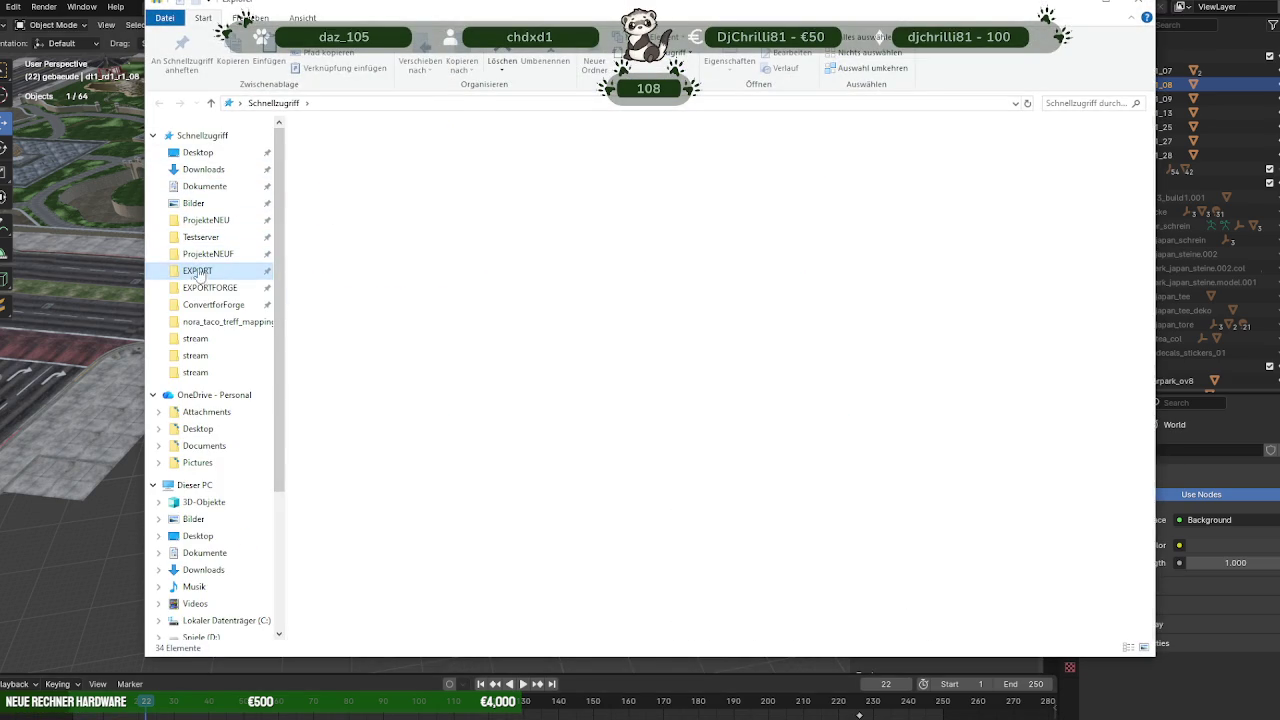
double_click(356, 485)
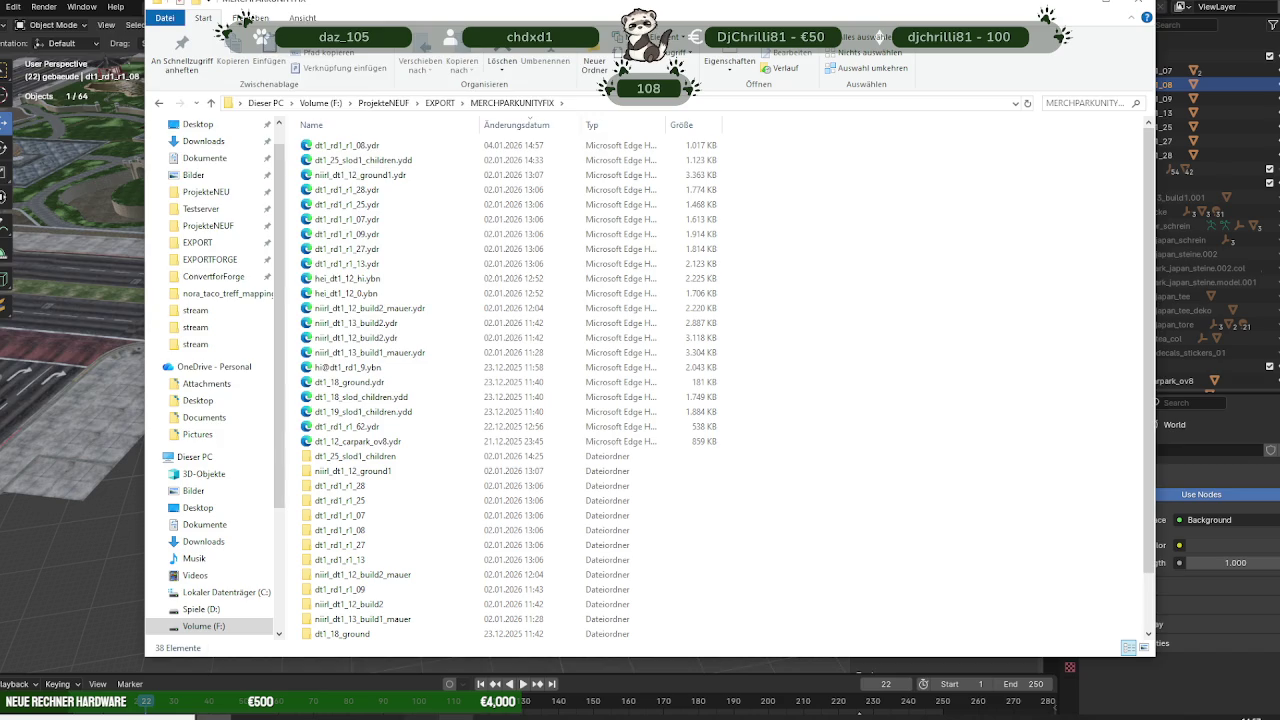
key(alt+Tab)
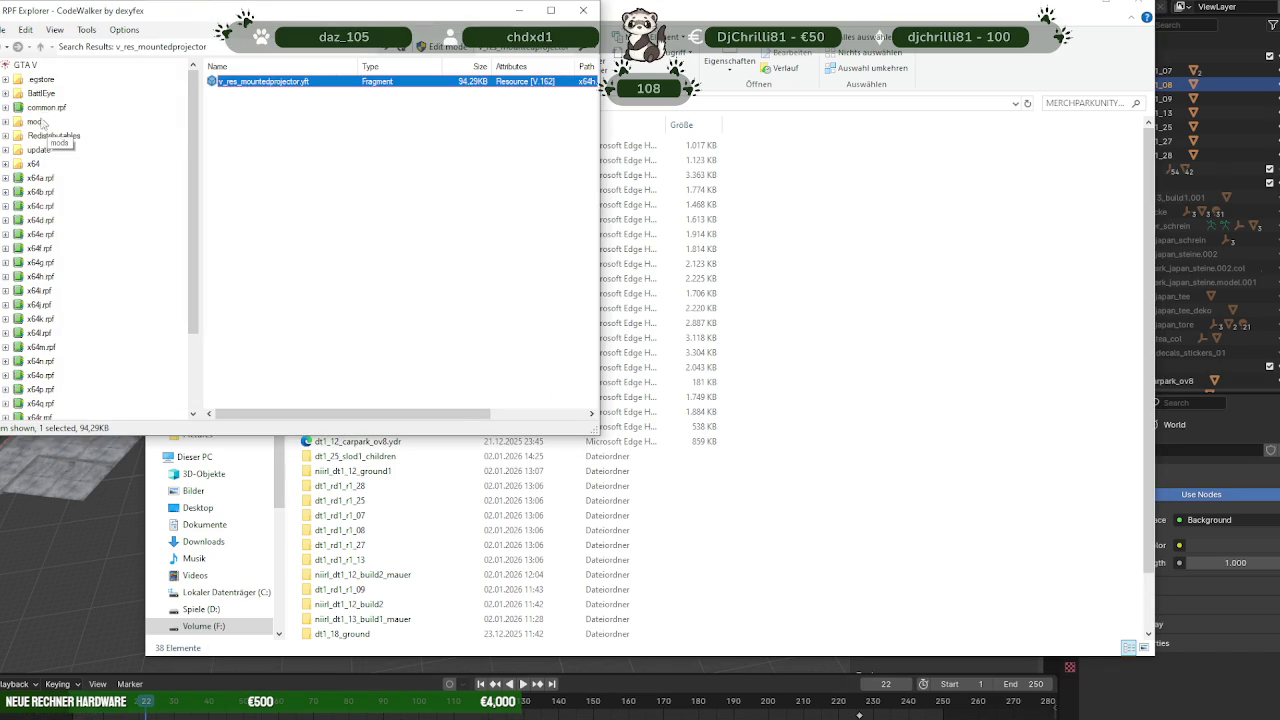
Enable archive editing in CodeWalker and open the long-named archive inside mods.
double_click(42, 122)
click(440, 46)
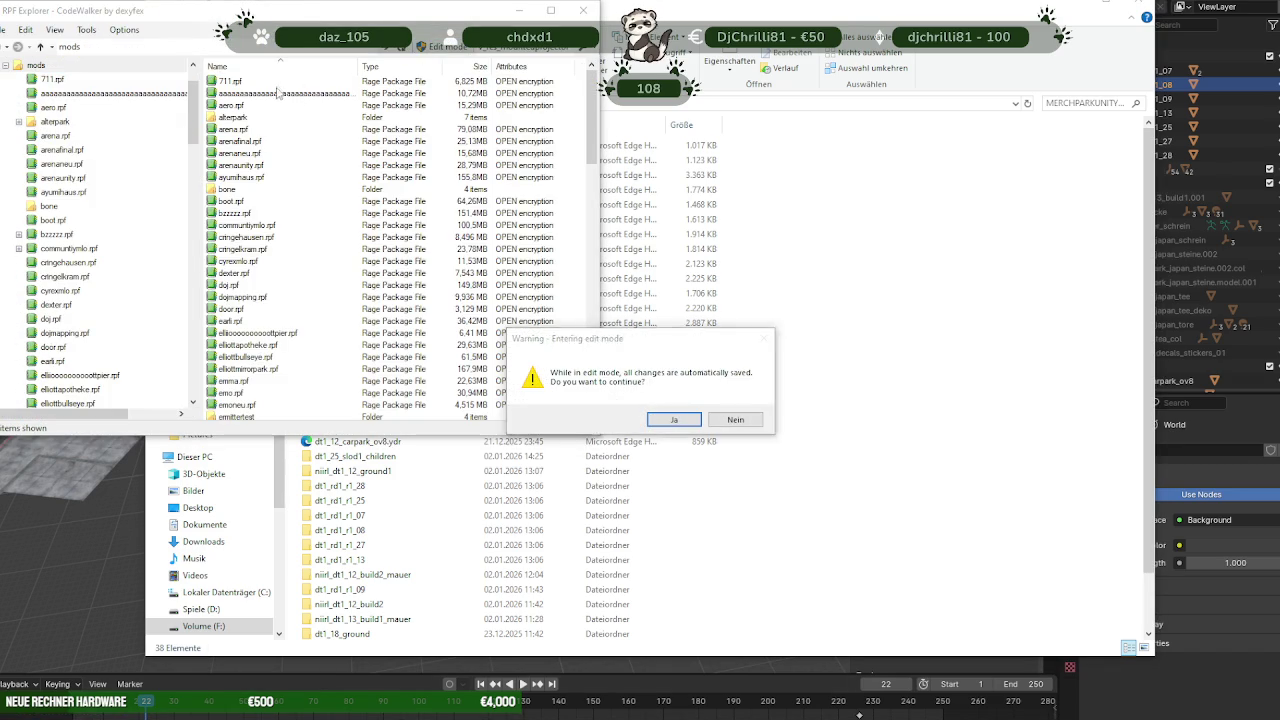
click(674, 419)
double_click(310, 93)
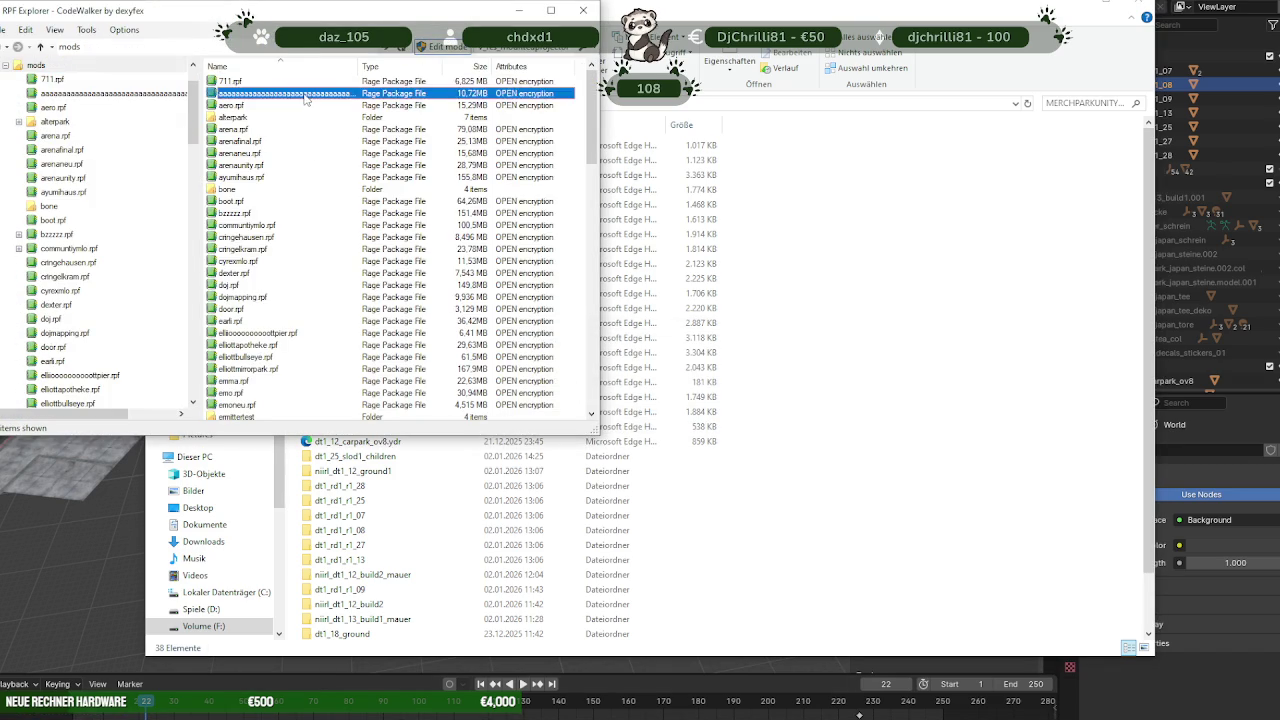
Add the exported dt1_rd1_r1_08.ydr from Explorer into the archive.
click(827, 379)
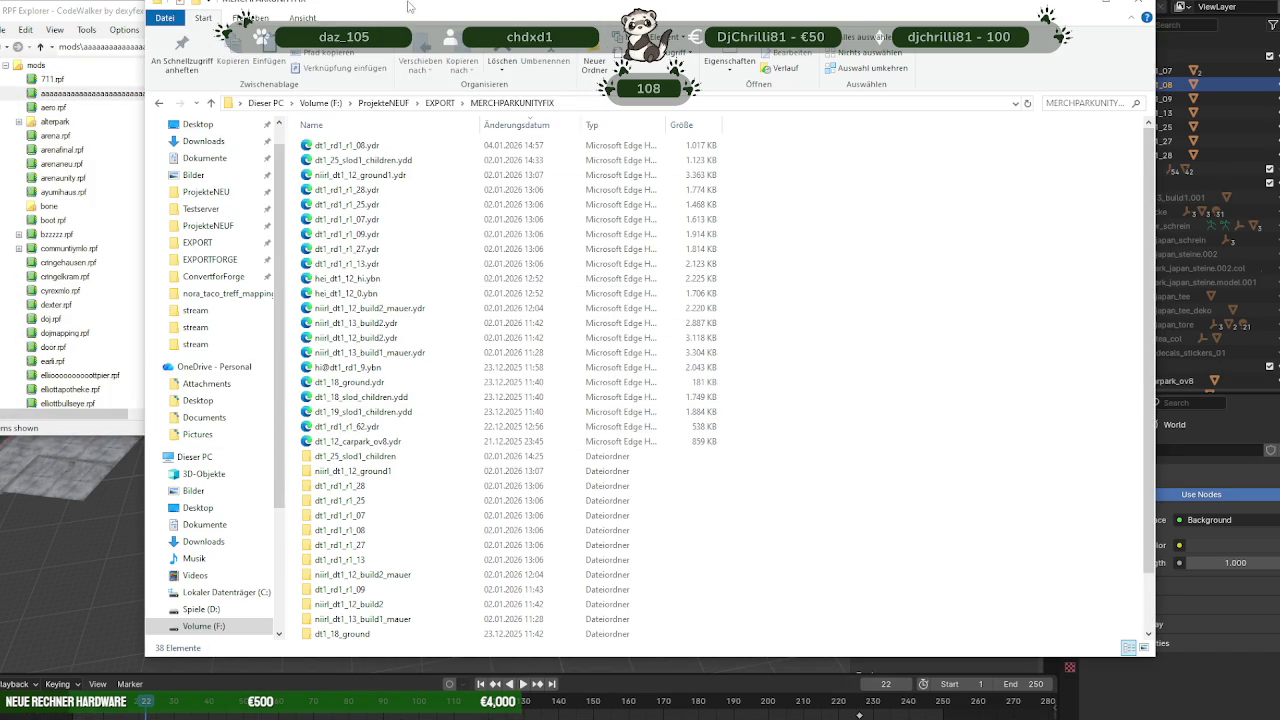
drag(411, 7, 661, 8)
click(591, 156)
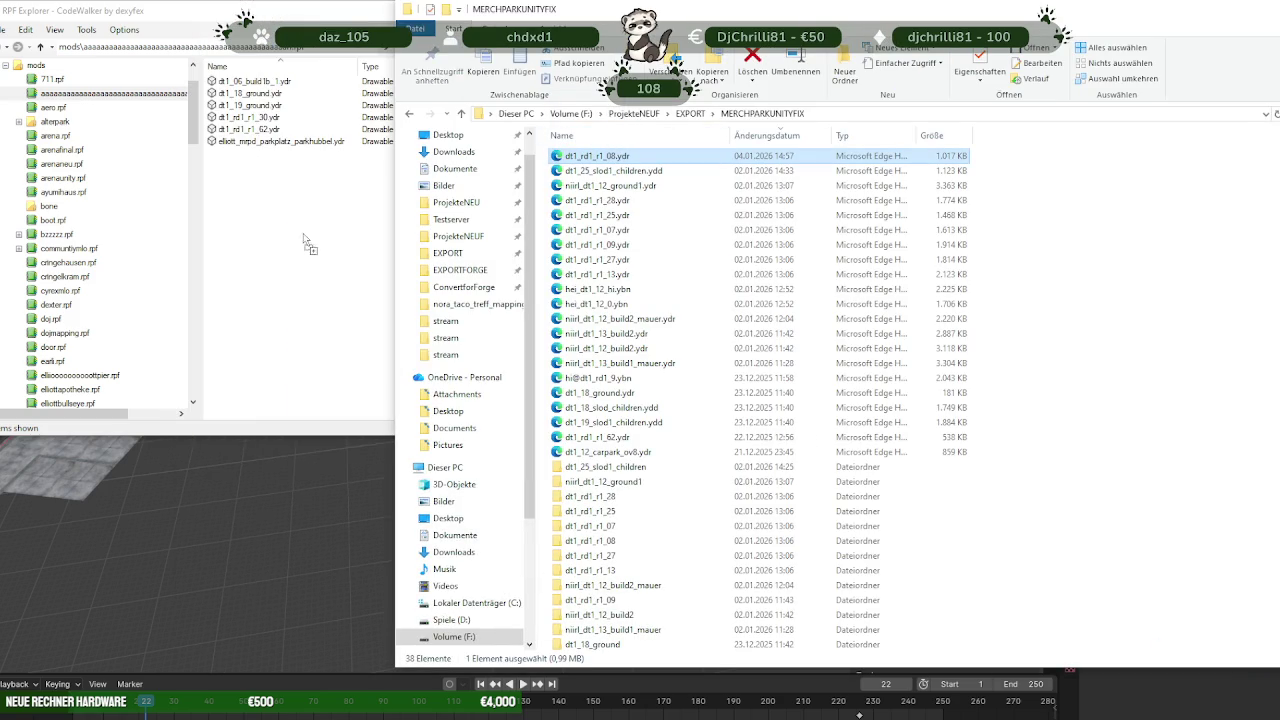
Preview dt1_rd1_r1_08.ydr in the model viewer to inspect the textured road, then close it.
double_click(274, 118)
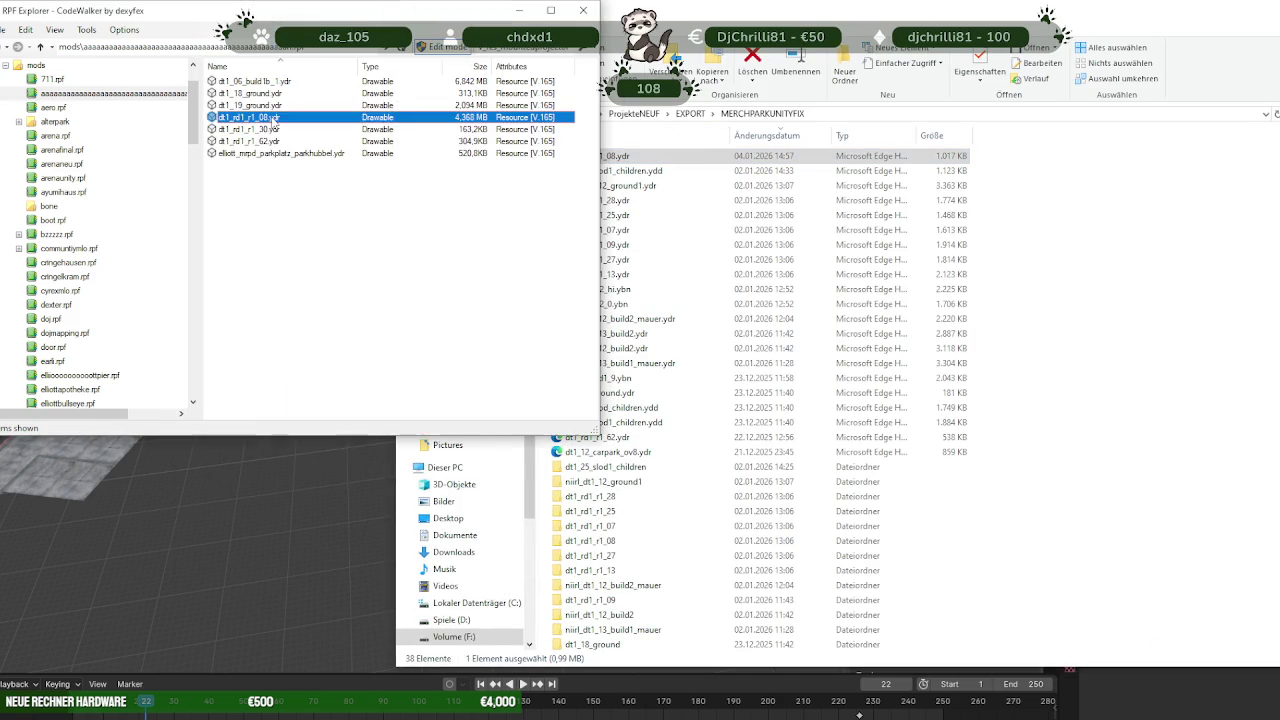
scroll(457, 349, up, 5)
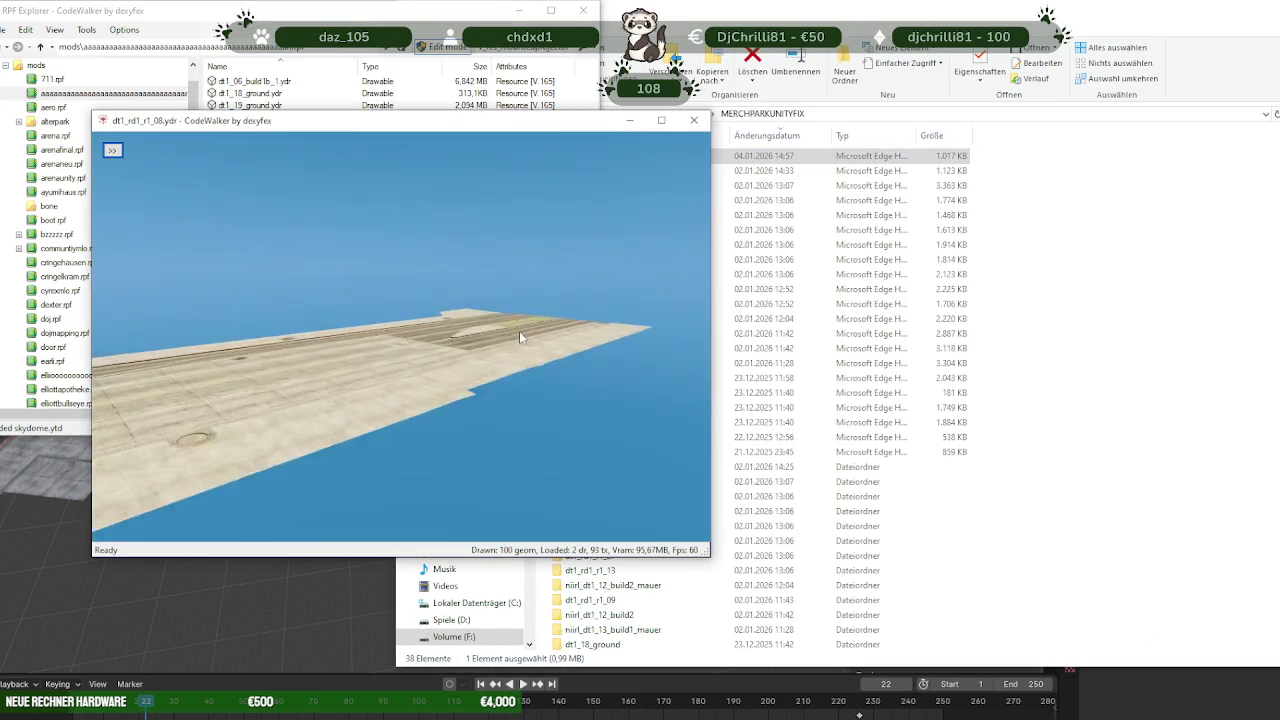
mouse_move(519, 331)
mouse_down()
mouse_move(417, 377)
mouse_move(431, 381)
mouse_up()
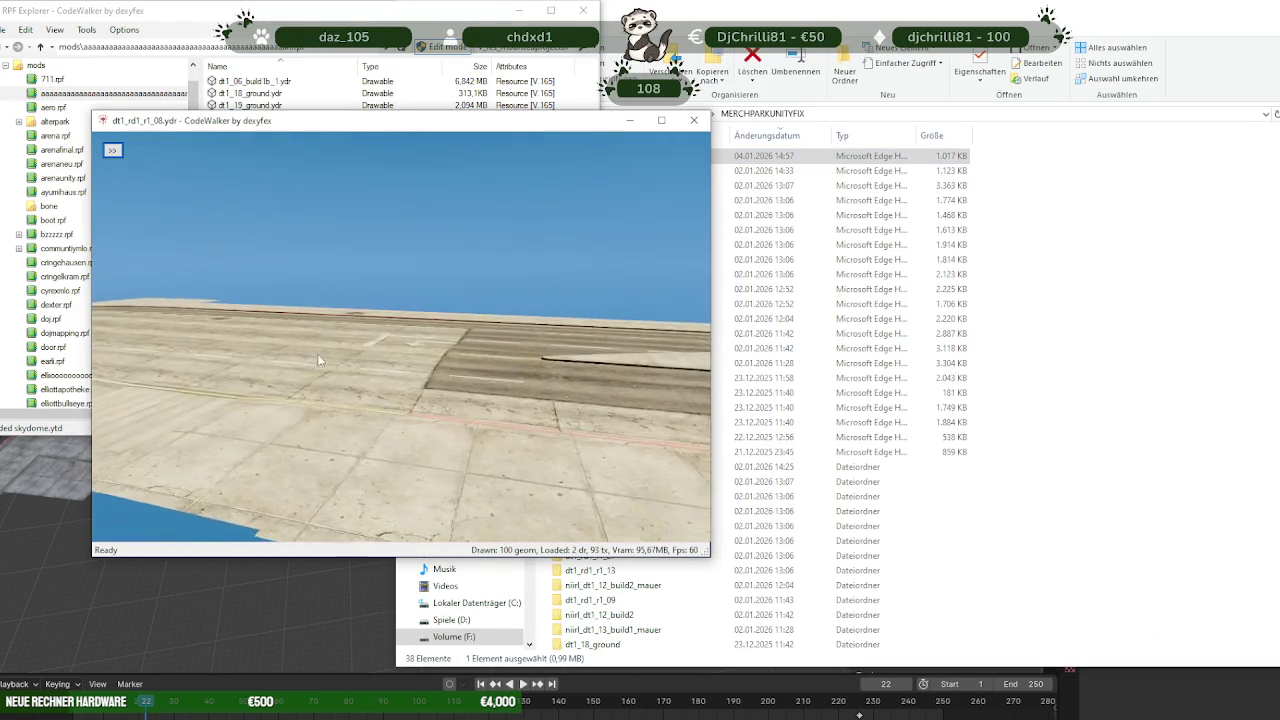
mouse_move(428, 381)
mouse_down()
mouse_move(378, 346)
mouse_move(402, 354)
mouse_move(380, 377)
mouse_move(640, 107)
mouse_up()
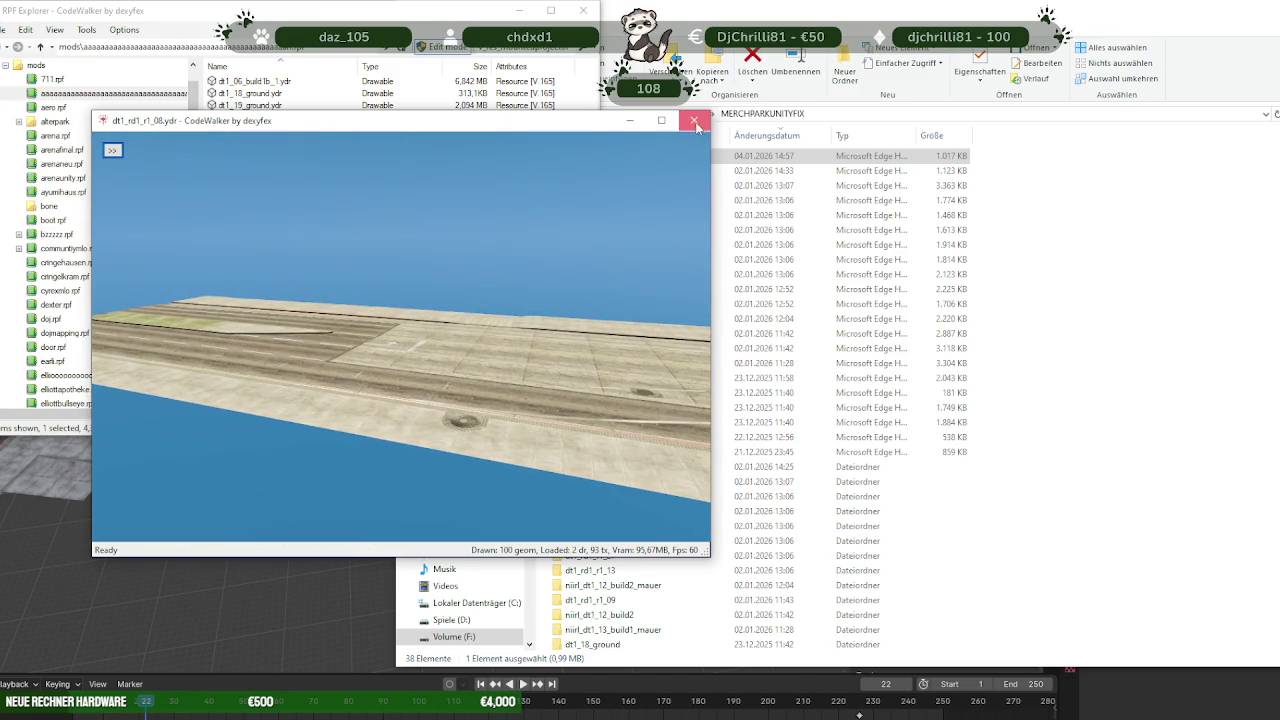
click(694, 120)
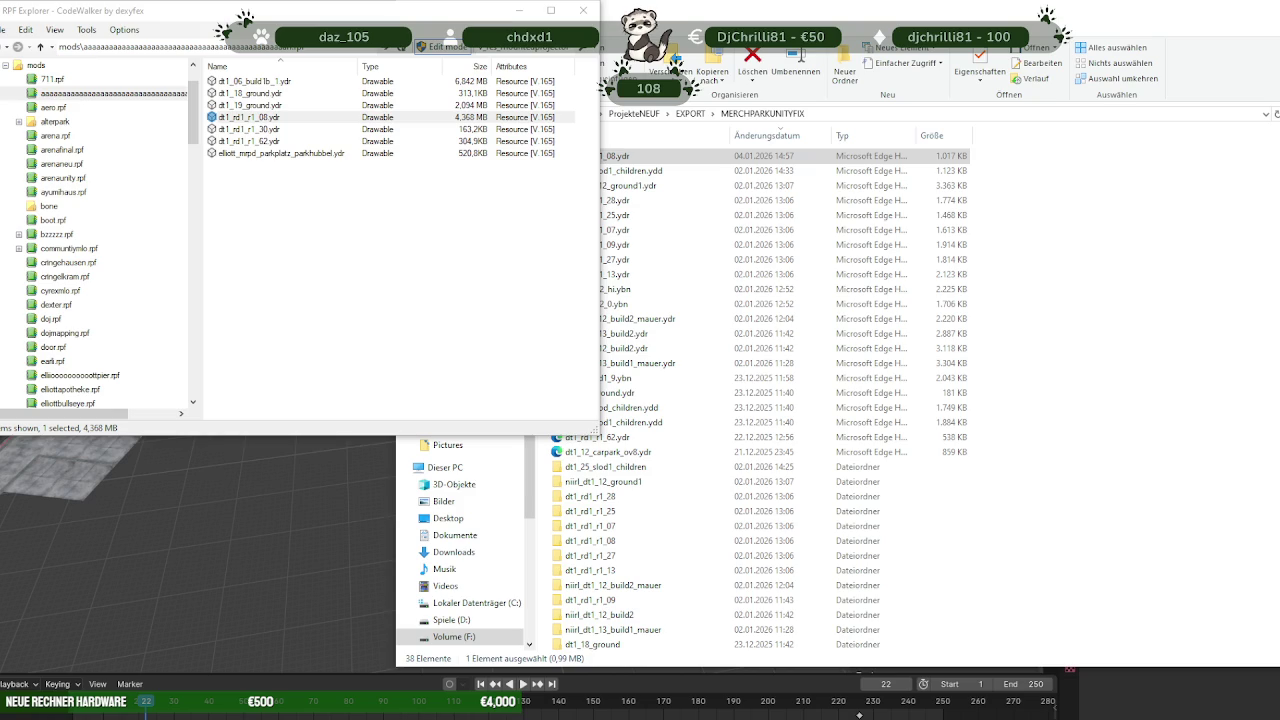
key(alt+Tab)
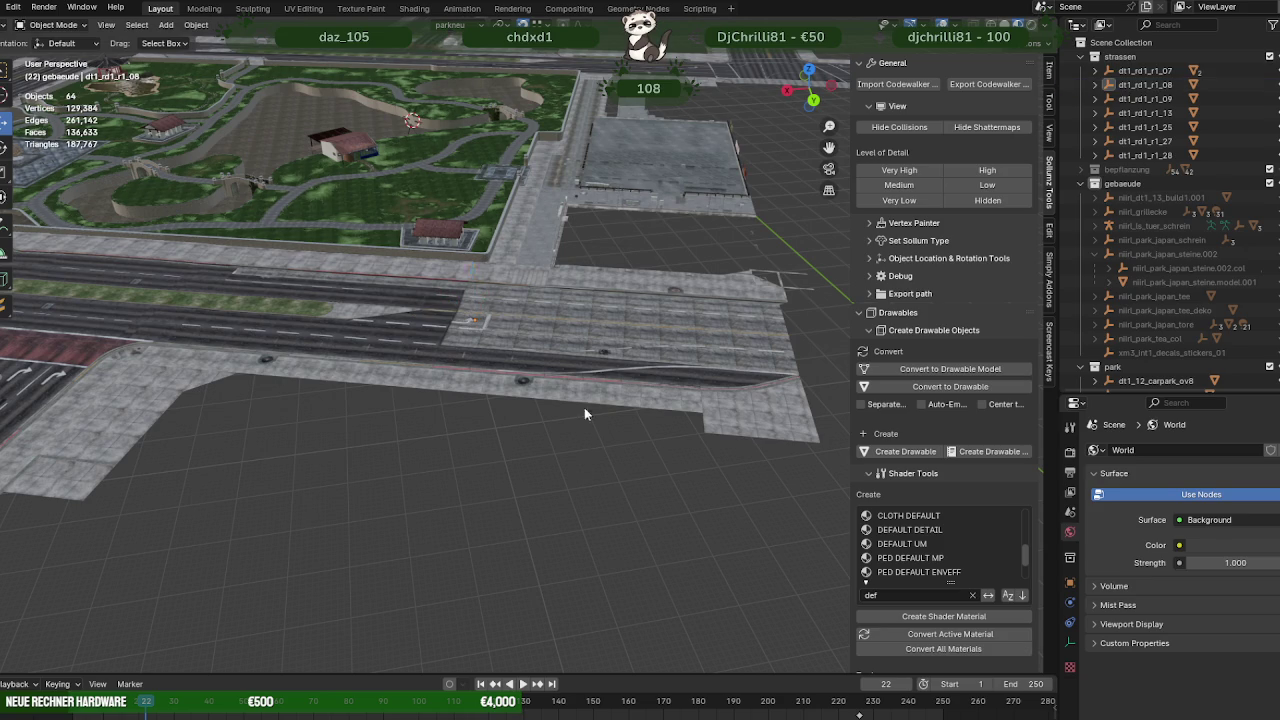
Quit Blender's park and road scene with Ctrl+Q.
key(ctrl+q)
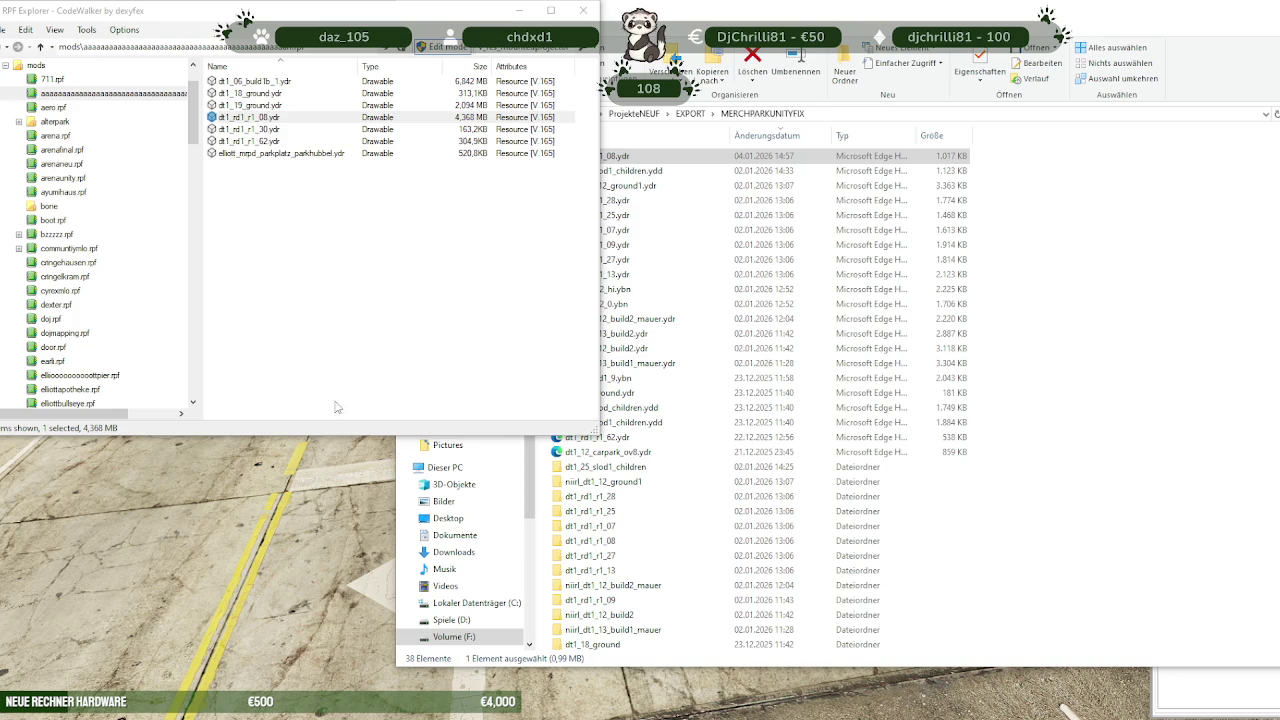
Close CodeWalker's world view, confirm Ja, decline saving the project, and return to Blender.
key(alt+Tab)
key(alt+F4)
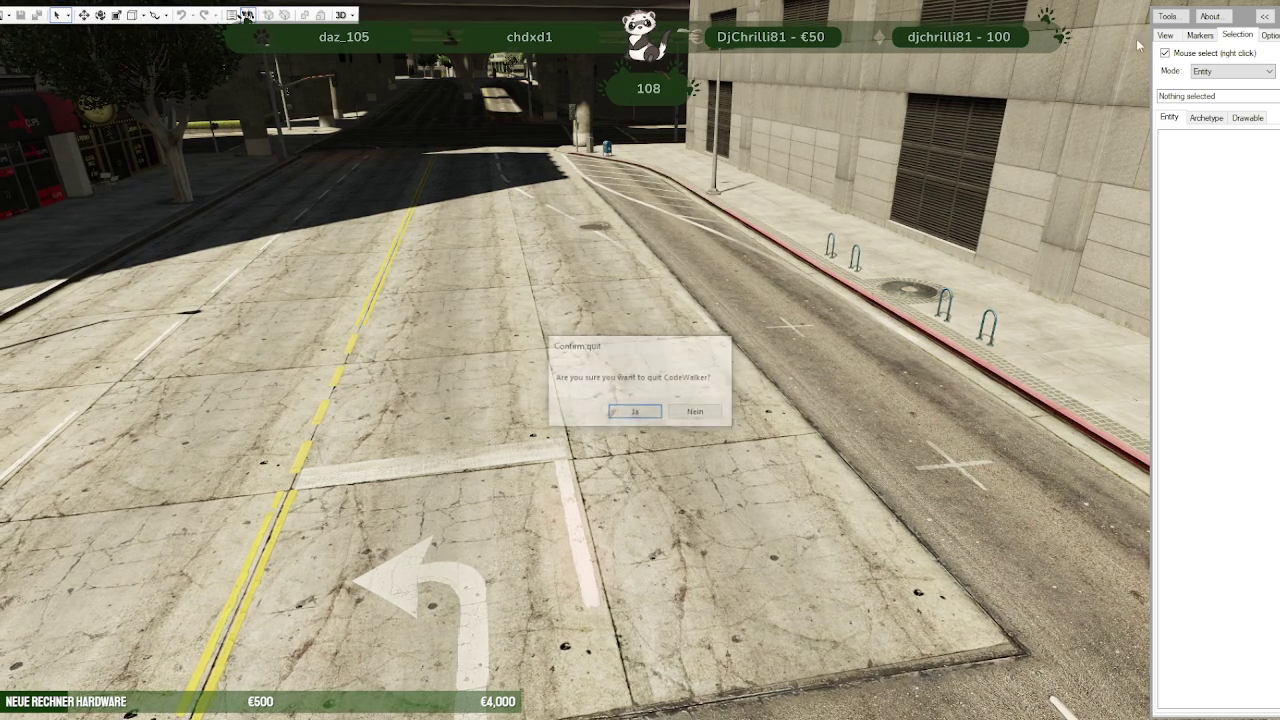
click(651, 411)
click(713, 409)
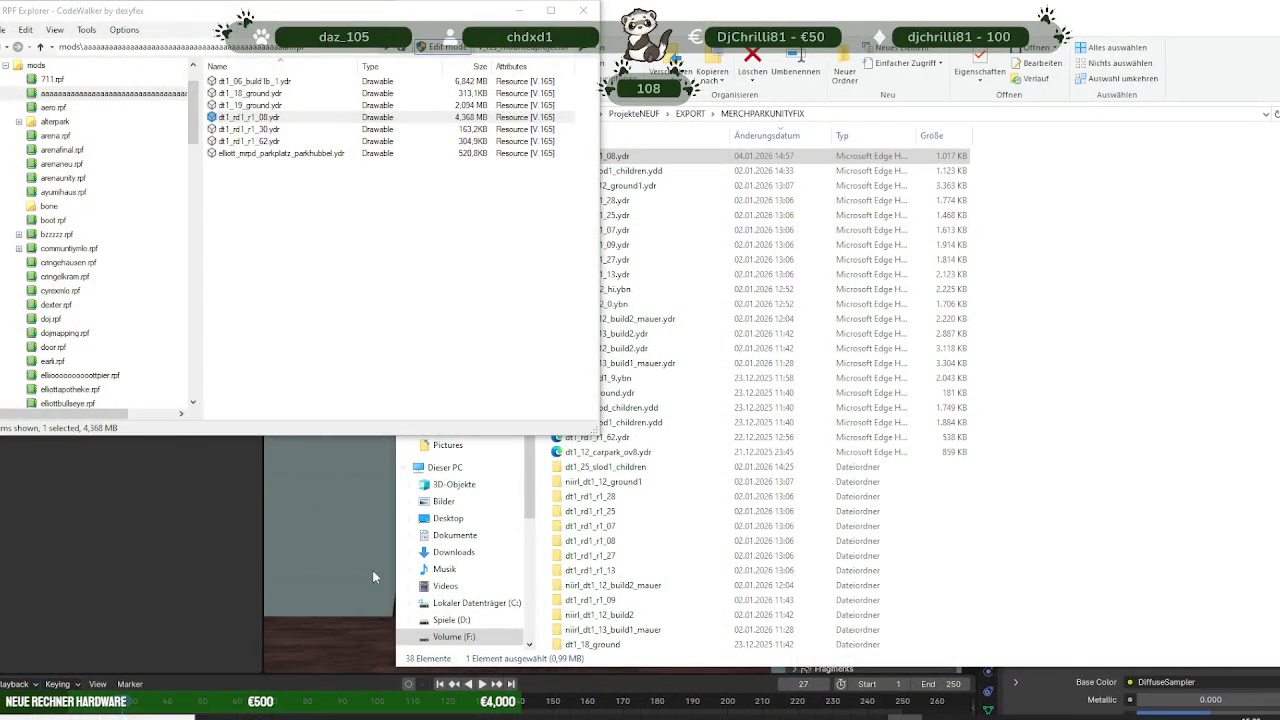
click(392, 485)
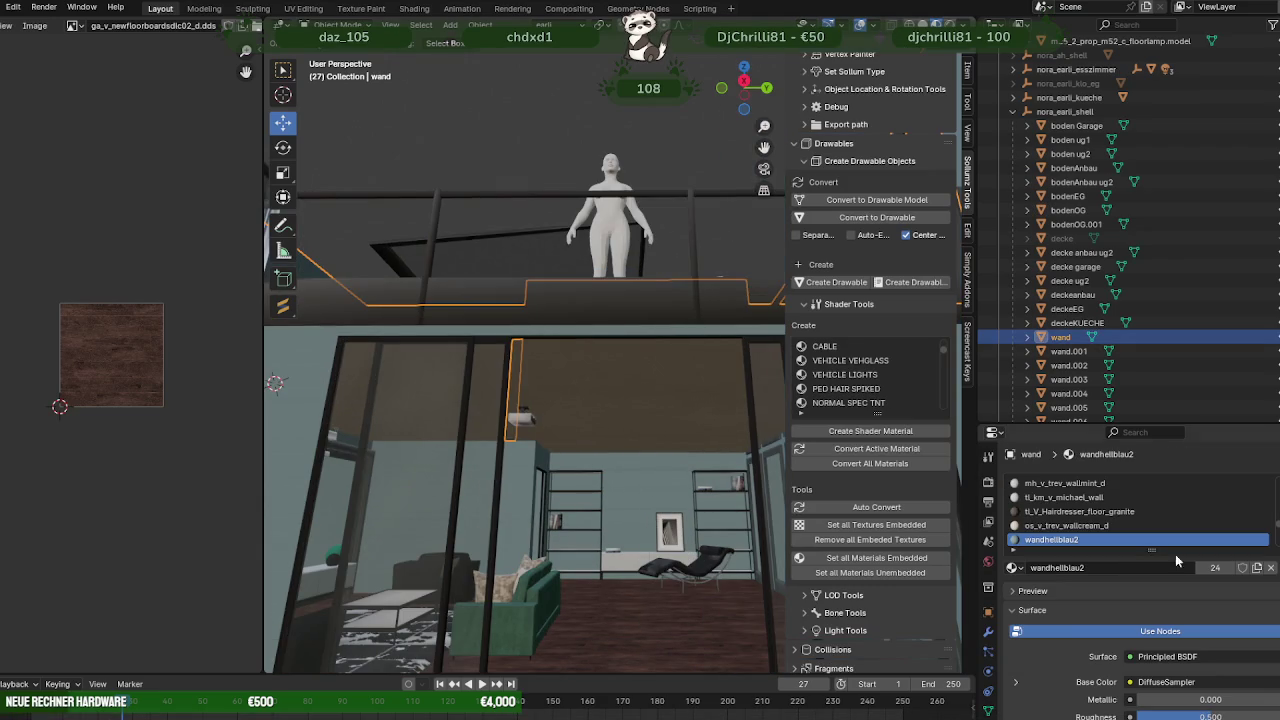
Select the rahmen frame, enter Edit Mode and centre the view on a vertical post.
mouse_move(447, 238)
middle_down()
mouse_move(556, 335)
mouse_move(502, 367)
middle_up()
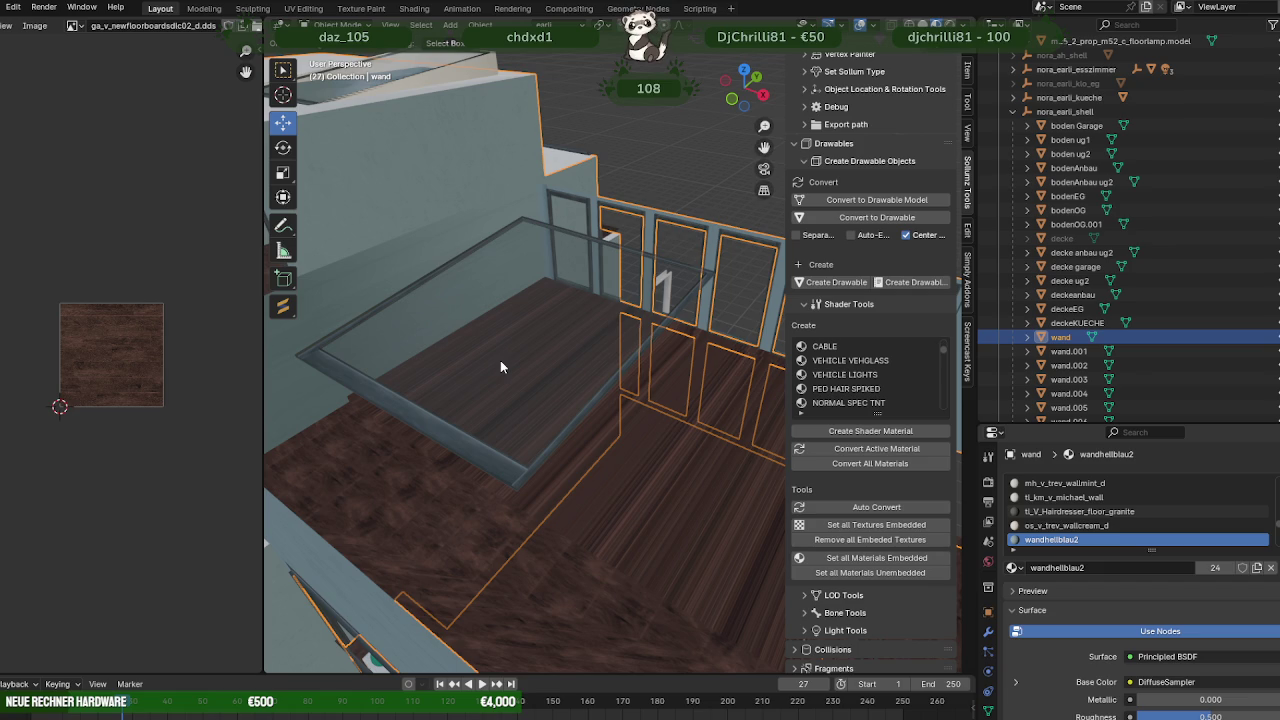
mouse_move(571, 405)
middle_down()
mouse_move(614, 428)
mouse_move(567, 405)
middle_up()
scroll(567, 409, up, 2)
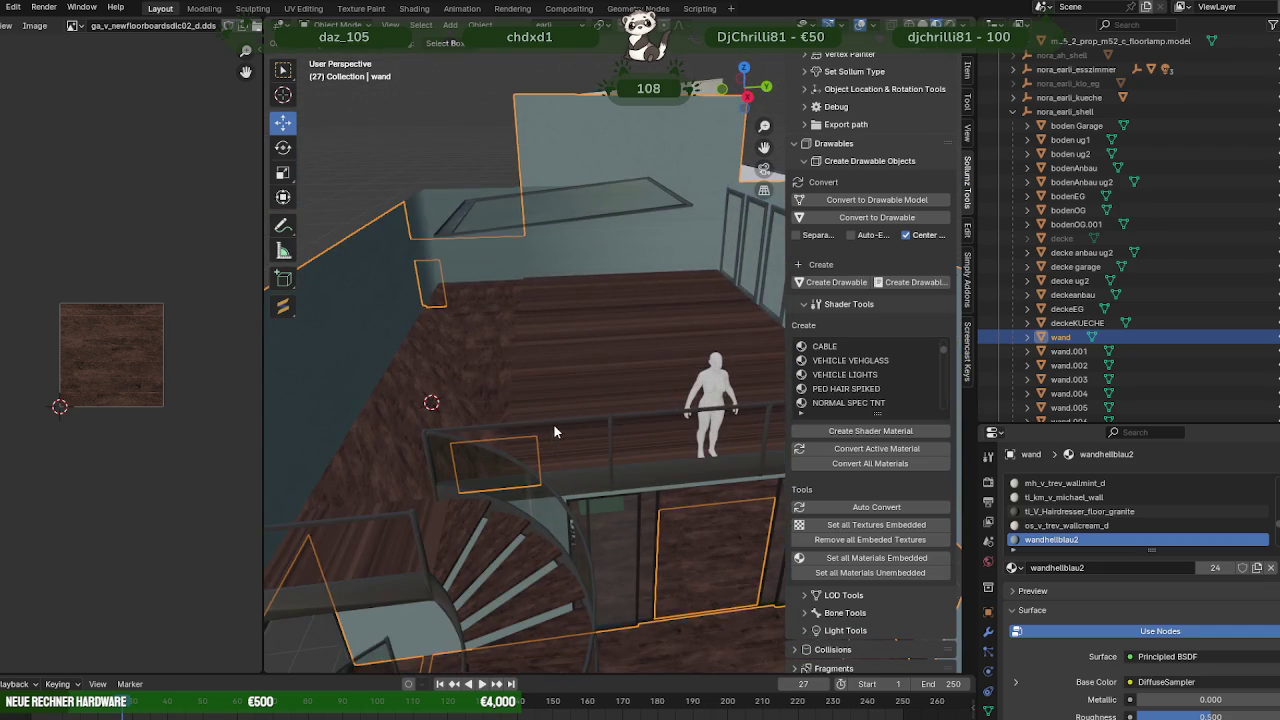
click(555, 432)
key(Tab)
key(KP_Decimal)
mouse_move(702, 499)
middle_down()
mouse_move(626, 517)
mouse_move(609, 463)
mouse_move(680, 437)
mouse_move(657, 451)
mouse_move(640, 391)
mouse_move(654, 378)
middle_up()
Duplicate the frame post in place and slide the copy along Y and X.
key(shift+d)
right_click(675, 442)
mouse_move(668, 365)
mouse_down()
mouse_move(702, 369)
mouse_move(660, 364)
mouse_up()
mouse_move(660, 364)
middle_down()
mouse_move(623, 372)
mouse_move(565, 272)
mouse_move(551, 323)
mouse_move(568, 413)
mouse_move(551, 434)
mouse_move(617, 449)
mouse_move(563, 425)
mouse_move(617, 417)
mouse_move(666, 306)
middle_up()
mouse_move(658, 209)
mouse_down()
mouse_move(692, 200)
mouse_move(680, 201)
mouse_up()
mouse_move(609, 275)
middle_down()
mouse_move(640, 360)
mouse_move(605, 410)
middle_up()
Separate the chosen frame faces into a new object rahmen.001 and edit its edges.
right_click(600, 414)
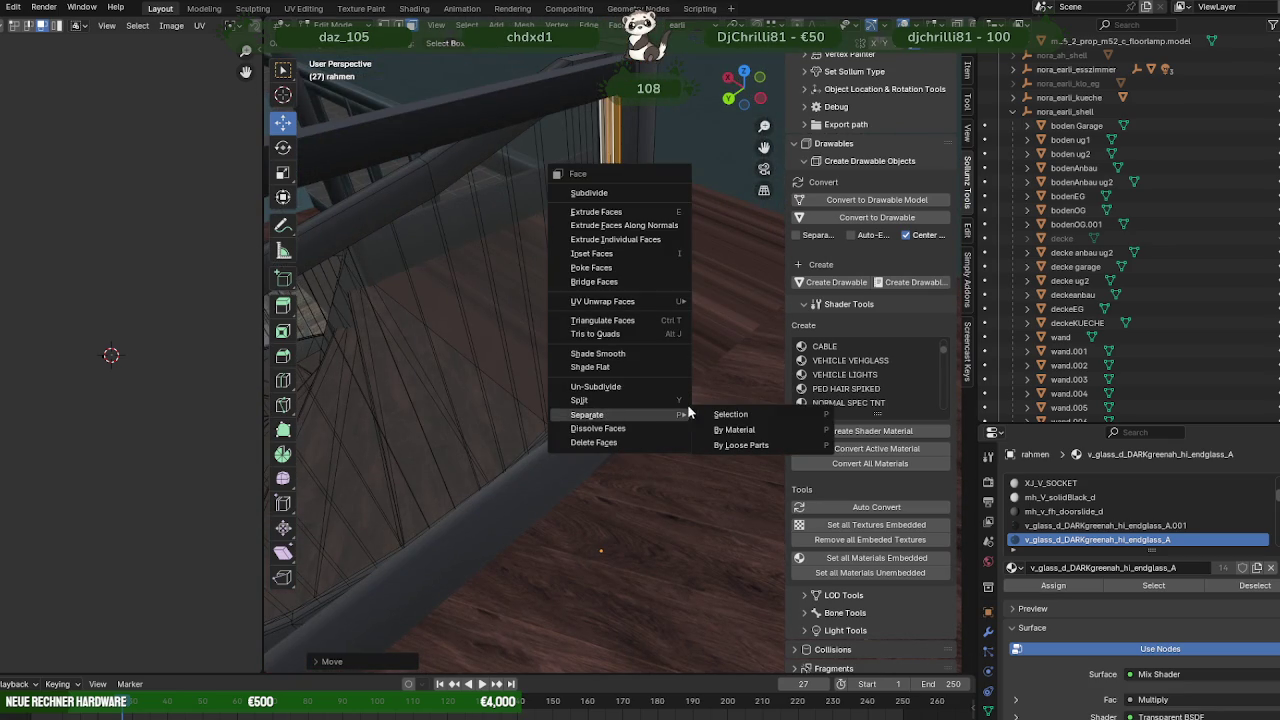
click(730, 414)
key(Tab)
click(613, 406)
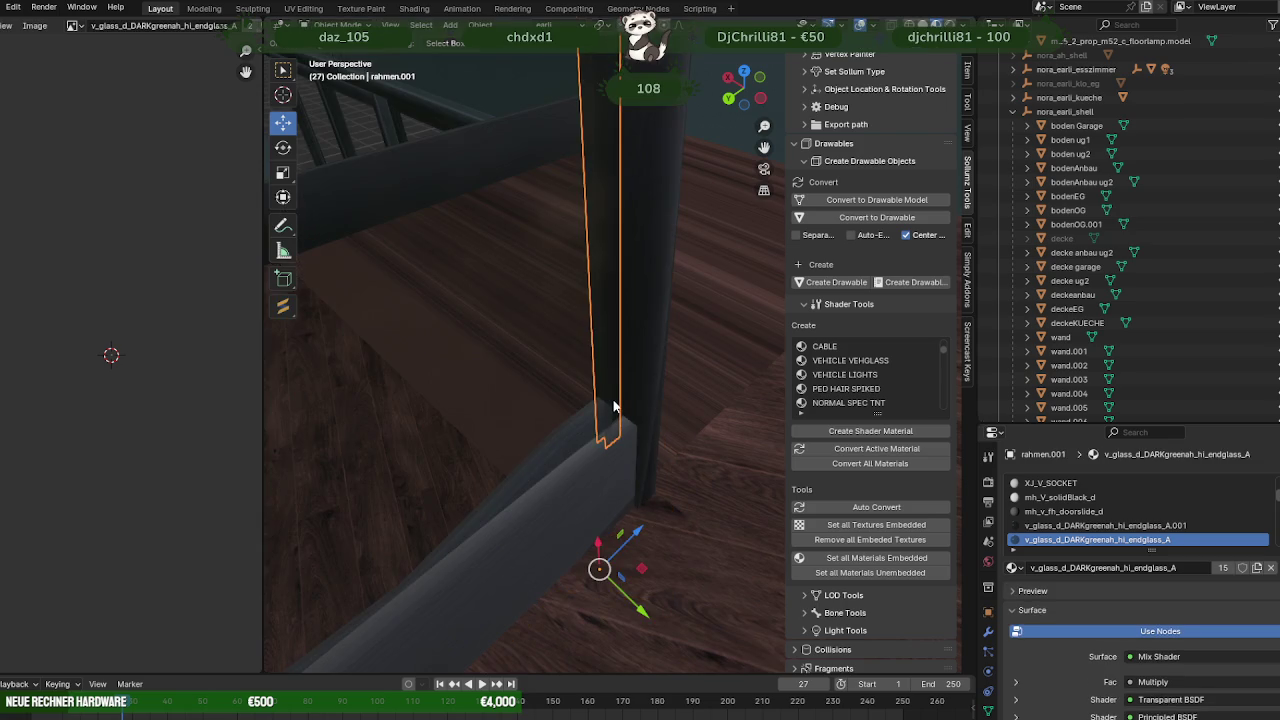
key(Tab)
click(613, 410)
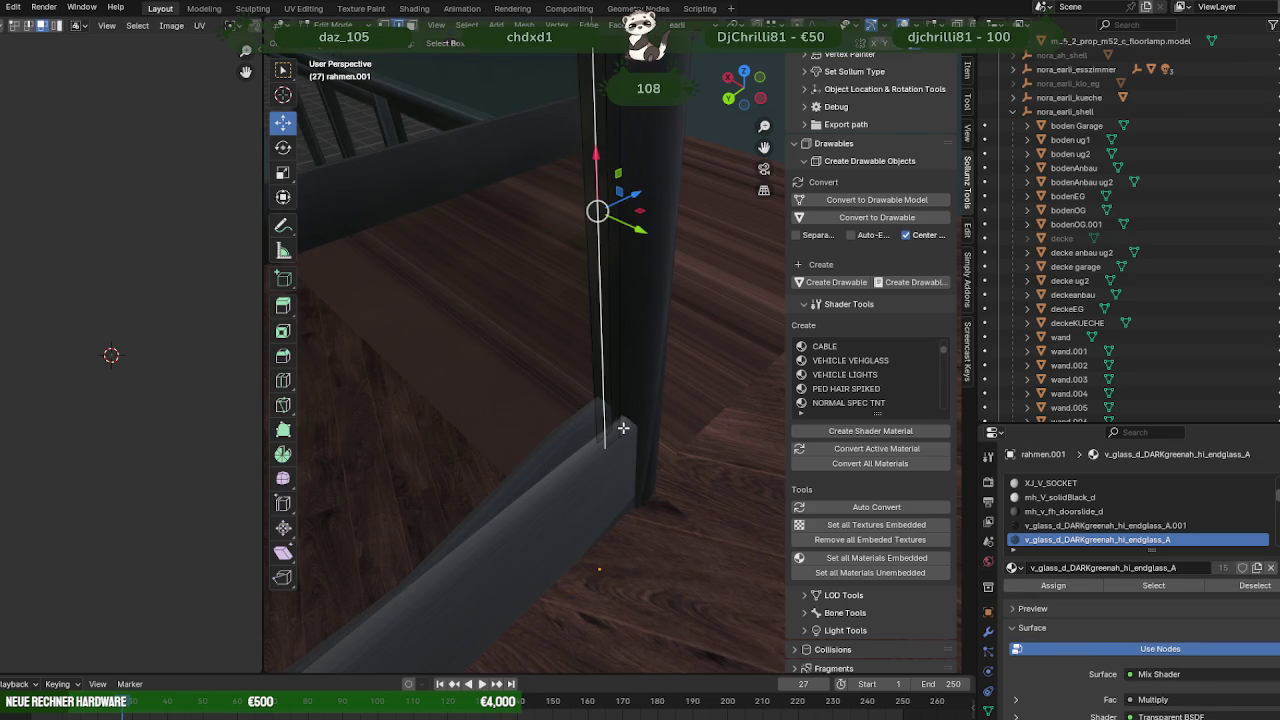
click(623, 430)
Select the post's edge loop and extrude it toward the base.
mouse_move(629, 437)
middle_down()
mouse_move(614, 440)
mouse_move(648, 415)
mouse_move(526, 483)
mouse_move(614, 440)
mouse_move(633, 560)
middle_up()
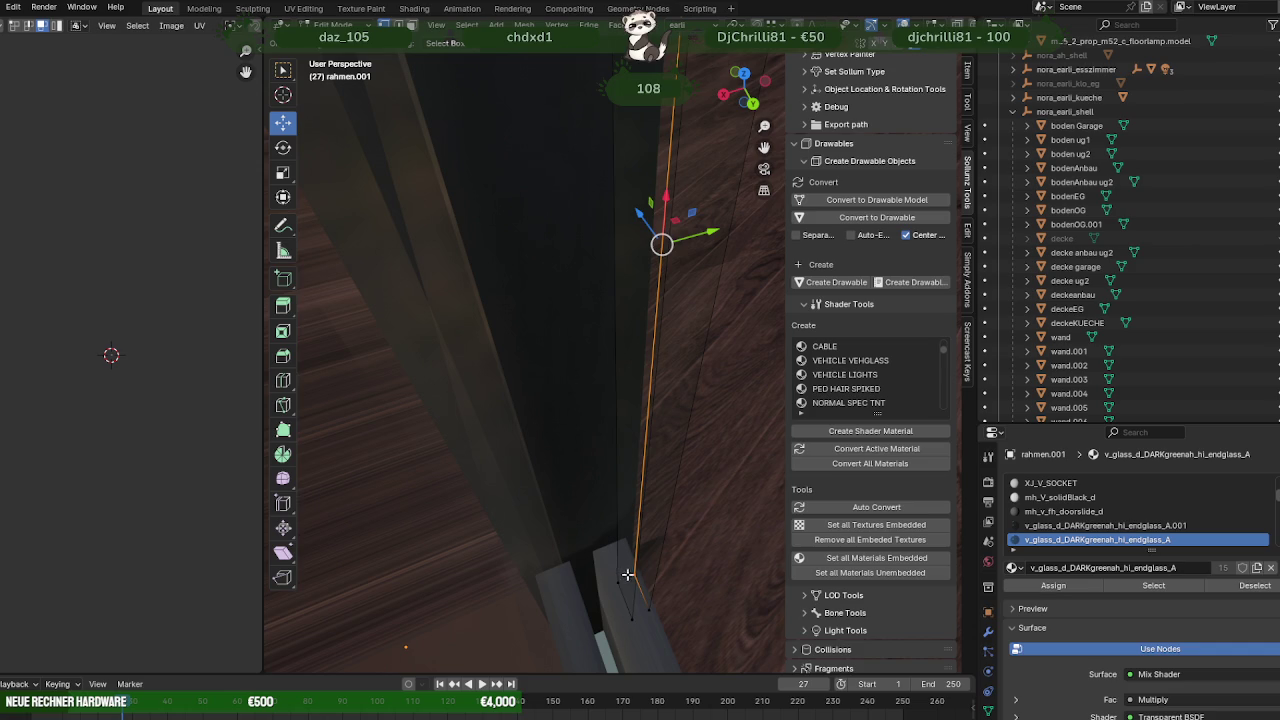
mouse_move(633, 576)
middle_down()
mouse_move(549, 571)
mouse_move(543, 423)
middle_up()
alt+click(610, 591)
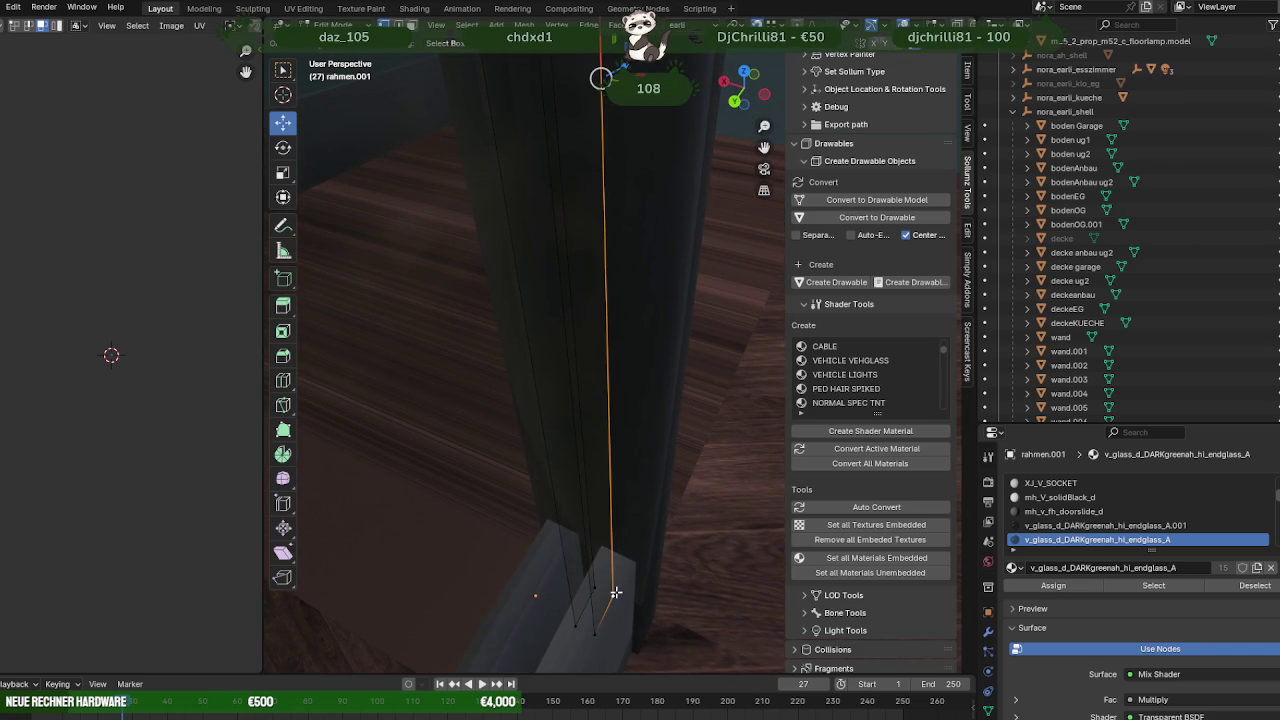
key(e)
click(585, 584)
Reselect the extruded edge loop and move it into its new position.
click(596, 619)
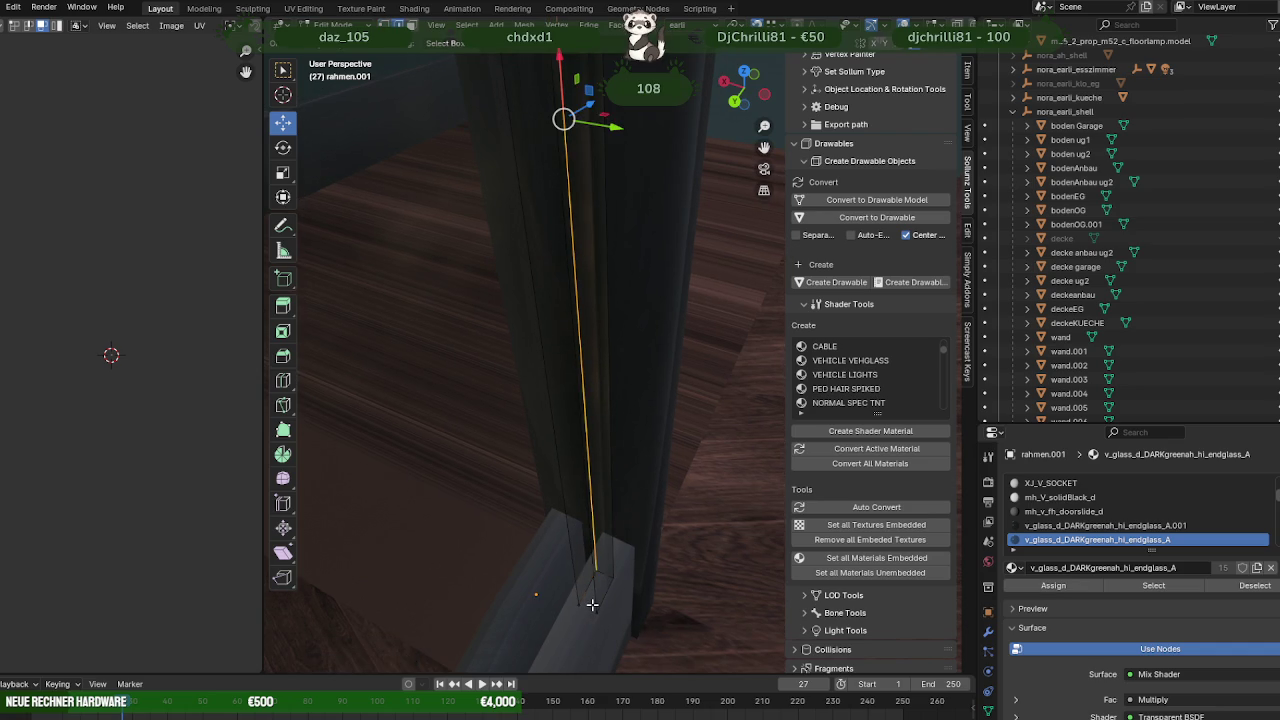
alt+click(596, 621)
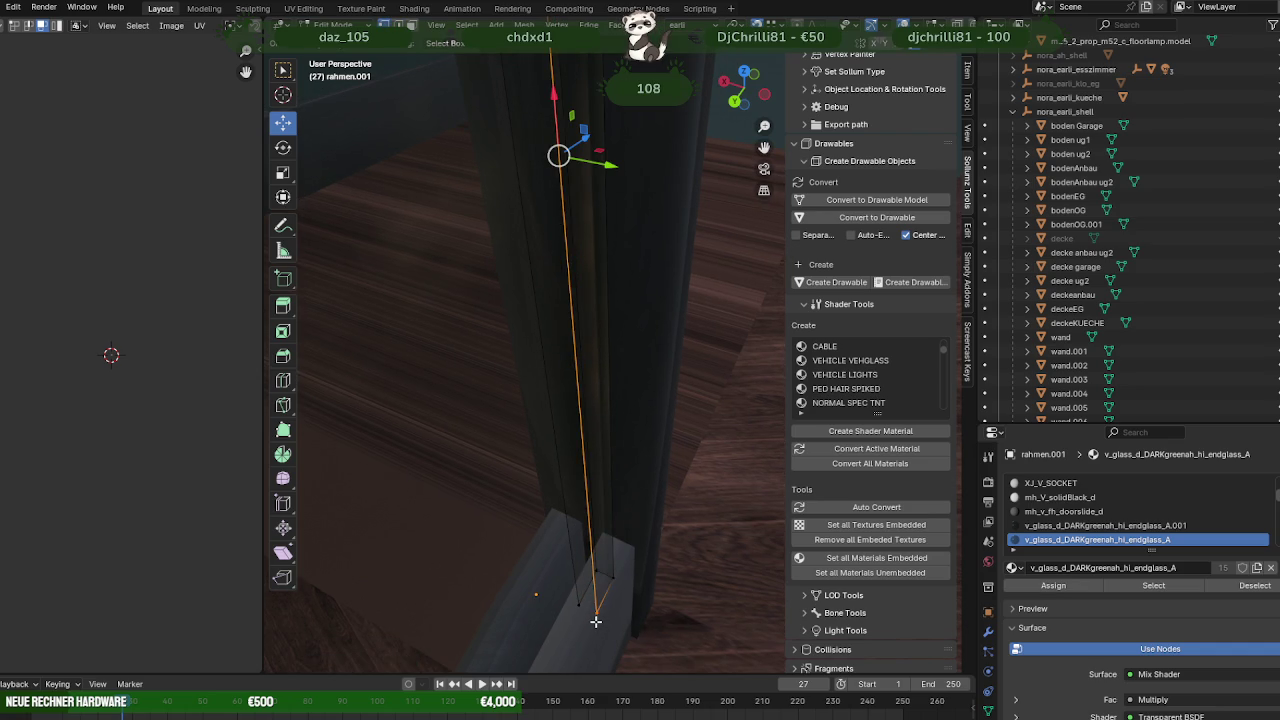
alt+click(590, 612)
key(g)
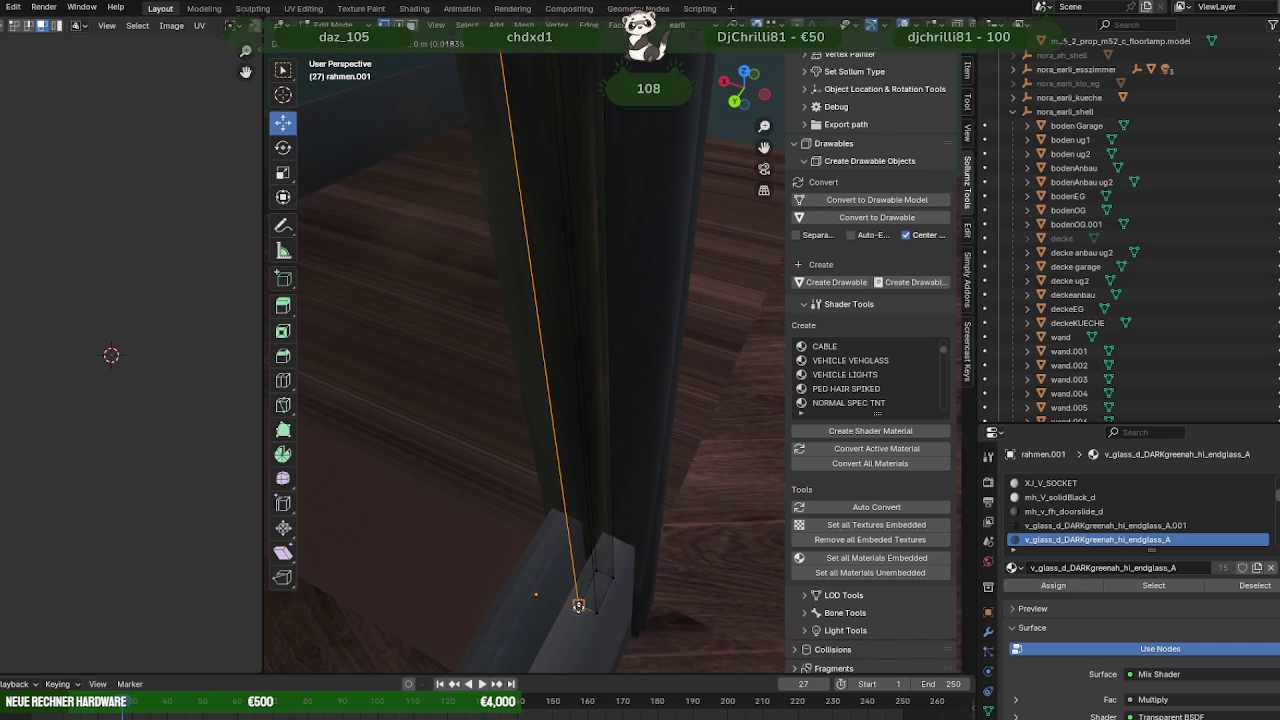
click(578, 603)
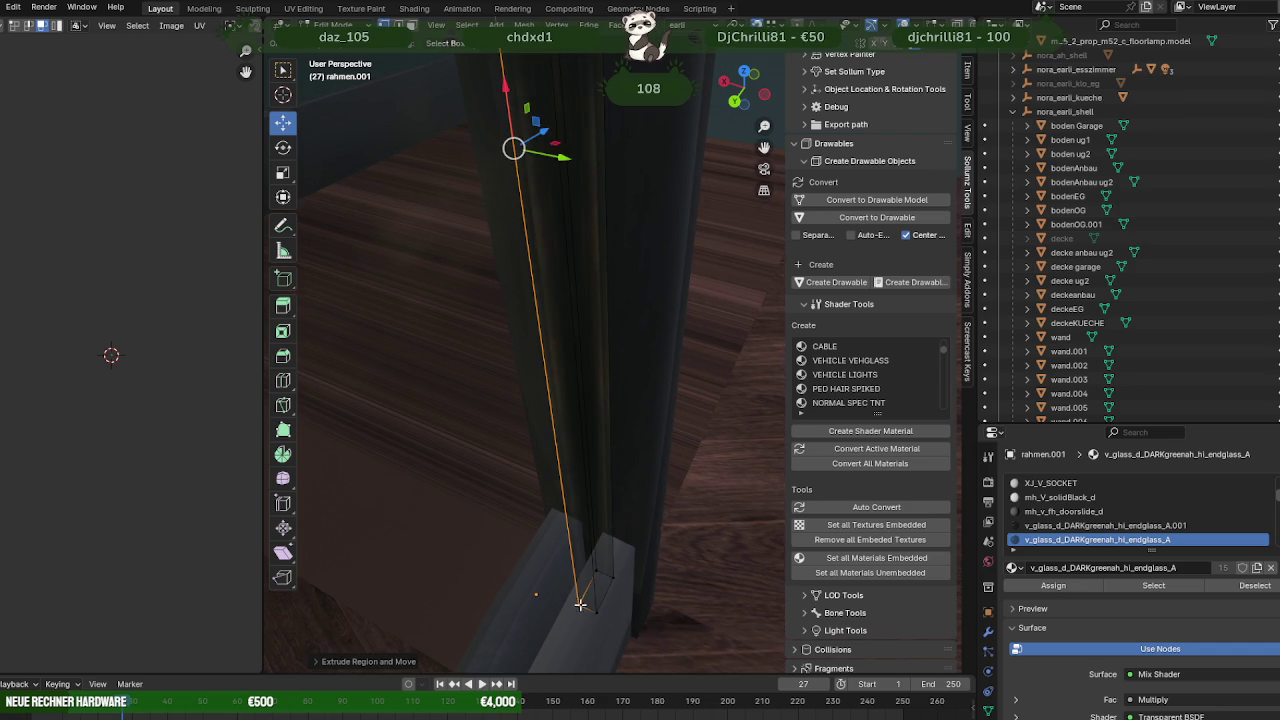
mouse_move(611, 577)
middle_down()
mouse_move(552, 500)
mouse_move(517, 569)
mouse_move(574, 580)
mouse_move(614, 545)
mouse_move(600, 297)
mouse_move(631, 515)
middle_up()
click(624, 562)
Check the extrusion in wireframe, then select the left glass railing pane.
key(shift+z)
mouse_move(700, 343)
middle_down()
mouse_move(665, 324)
mouse_move(600, 400)
mouse_move(509, 431)
mouse_move(628, 403)
mouse_move(617, 386)
mouse_move(760, 363)
middle_up()
key(shift+z)
click(445, 376)
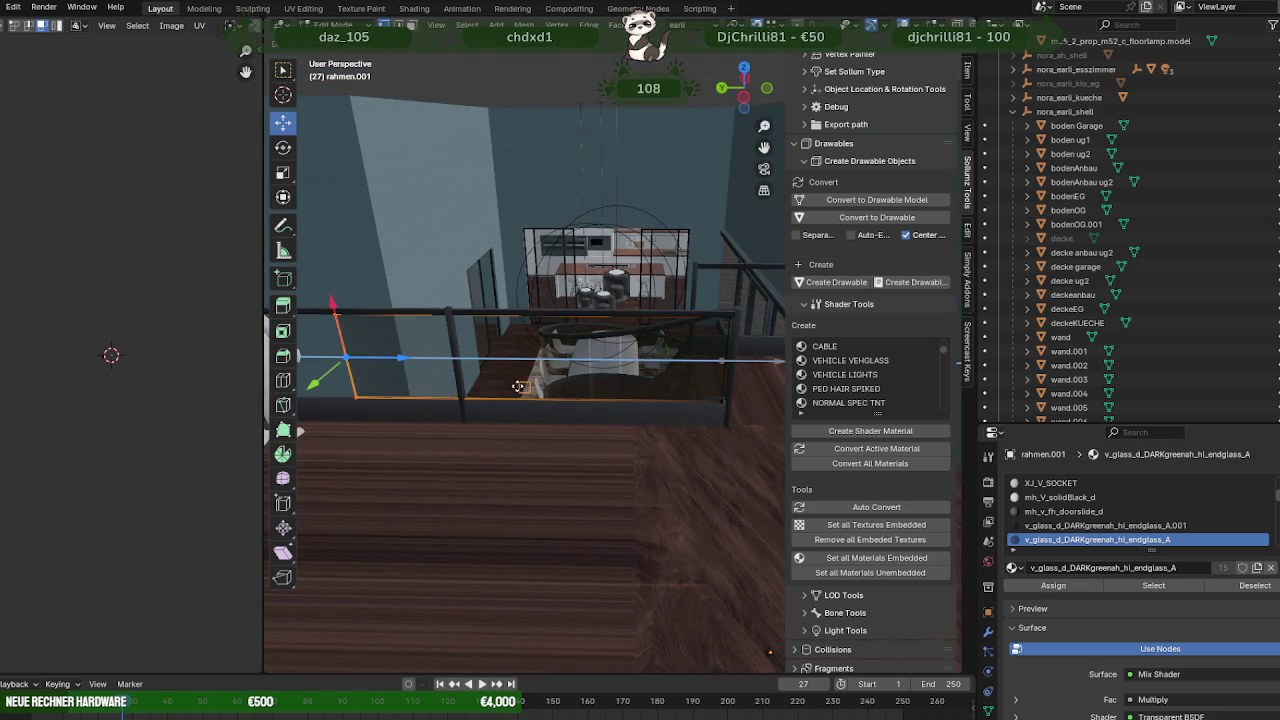
Slide the glass pane right along X and place a duplicate further left.
drag(403, 358, 670, 366)
middle_drag(680, 380, 626, 318)
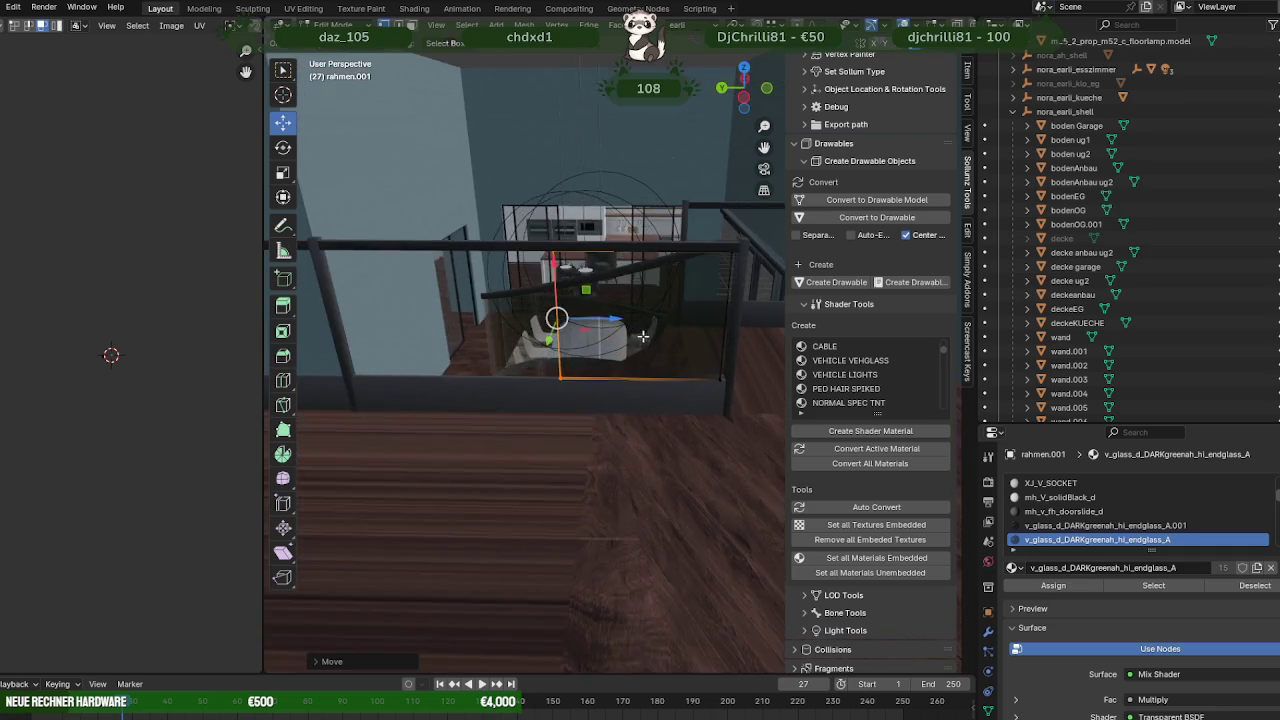
drag(626, 318, 636, 322)
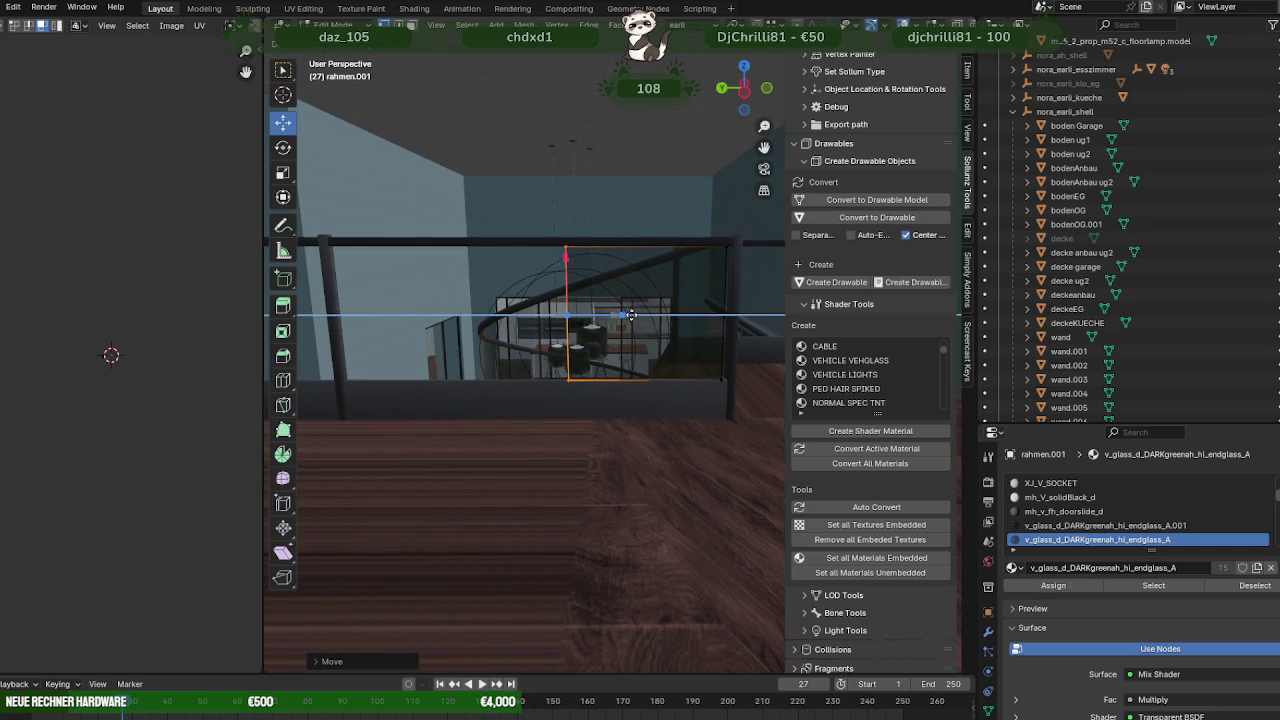
key(shift+d)
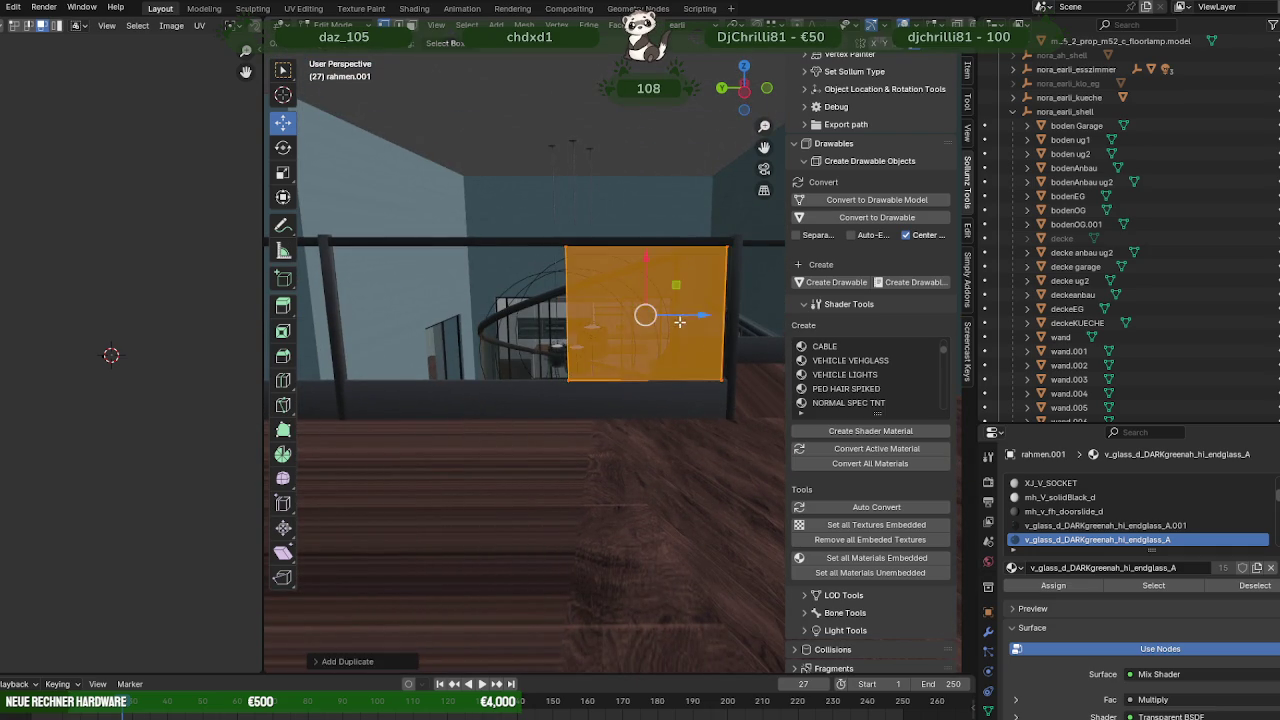
key(z)
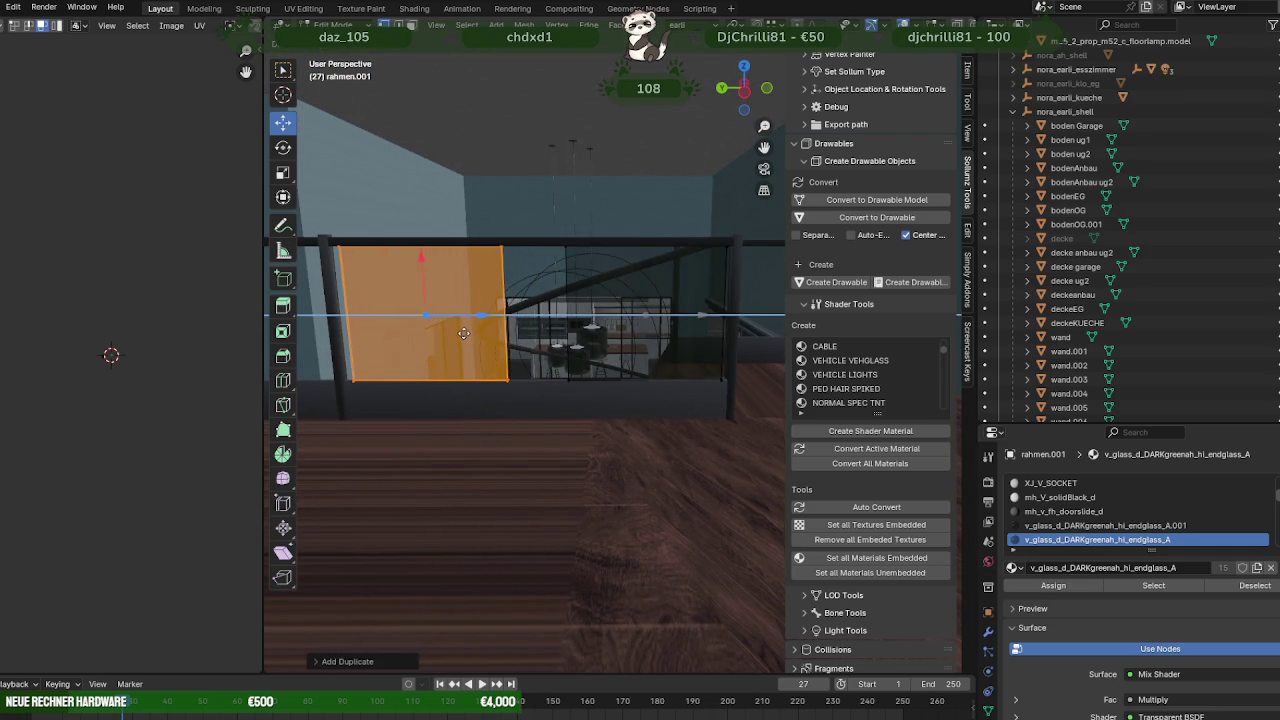
click(466, 332)
Reposition a glass pane along the railing with an axis-constrained move.
shift+middle_drag(497, 345, 597, 320)
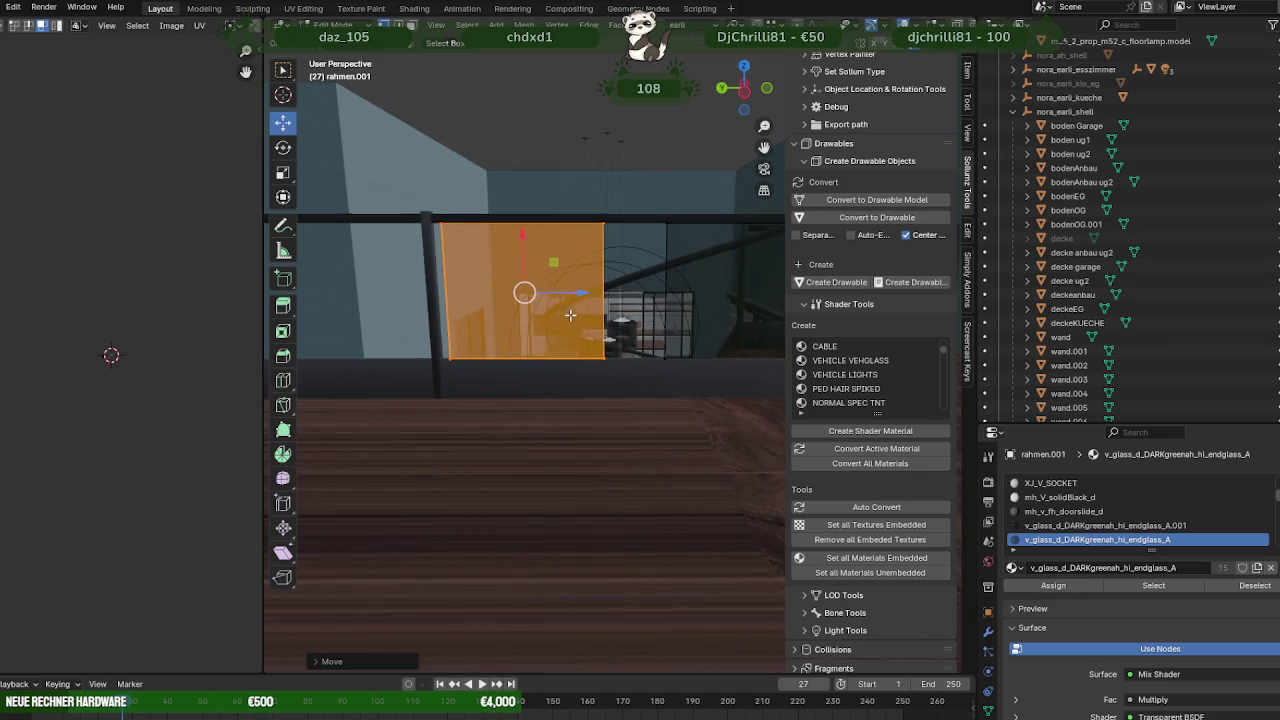
scroll(597, 320, up, 2)
scroll(540, 366, up, 3)
scroll(597, 423, up, 1)
key(g)
key(z)
click(551, 371)
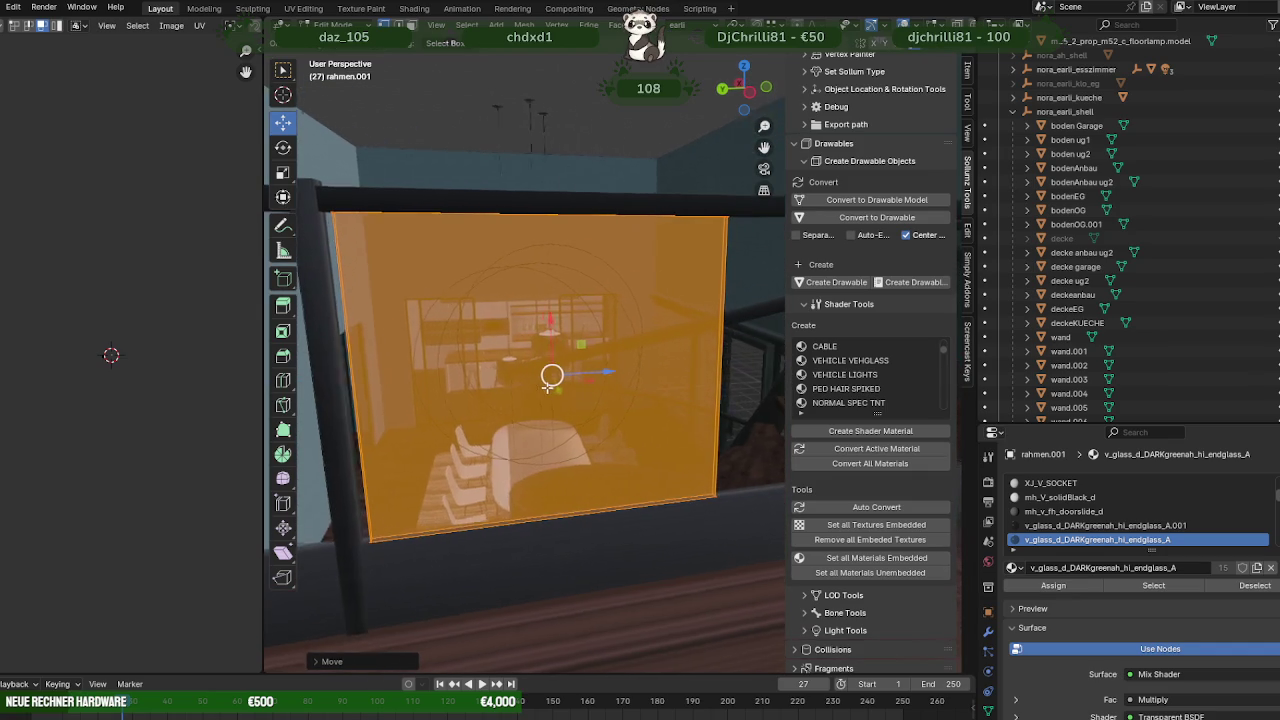
middle_drag(557, 371, 527, 403)
scroll(519, 320, down, 2)
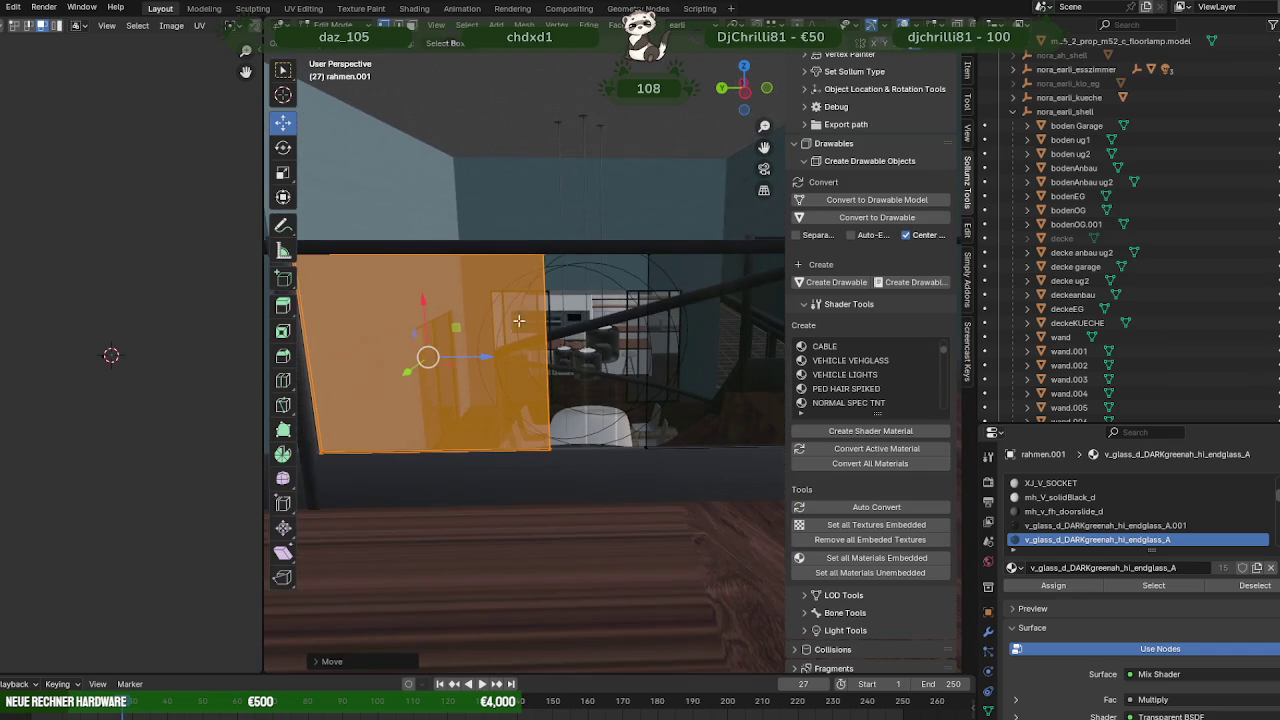
Box-select one pane through wireframe and slide it right along X.
drag(517, 225, 560, 420)
key(shift+z)
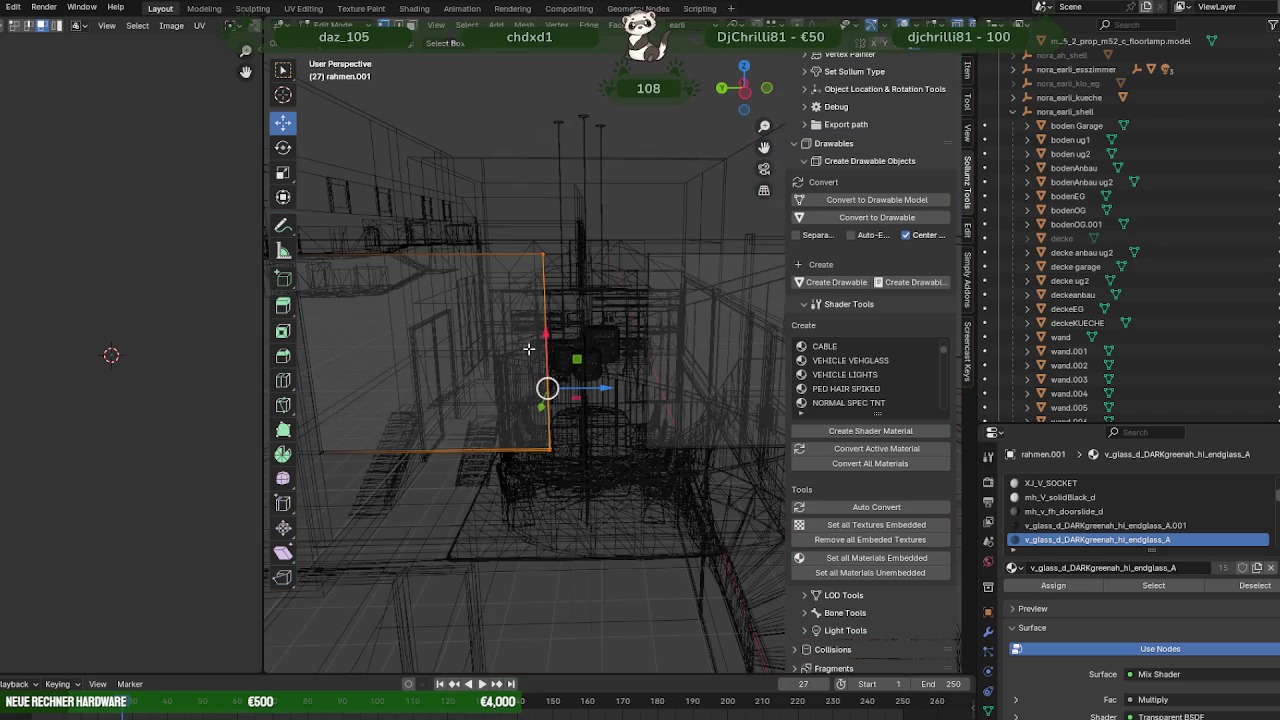
key(shift+z)
drag(589, 363, 643, 357)
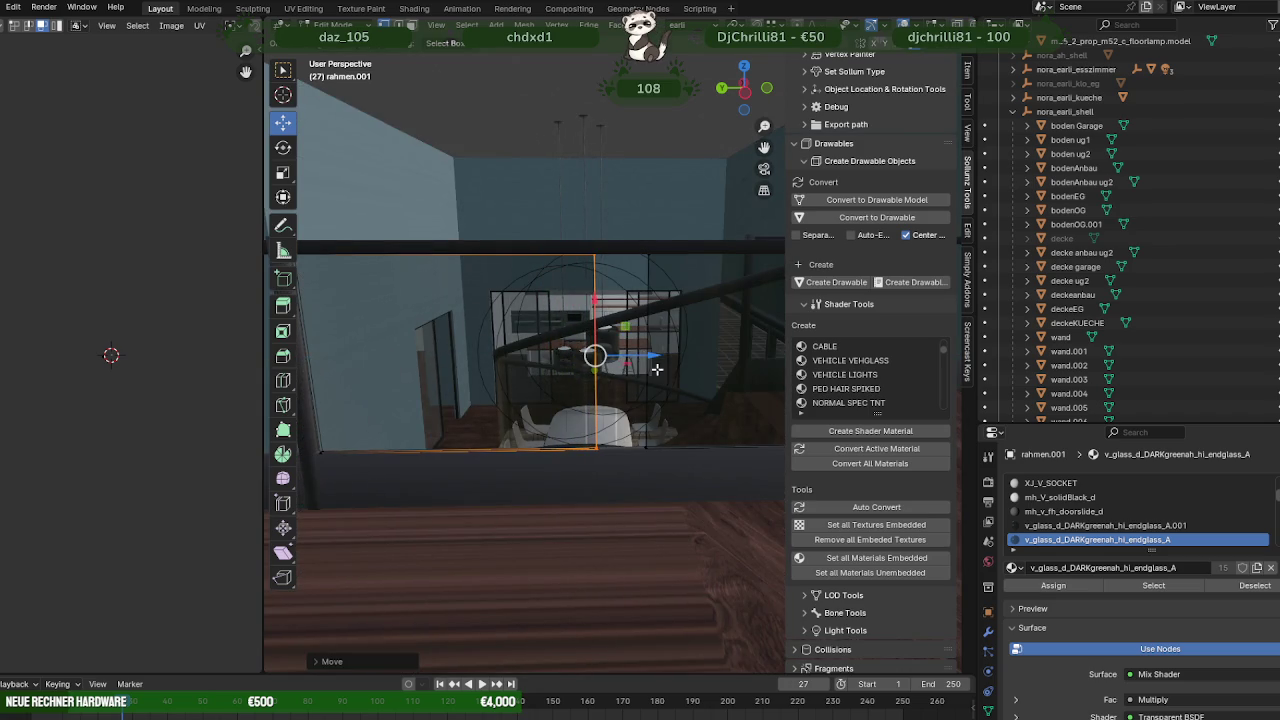
middle_drag(643, 357, 516, 368)
key(shift+z)
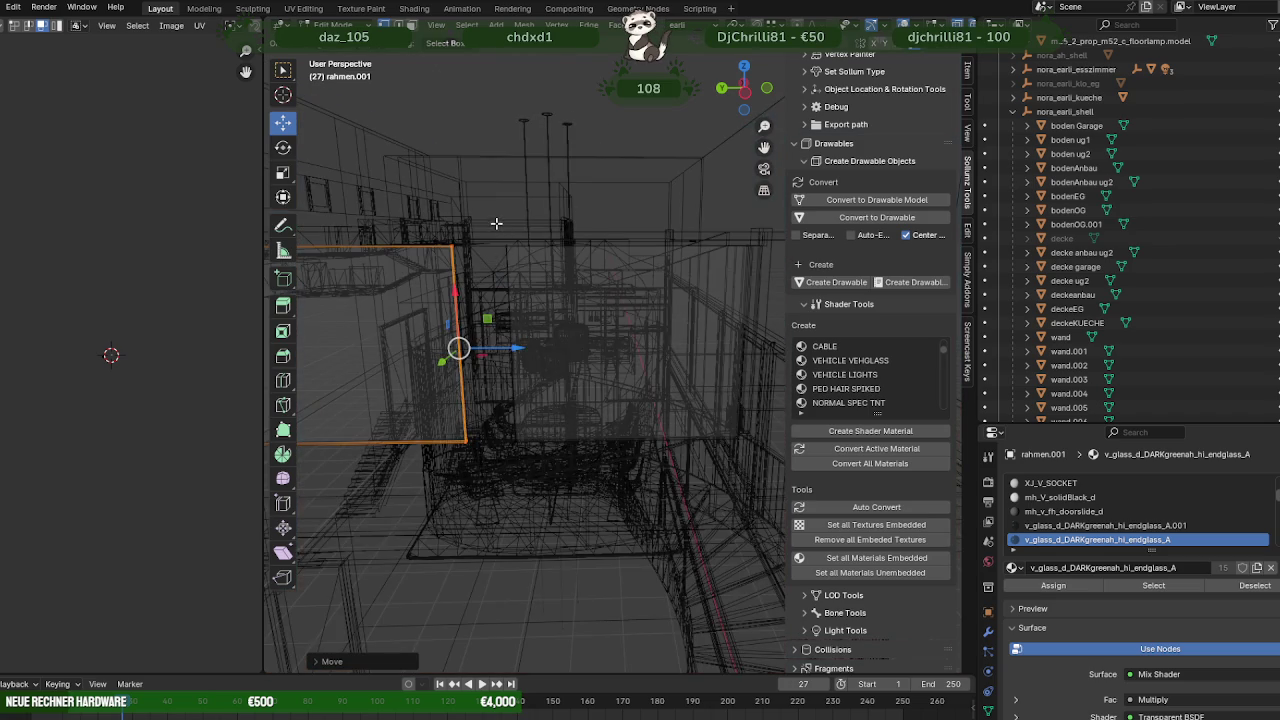
key(shift+z)
mouse_move(488, 348)
mouse_down()
mouse_move(539, 348)
mouse_move(505, 362)
mouse_up()
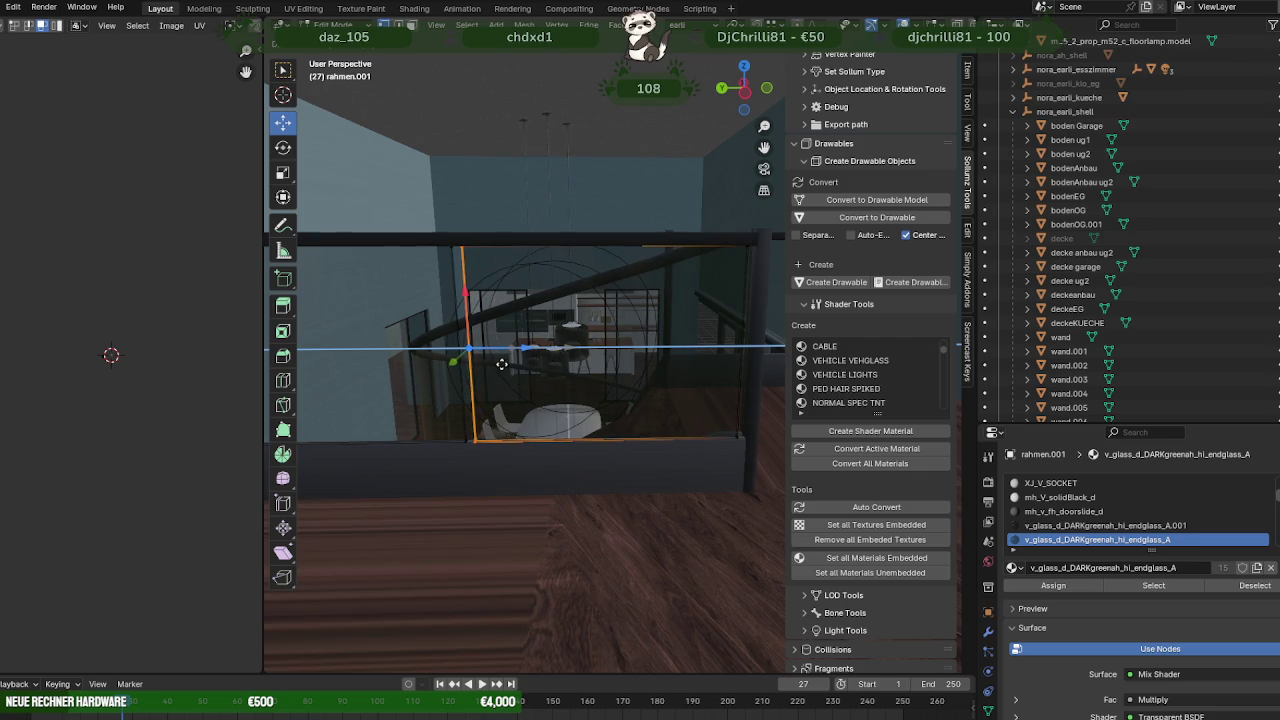
click(499, 366)
Box-select the other glass pane, nudge it right, and return to Object Mode.
middle_drag(499, 366, 597, 425)
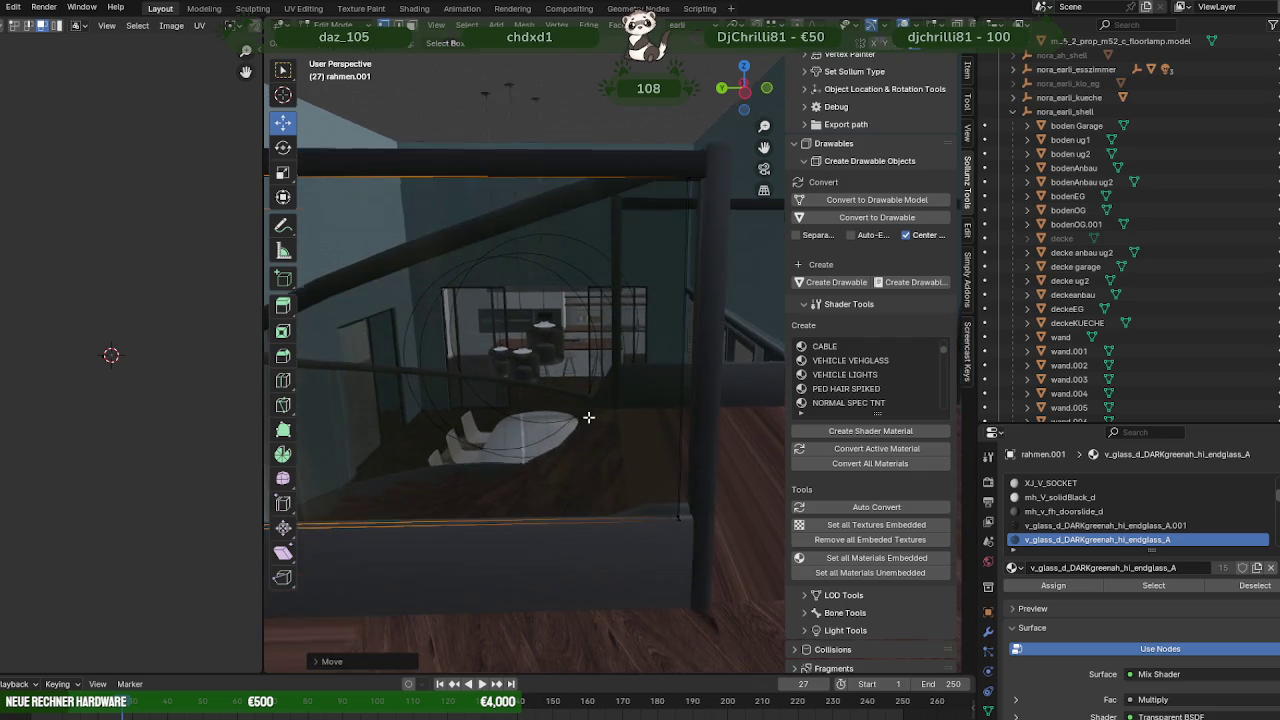
key(shift+z)
mouse_move(637, 152)
mouse_down()
mouse_move(677, 295)
mouse_move(701, 549)
mouse_up()
key(shift+z)
drag(726, 358, 734, 355)
scroll(657, 349, down, 3)
key(Tab)
scroll(525, 397, down, 2)
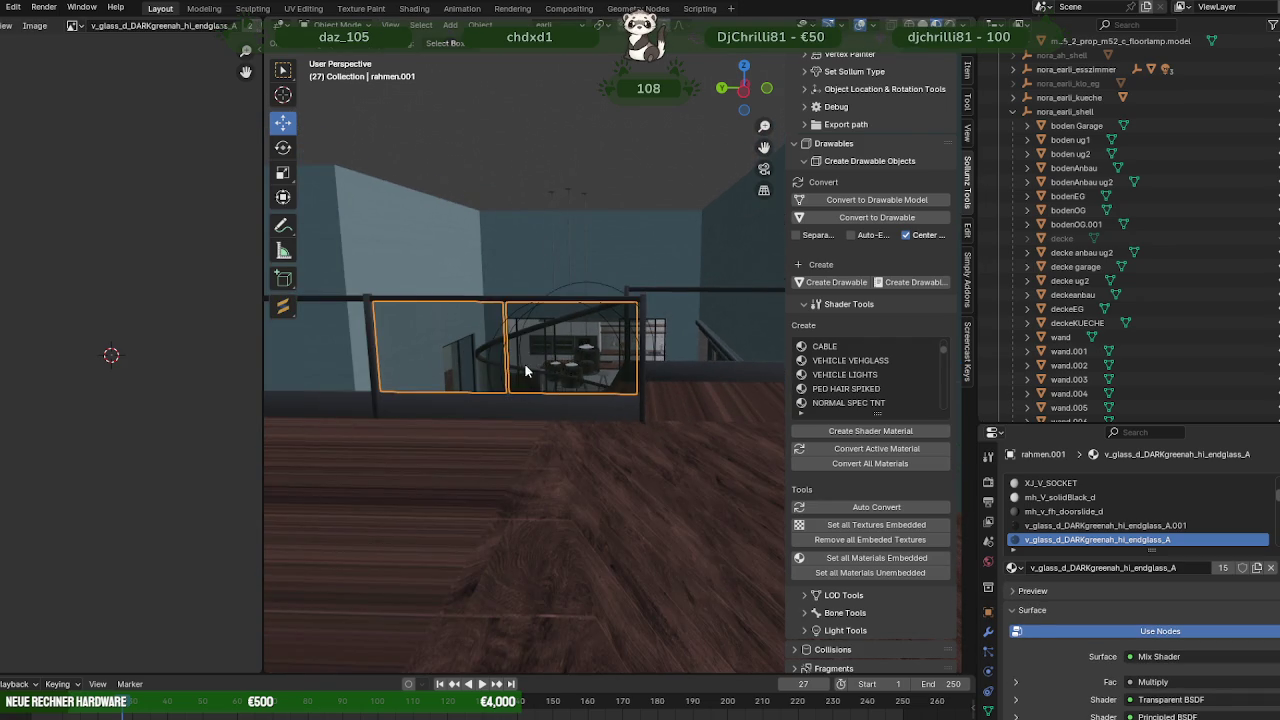
Duplicate the glass pane in Edit Mode and move the copy left along X.
key(Tab)
middle_drag(525, 371, 626, 401)
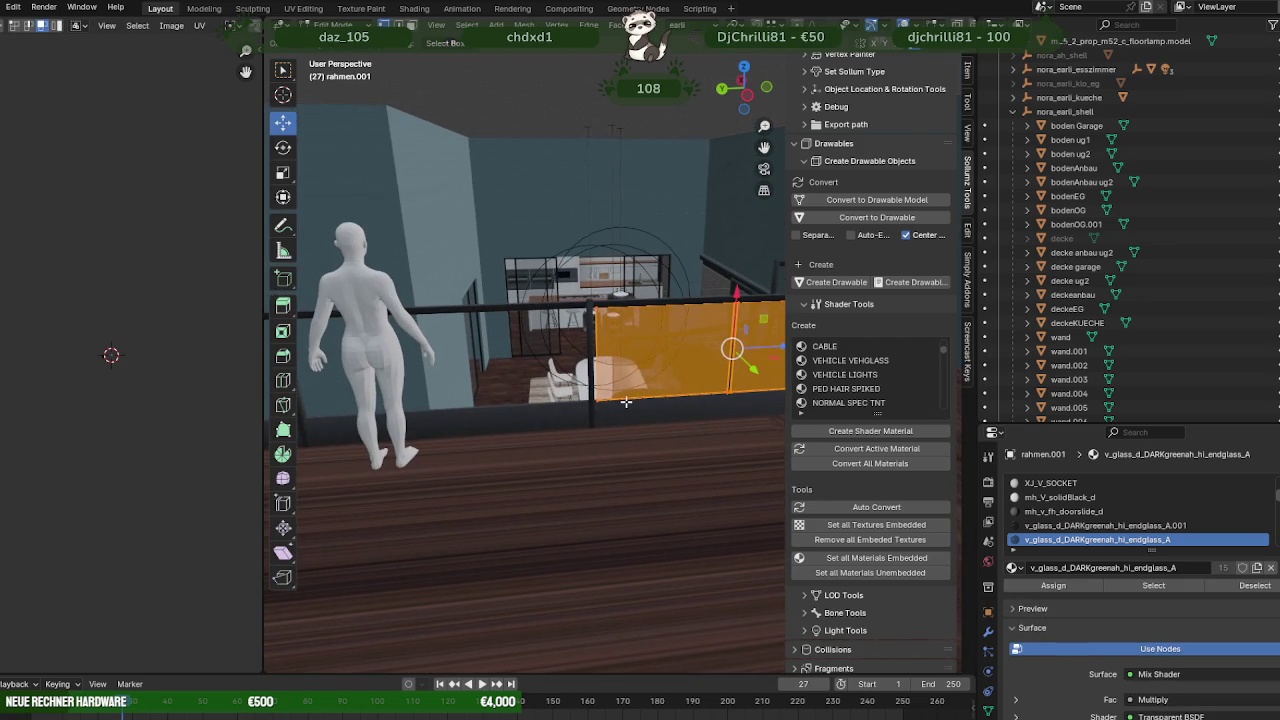
key(shift+d)
right_click(628, 397)
scroll(731, 348, down, 2)
key(g)
key(x)
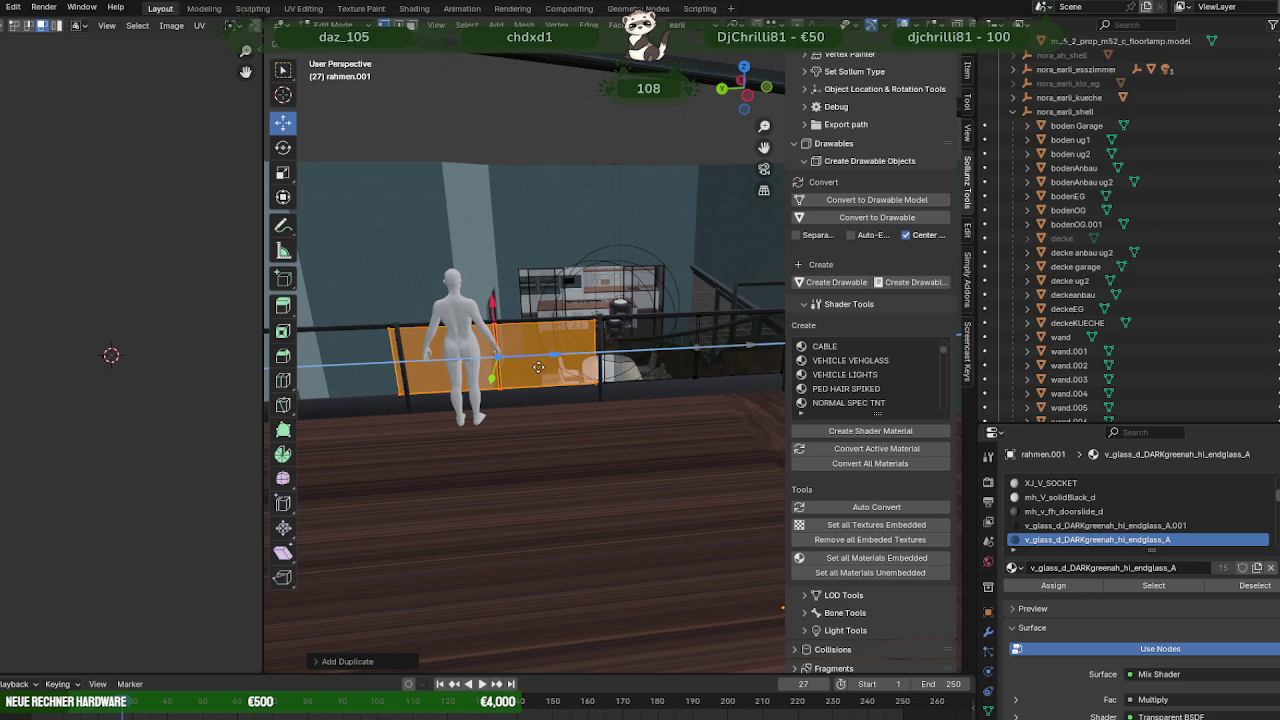
click(420, 370)
Duplicate the glass pane again and place the new copy to the right.
middle_drag(420, 370, 580, 358)
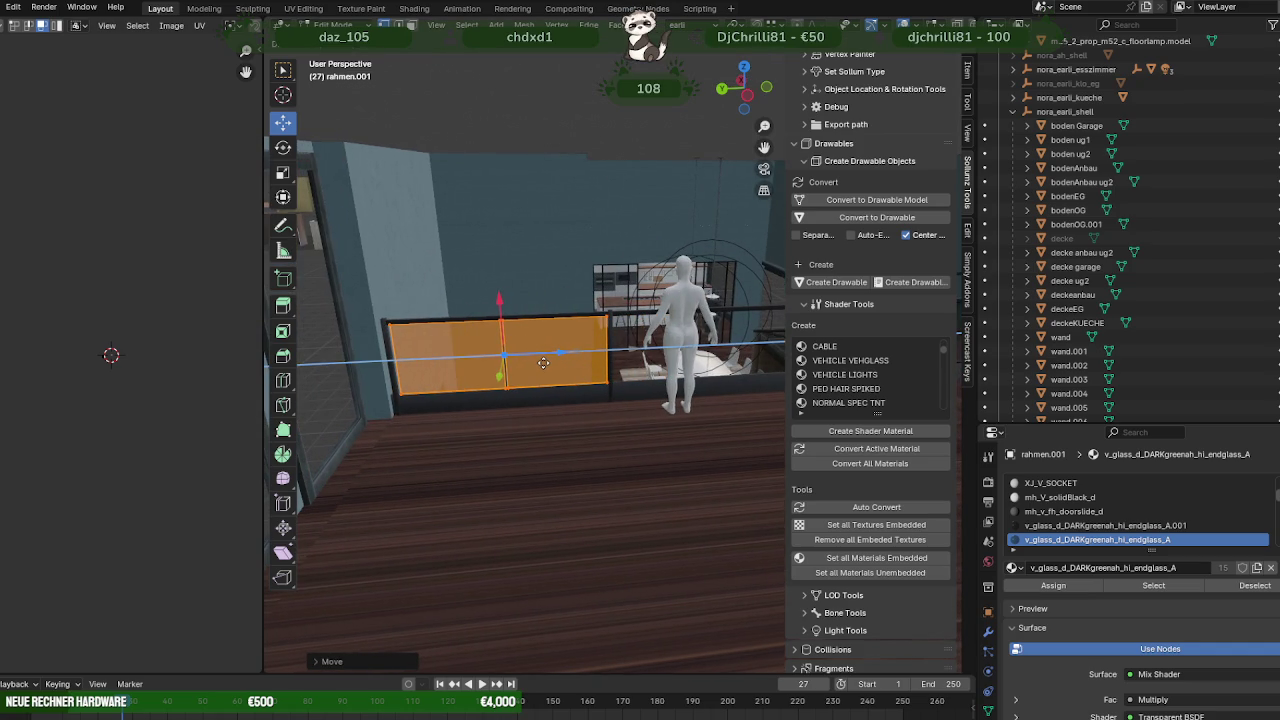
scroll(543, 362, up, 1)
scroll(560, 362, up, 1)
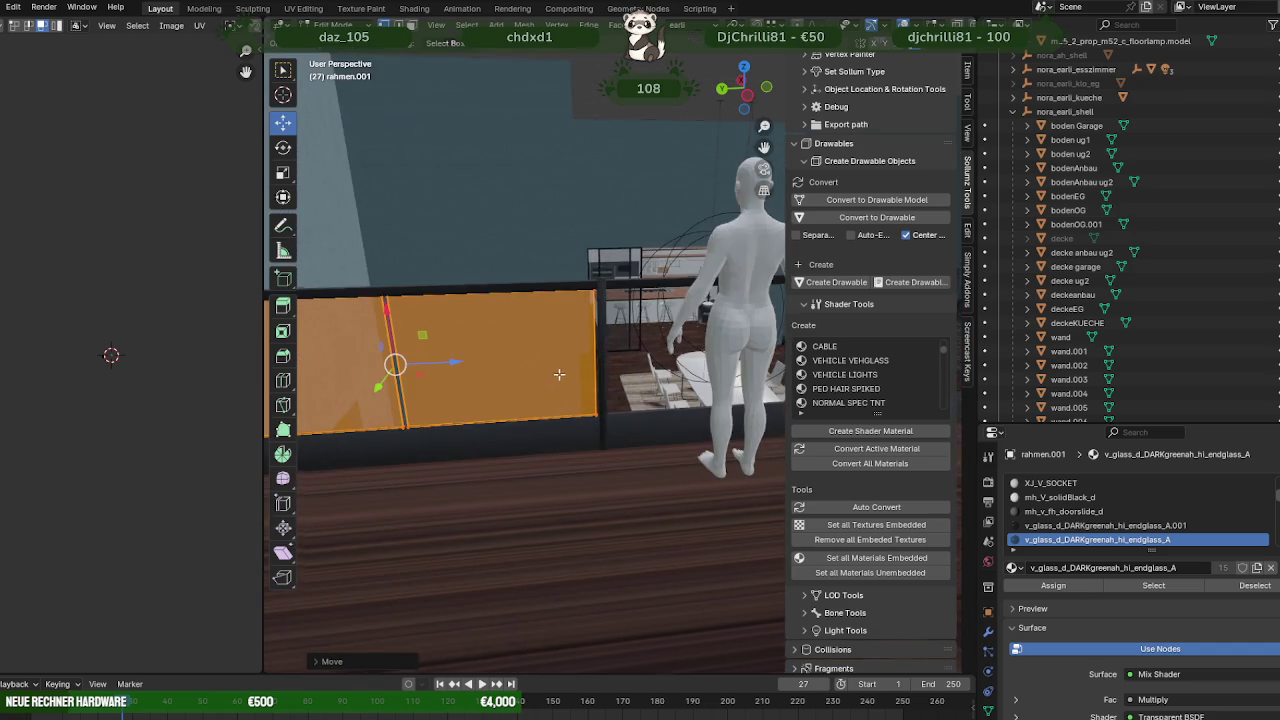
scroll(600, 363, up, 2)
scroll(637, 364, up, 1)
scroll(630, 367, up, 4)
scroll(686, 371, up, 1)
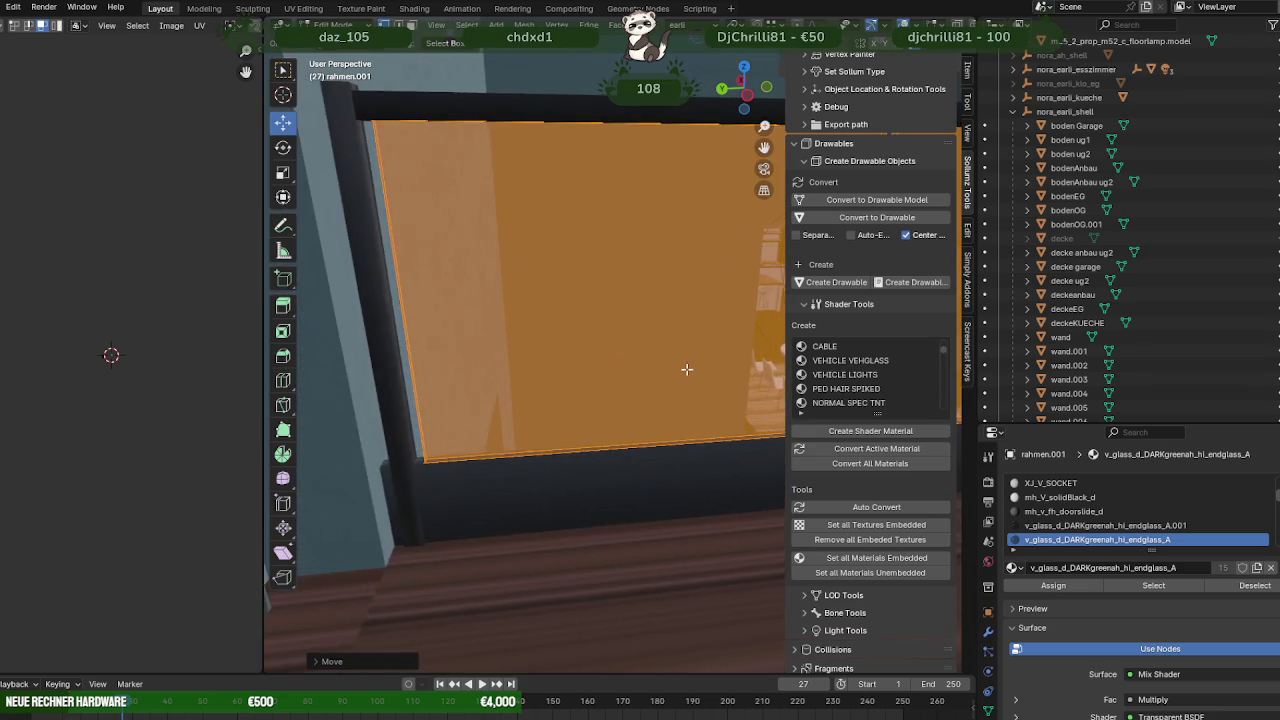
scroll(680, 349, down, 2)
scroll(628, 353, down, 1)
middle_drag(628, 353, 640, 345)
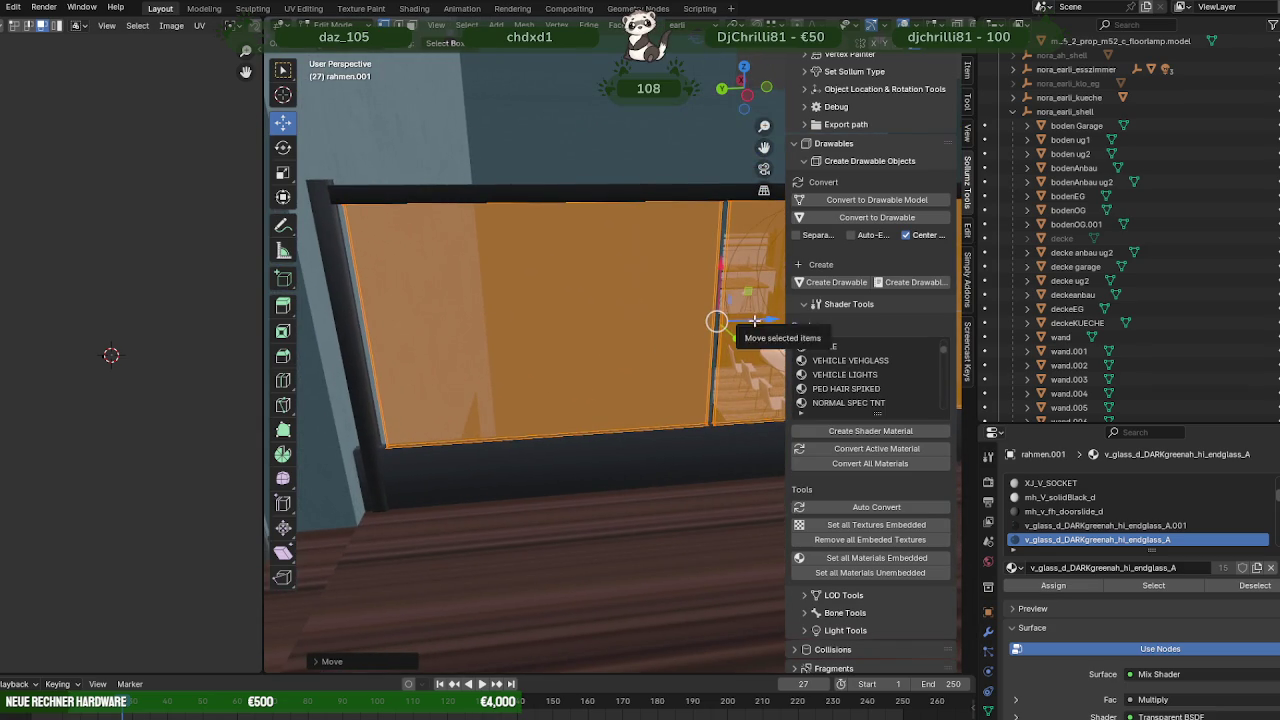
scroll(646, 348, up, 1)
scroll(646, 347, down, 2)
scroll(560, 371, down, 2)
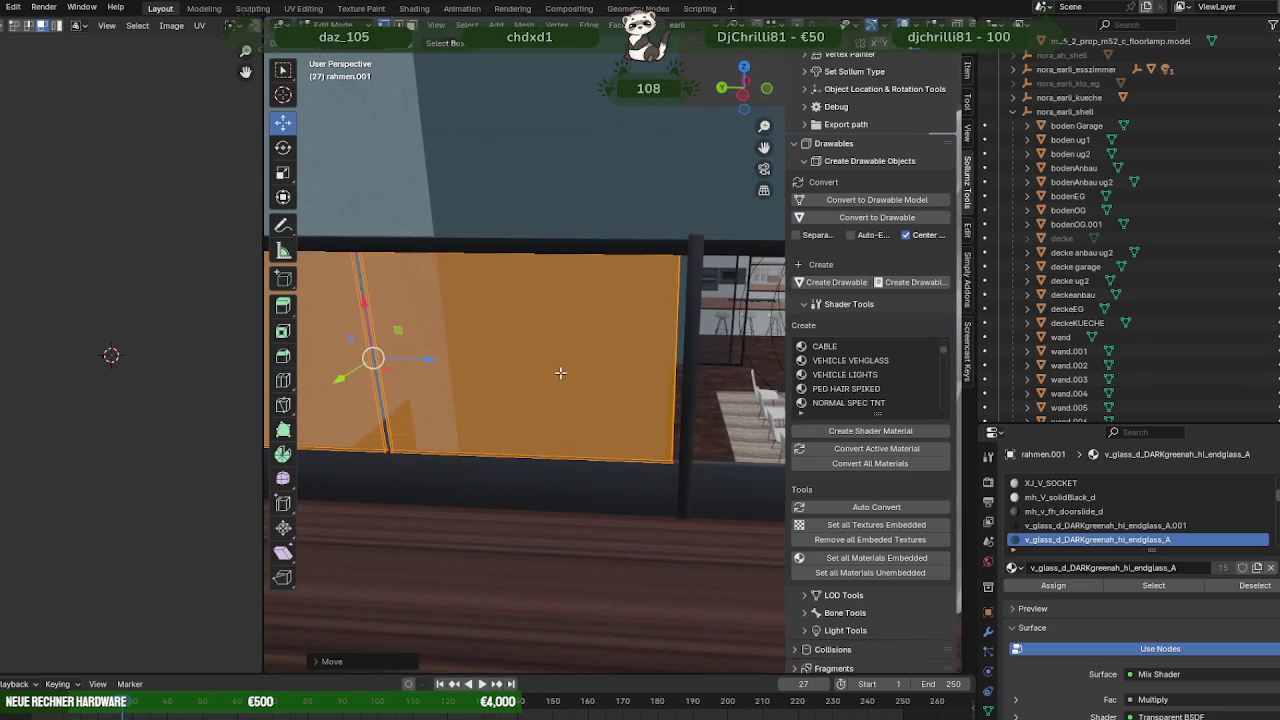
scroll(615, 391, down, 1)
middle_drag(615, 391, 532, 373)
key(shift+d)
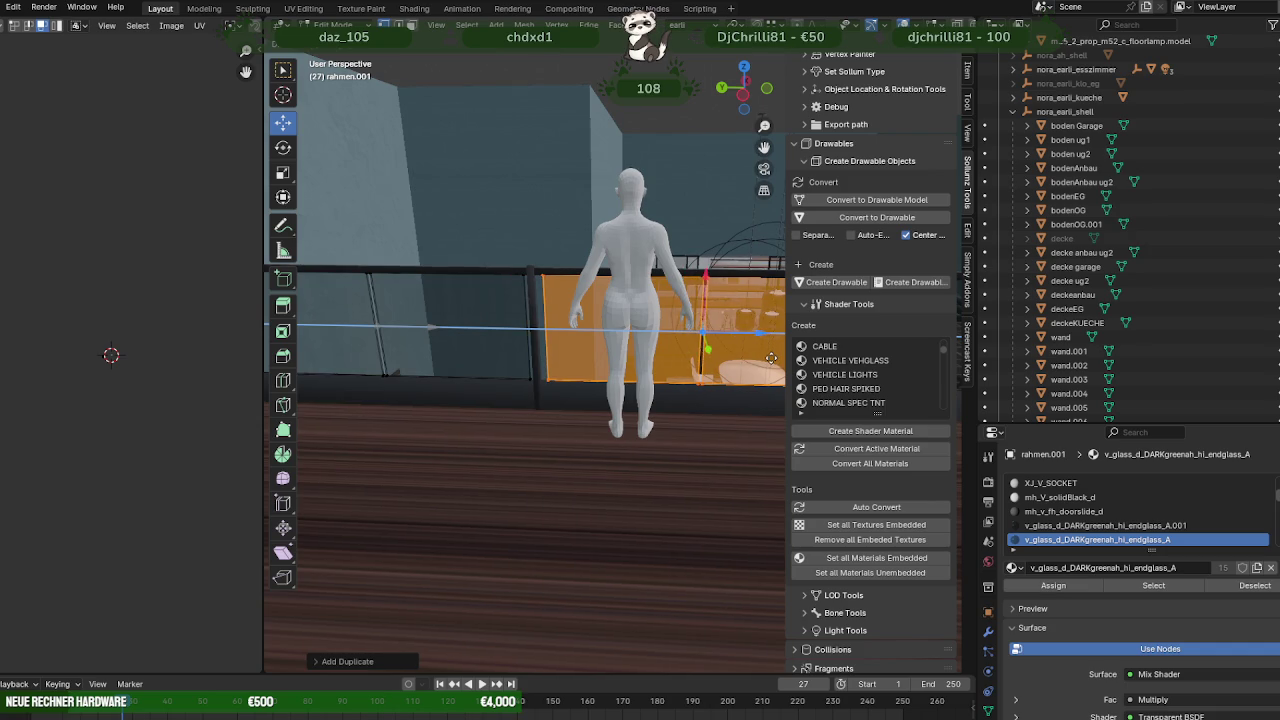
click(665, 356)
Shift the new pane slightly along the X axis.
scroll(665, 356, up, 3)
mouse_move(665, 356)
middle_down()
mouse_move(556, 339)
mouse_move(713, 337)
middle_up()
scroll(556, 339, up, 2)
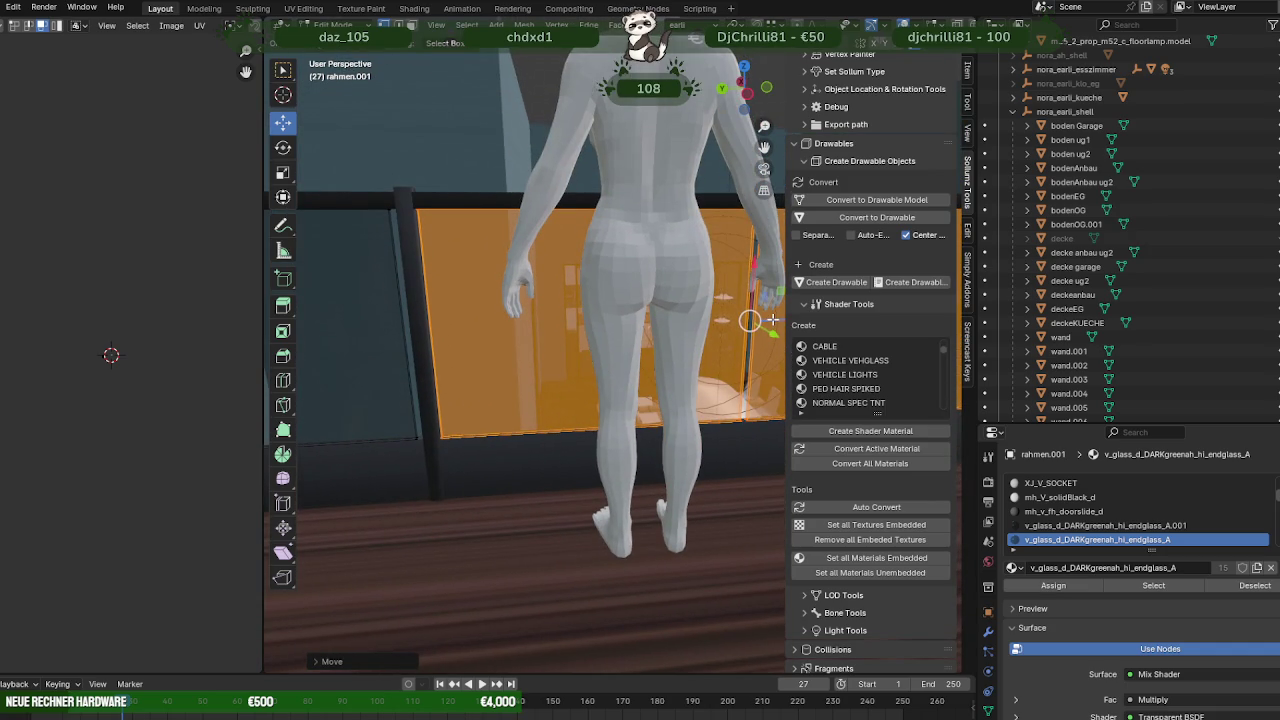
key(g)
key(x)
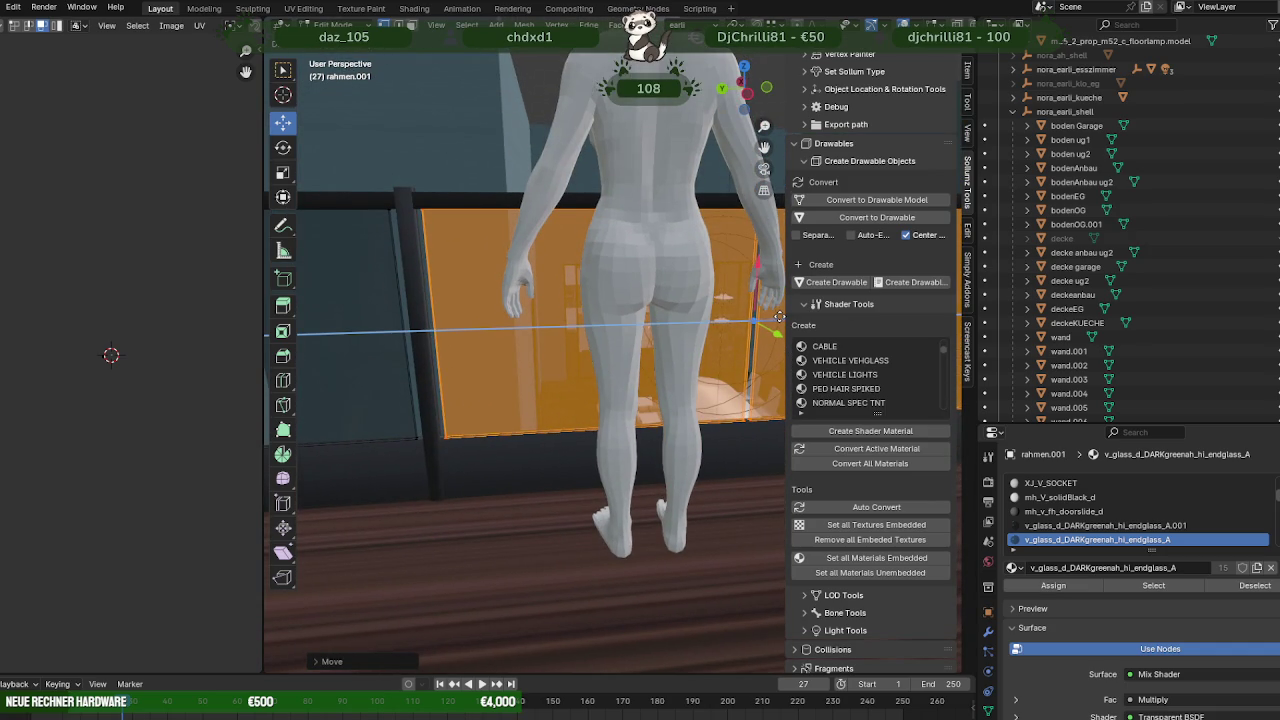
click(780, 317)
Select only the right pane in wireframe and slide it left beside the figure.
mouse_move(780, 317)
middle_down()
mouse_move(560, 400)
mouse_move(483, 341)
middle_up()
key(shift+z)
ctrl+drag(422, 285, 493, 469)
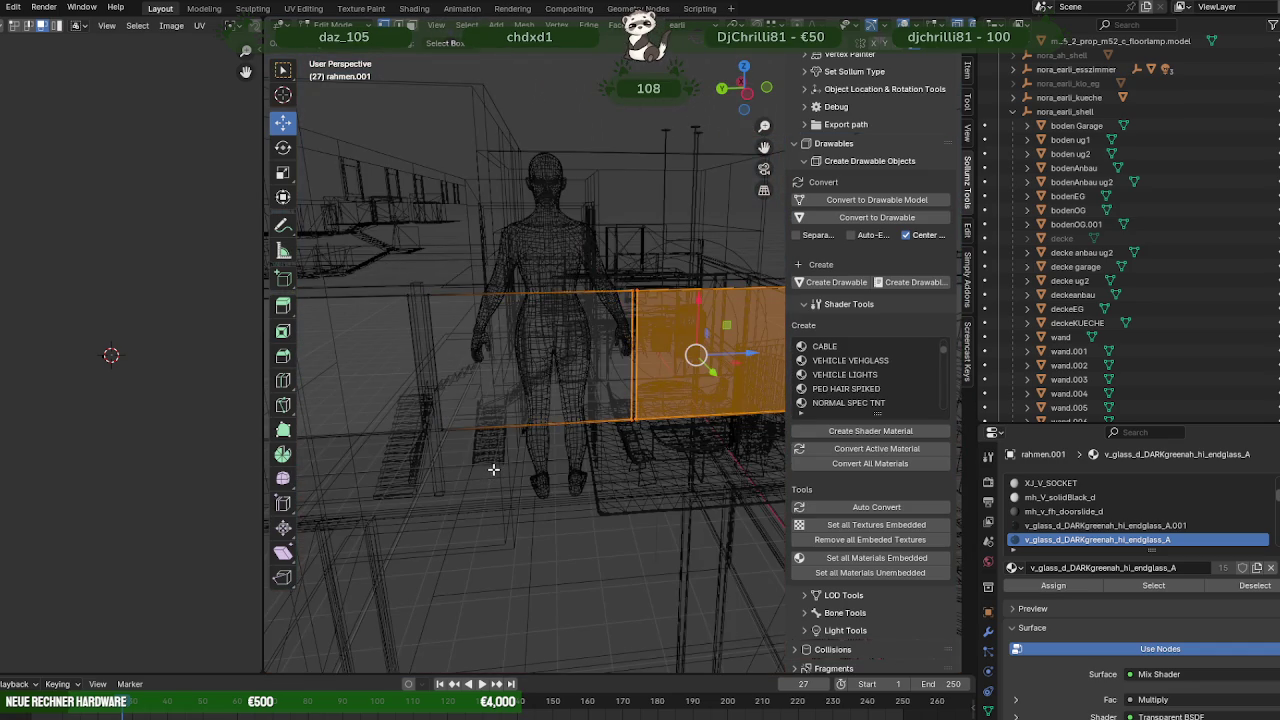
key(shift+z)
middle_drag(496, 469, 638, 404)
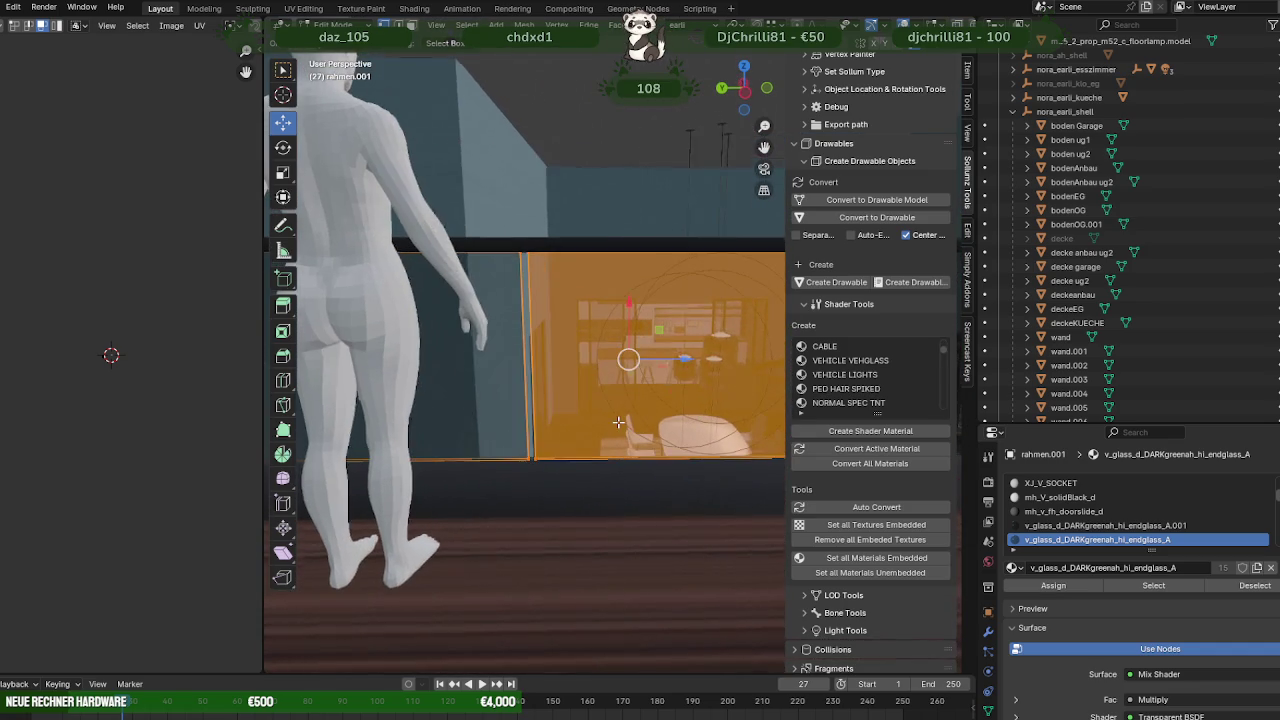
drag(657, 362, 646, 366)
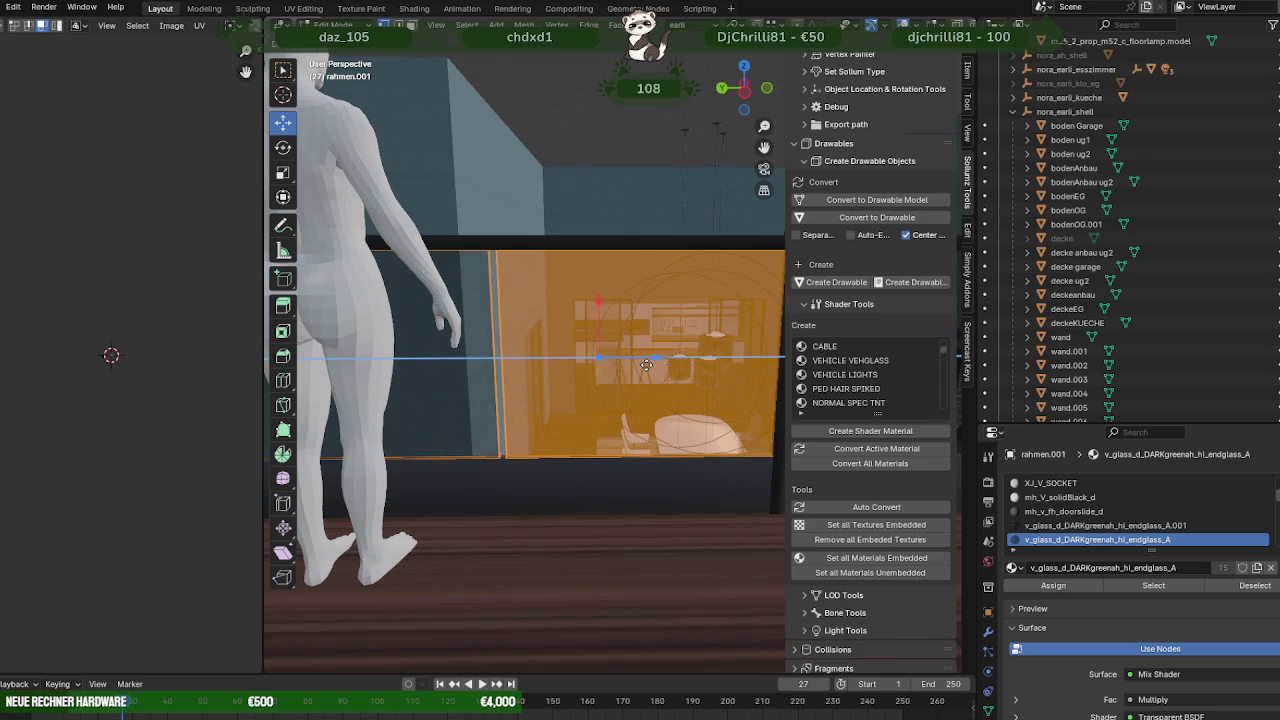
middle_drag(646, 366, 613, 362)
drag(605, 358, 600, 363)
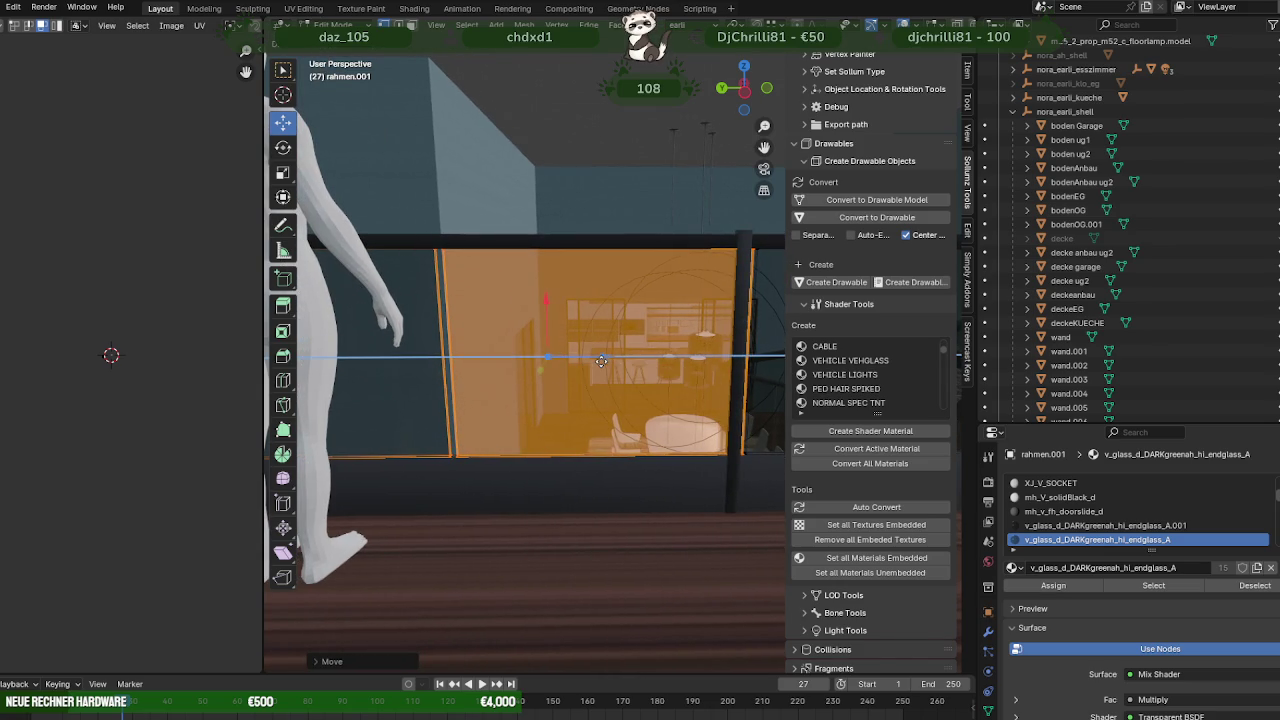
click(600, 363)
scroll(590, 380, down, 4)
mouse_move(590, 380)
middle_down()
mouse_move(578, 400)
mouse_move(647, 341)
middle_up()
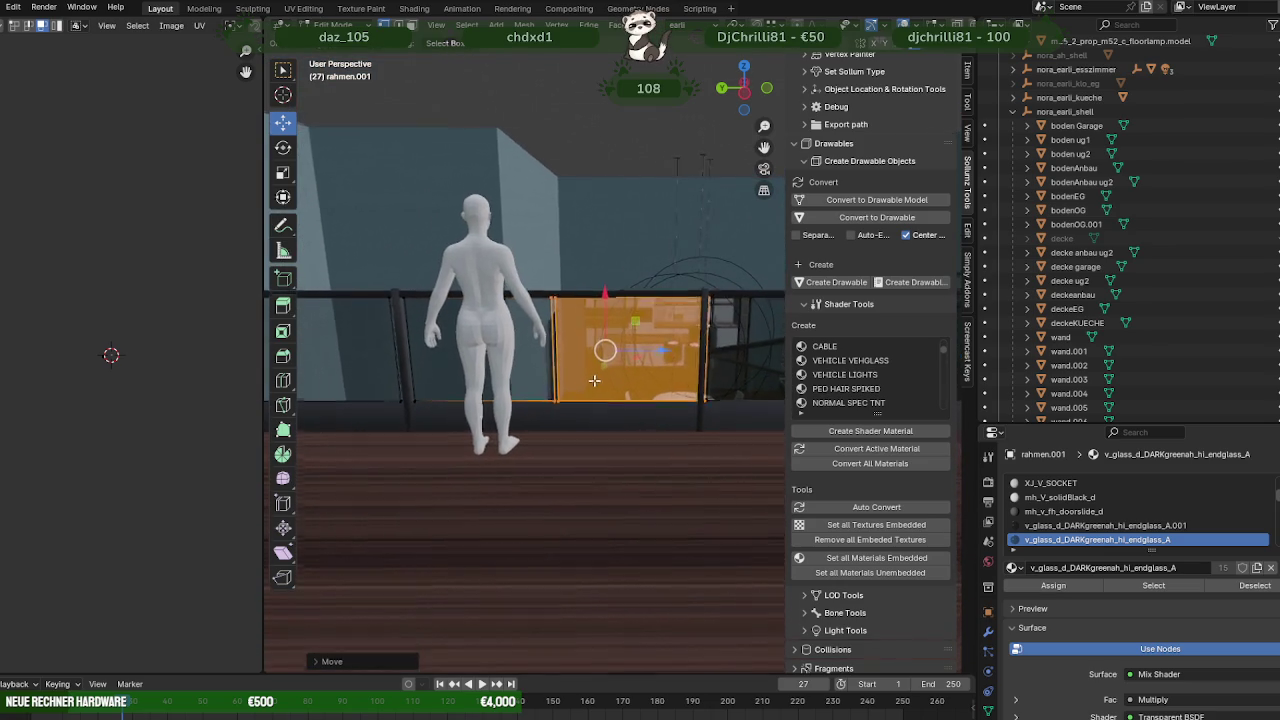
drag(647, 341, 641, 343)
Select another railing piece through X-ray, slide it left, and leave Edit Mode.
key(alt+z)
drag(528, 258, 605, 446)
key(alt+z)
key(KP_Decimal)
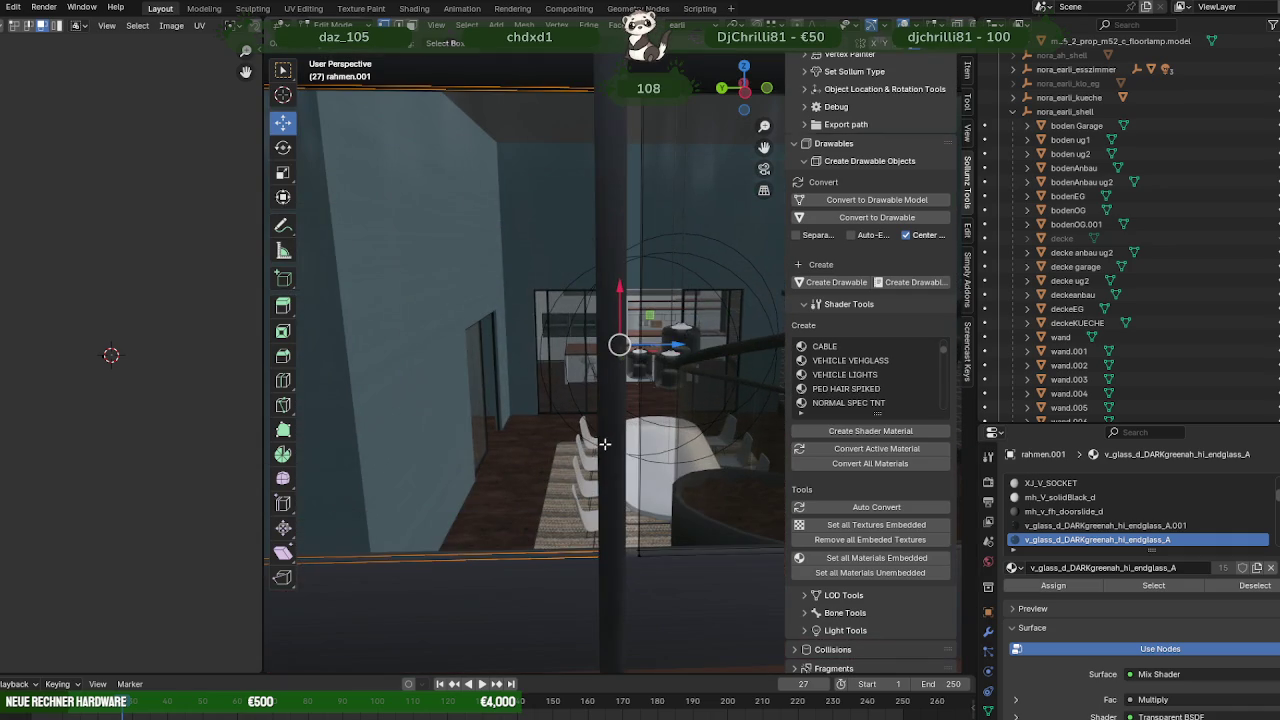
drag(658, 348, 613, 362)
key(Tab)
scroll(541, 406, down, 5)
click(446, 468)
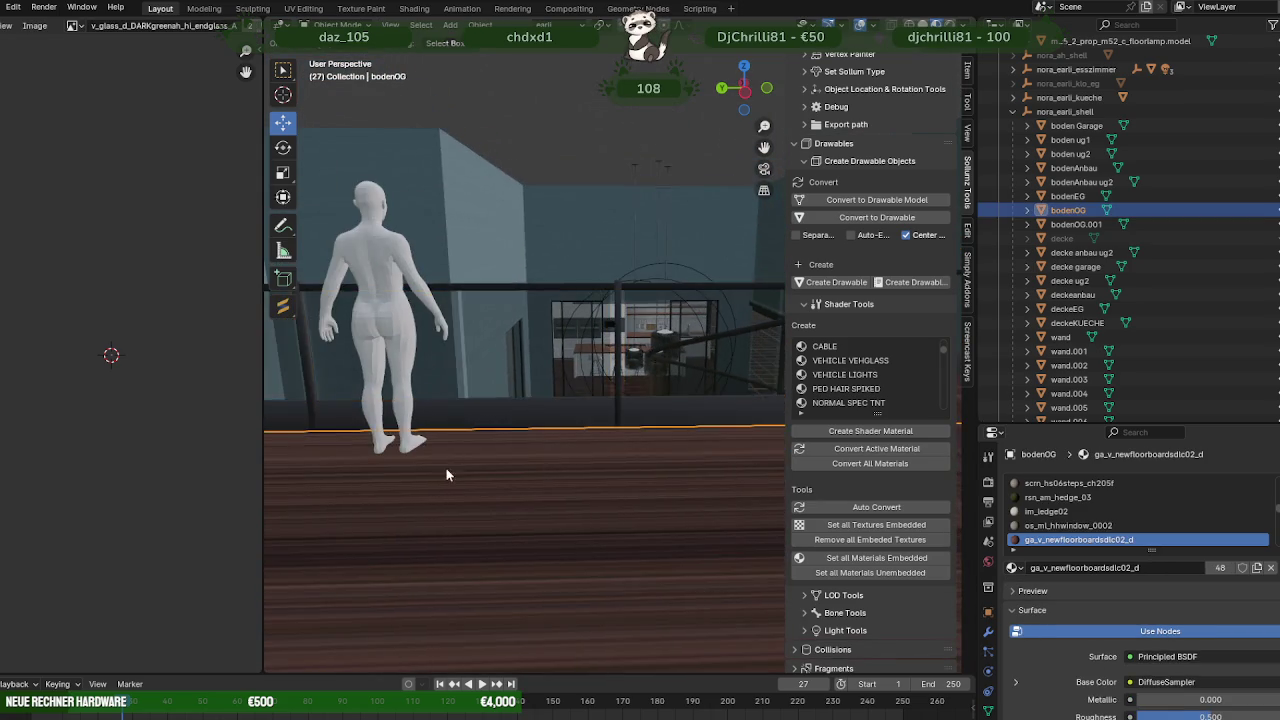
Select the glass railing rahmen.001 above the spiral staircase and enter Edit Mode.
mouse_move(446, 469)
middle_down()
mouse_move(529, 260)
mouse_move(469, 299)
mouse_move(550, 357)
mouse_move(585, 351)
mouse_move(568, 362)
middle_up()
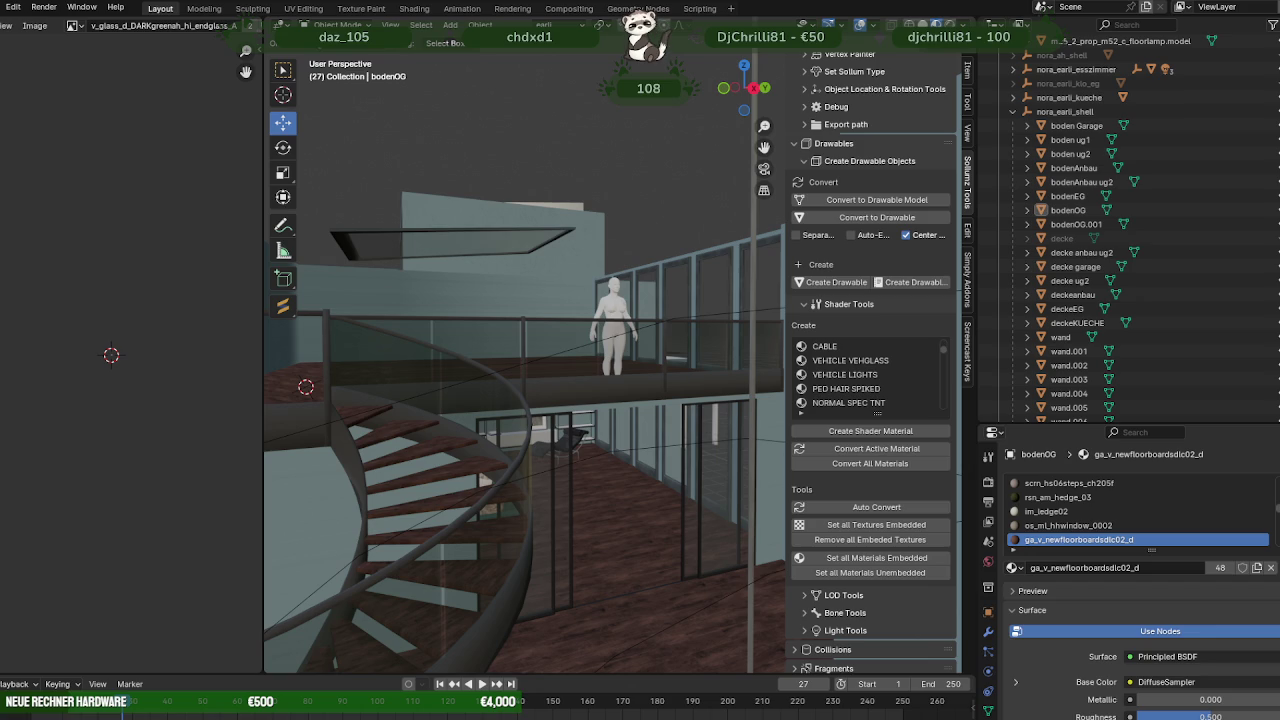
mouse_move(529, 356)
middle_down()
mouse_move(570, 383)
mouse_move(530, 449)
mouse_move(532, 430)
middle_up()
click(518, 385)
key(Tab)
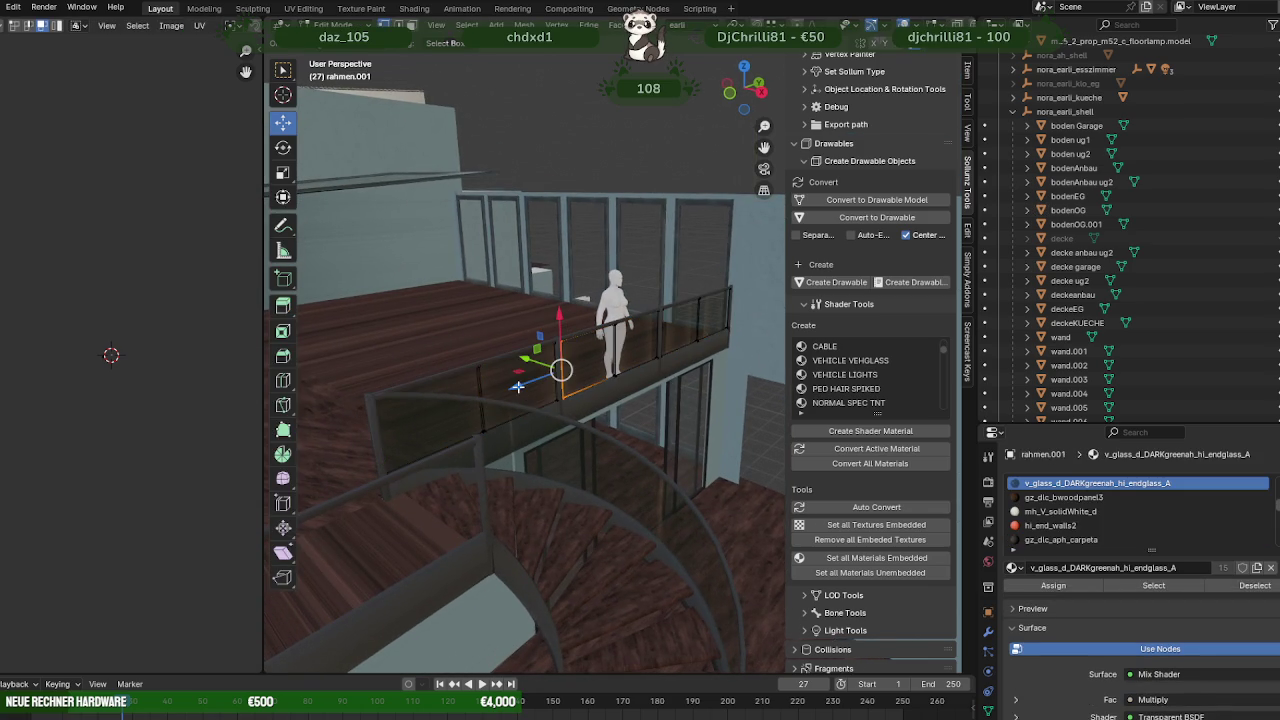
Turn on X-ray and box-select one glass face of the railing.
mouse_move(518, 385)
middle_down()
mouse_move(608, 417)
mouse_move(609, 387)
middle_up()
key(shift+z)
drag(576, 339, 700, 471)
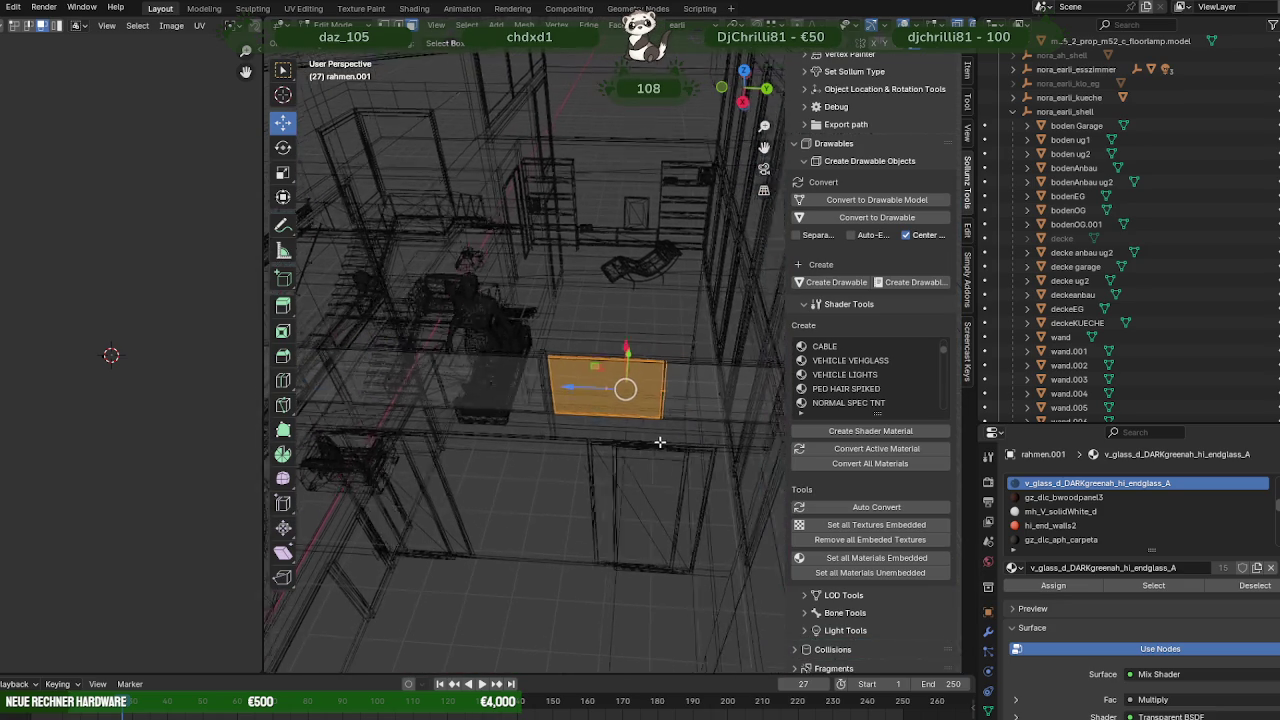
middle_drag(560, 377, 560, 363)
drag(503, 287, 742, 445)
middle_drag(742, 445, 683, 372)
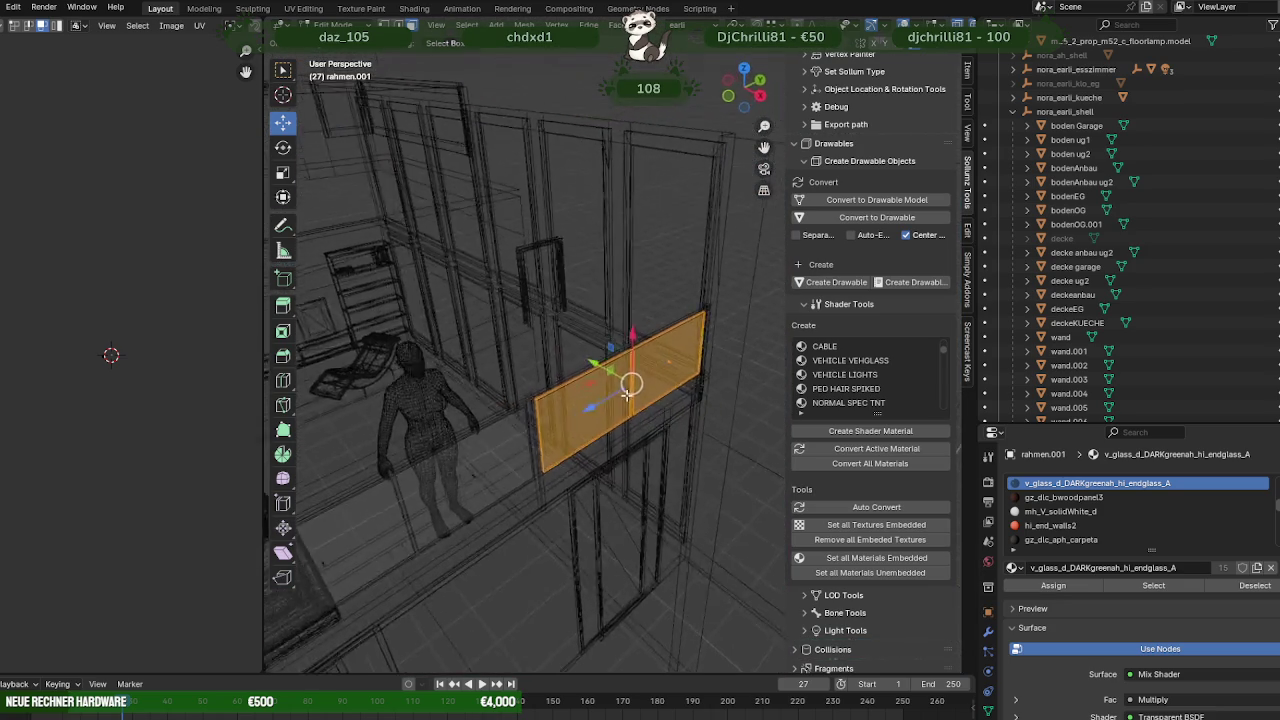
scroll(683, 372, up, 3)
mouse_move(600, 363)
middle_down()
mouse_move(640, 400)
mouse_move(661, 450)
mouse_move(706, 440)
mouse_move(643, 366)
middle_up()
scroll(620, 378, up, 3)
scroll(650, 430, down, 3)
Duplicate the glass panel, slide the copy along Y, and nudge it right into the gap.
key(shift+d)
key(y)
click(643, 366)
middle_drag(622, 450, 417, 485)
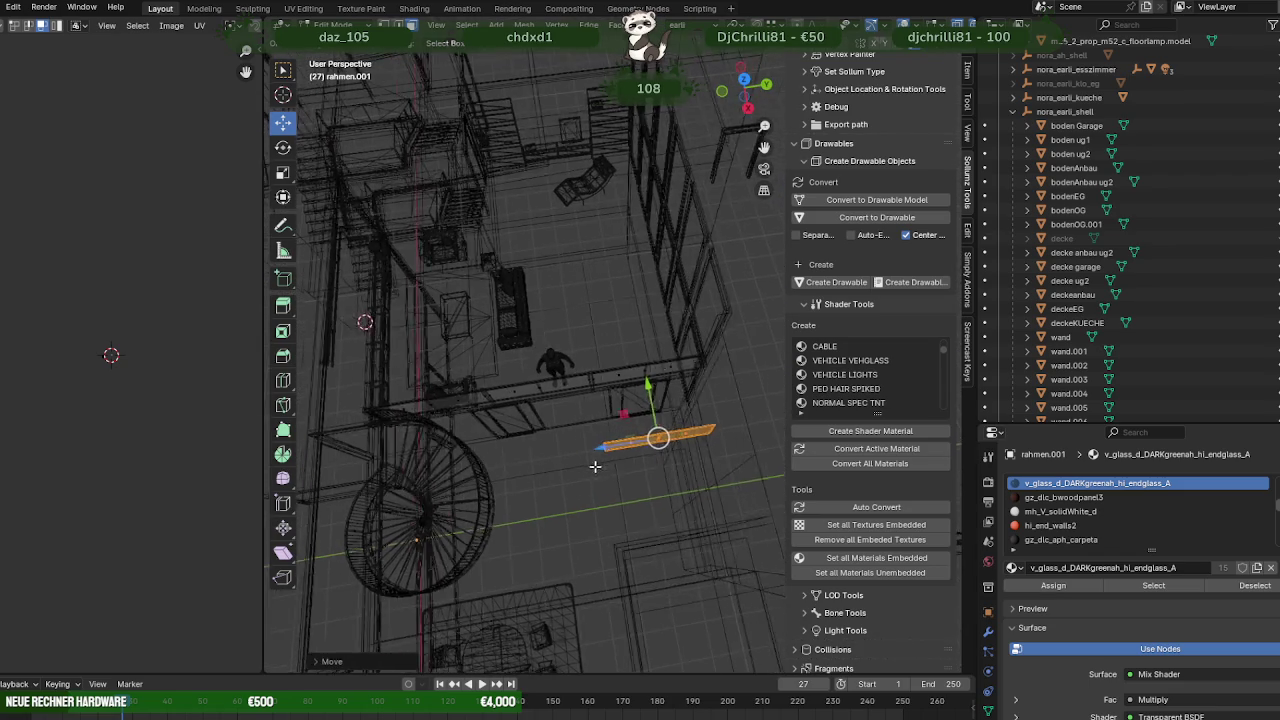
mouse_move(340, 493)
middle_down()
mouse_move(543, 457)
mouse_move(655, 323)
mouse_move(583, 440)
mouse_move(628, 374)
mouse_move(758, 393)
mouse_move(543, 360)
mouse_move(520, 408)
middle_up()
key(KP_Decimal)
scroll(583, 440, up, 5)
scroll(565, 405, down, 5)
scroll(551, 363, up, 2)
scroll(684, 417, up, 3)
scroll(684, 417, down, 3)
mouse_move(634, 408)
middle_down()
mouse_move(597, 430)
mouse_move(618, 433)
middle_up()
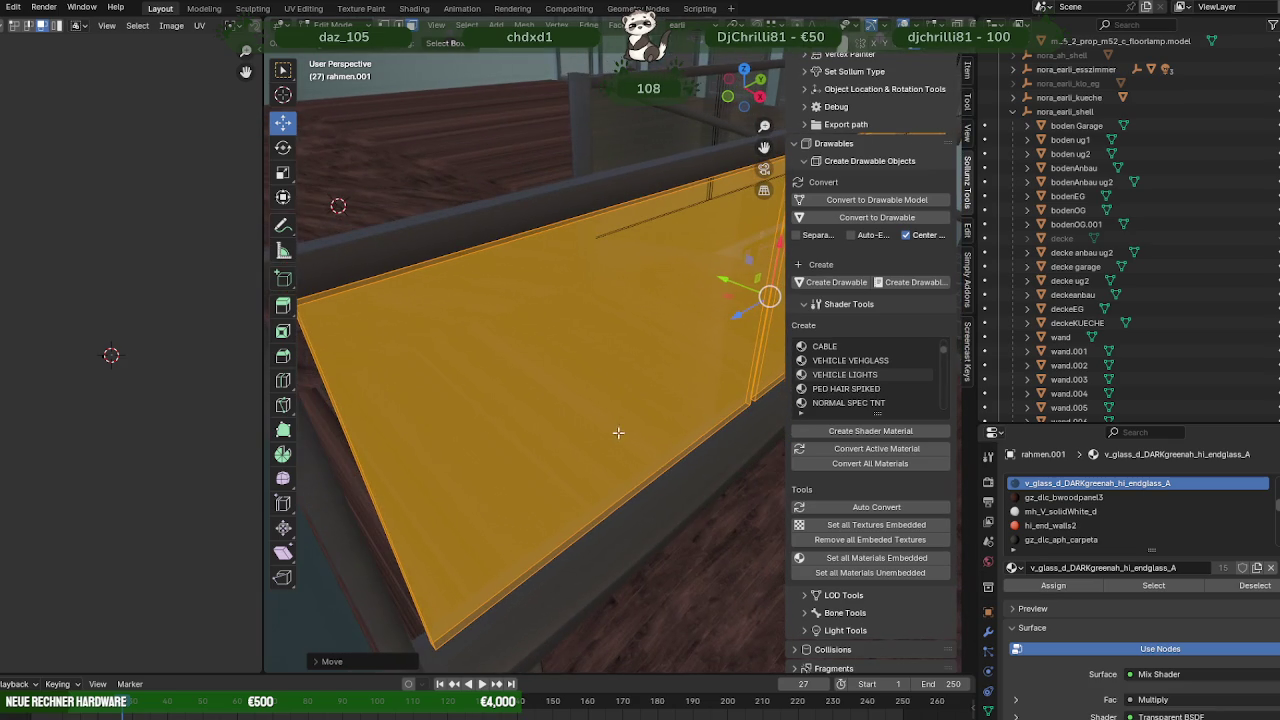
mouse_move(728, 281)
middle_down()
mouse_move(451, 288)
mouse_move(623, 309)
mouse_move(609, 300)
mouse_move(620, 312)
mouse_move(541, 388)
middle_up()
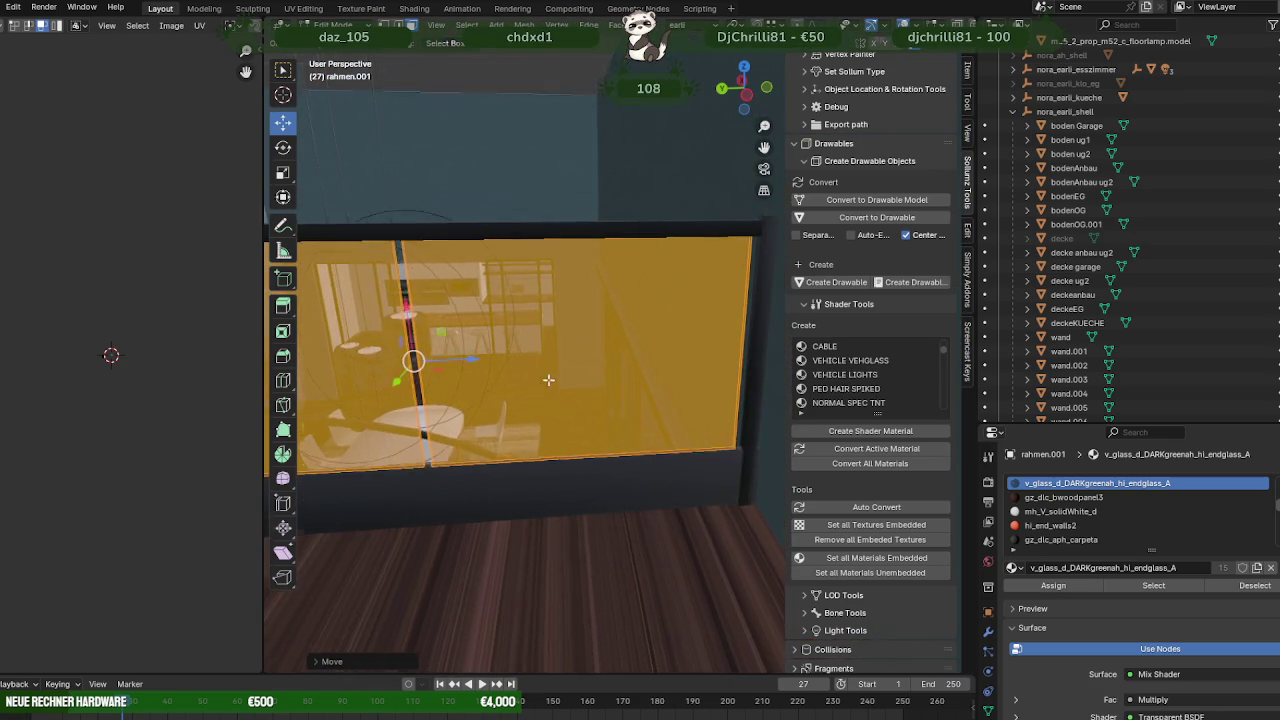
drag(467, 353, 525, 350)
Narrow the copied glass panel along X with the Scale tool.
key(shift+space)
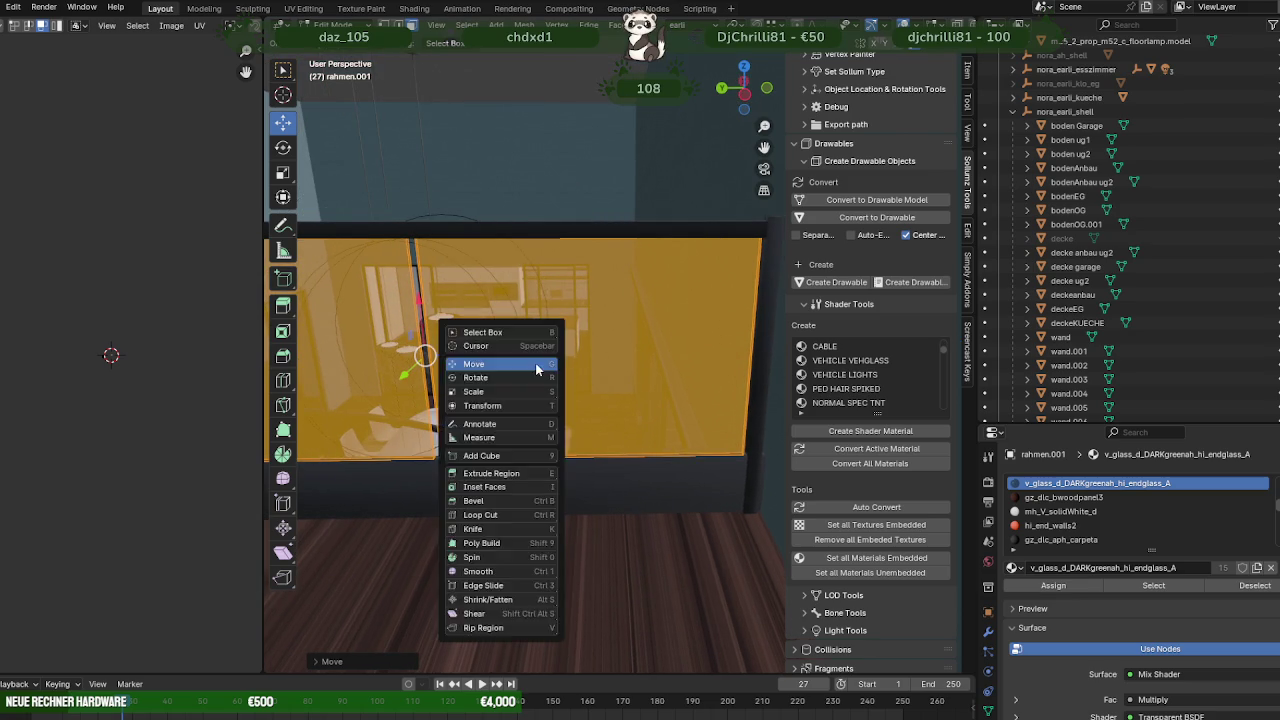
click(538, 394)
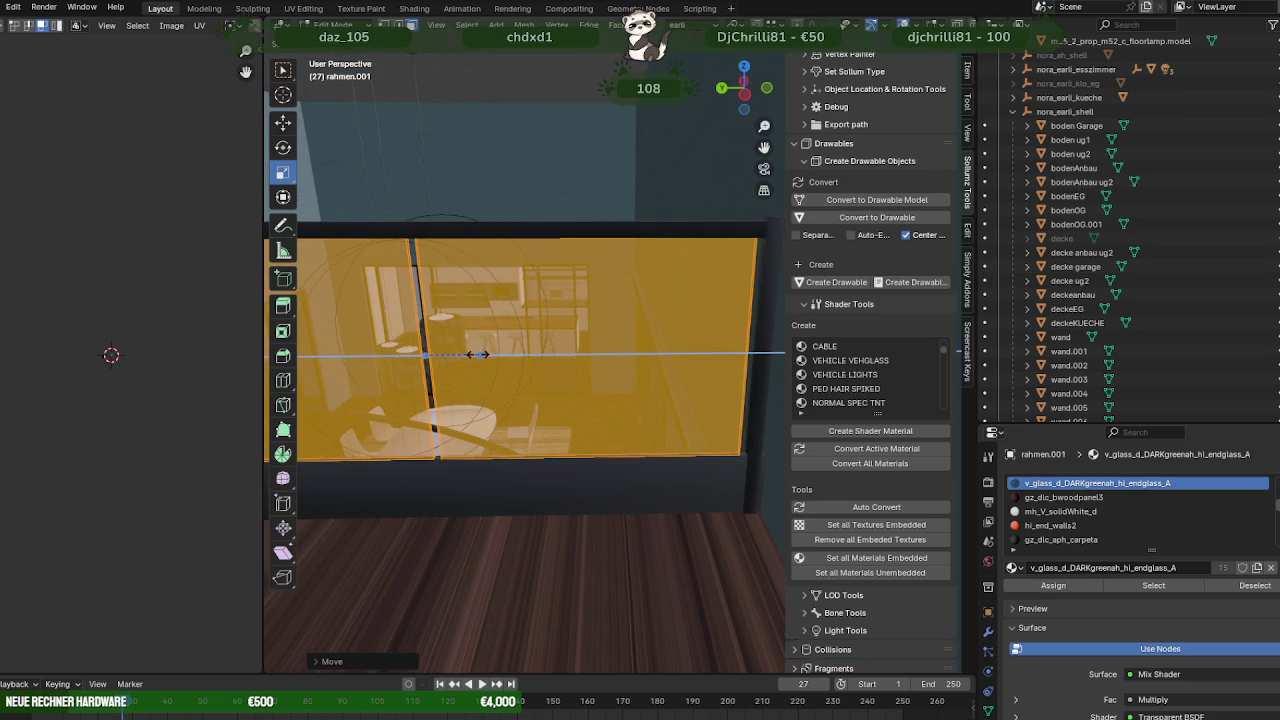
drag(481, 353, 472, 353)
middle_drag(472, 353, 596, 355)
drag(596, 355, 640, 343)
key(shift+space)
key(g)
Shrink the panel's width further to fit the gap and return to Object Mode.
right_click(640, 343)
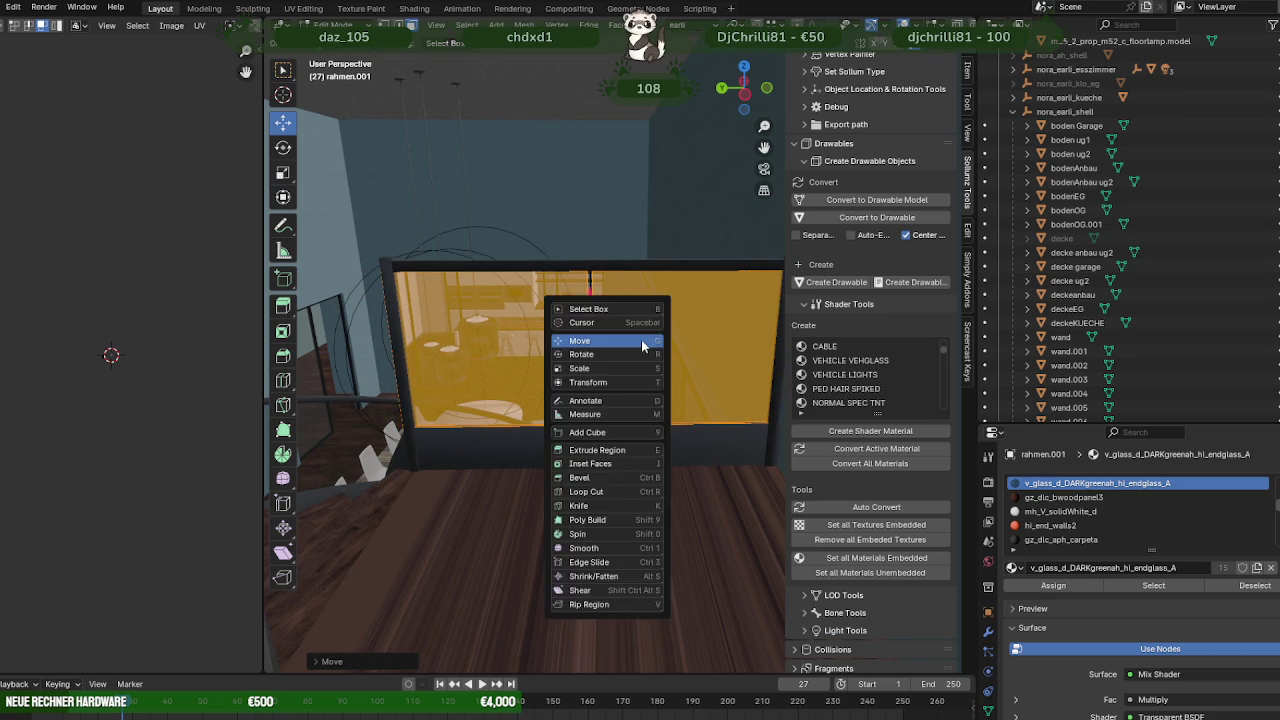
key(shift+space)
key(s)
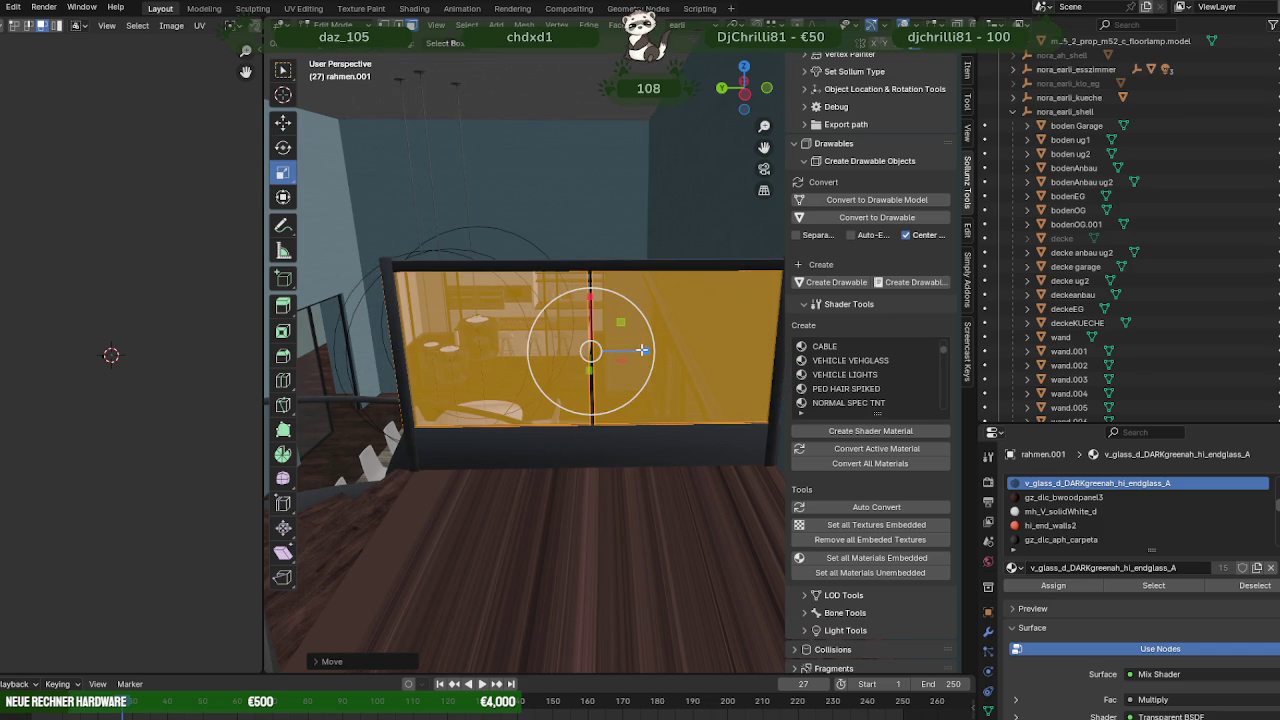
drag(638, 350, 635, 351)
mouse_move(640, 352)
middle_down()
mouse_move(598, 404)
mouse_move(613, 422)
middle_up()
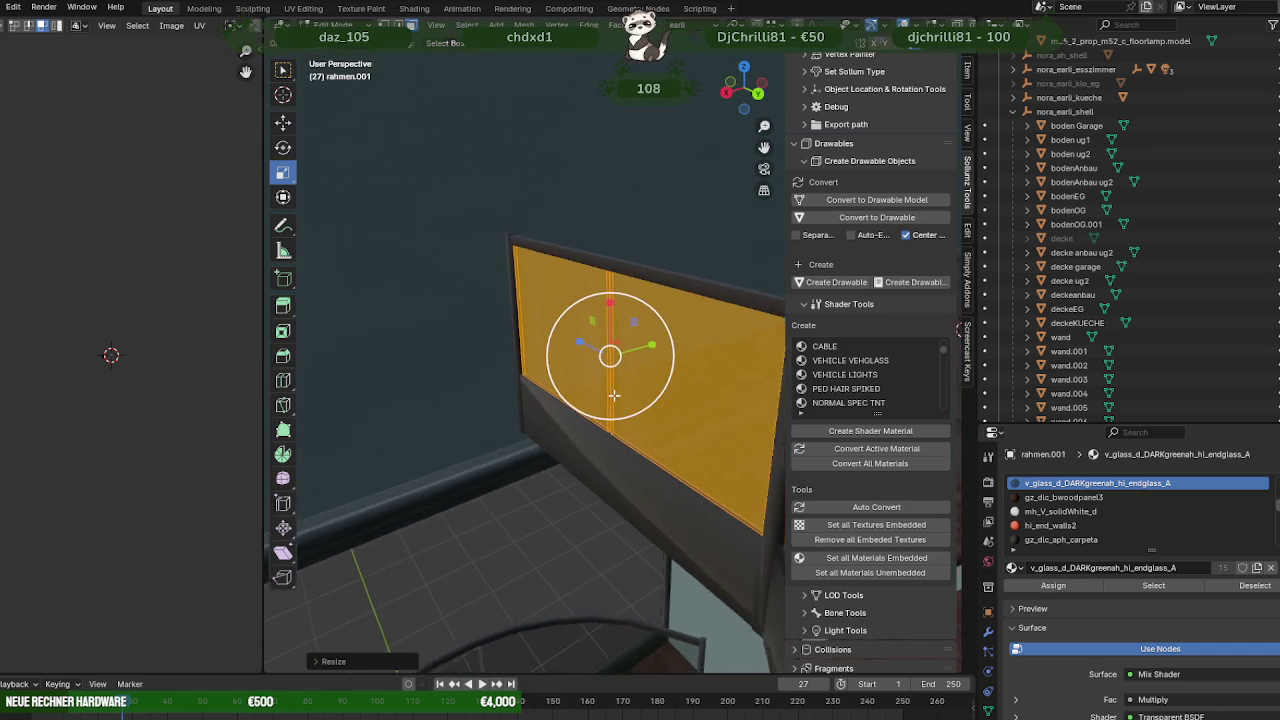
key(shift+space)
click(613, 422)
key(Tab)
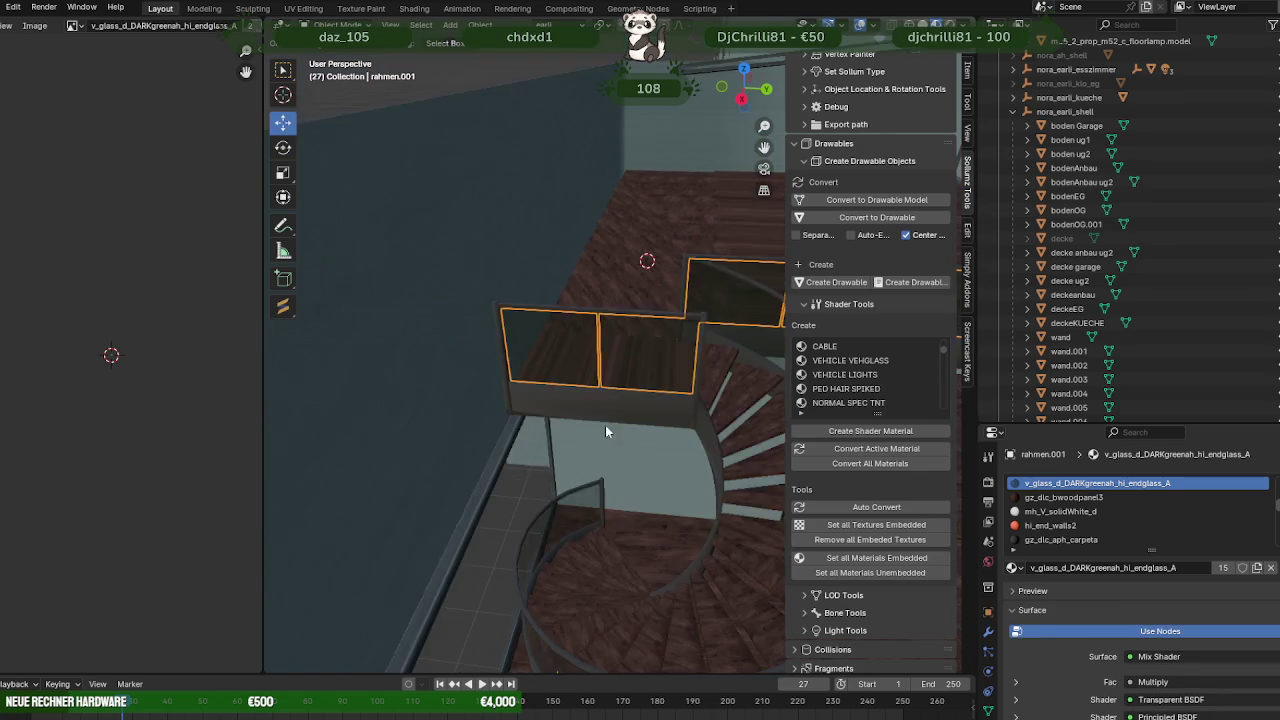
Select all the rahmen glass railing frames and join them into one object, rahmen.002.
middle_drag(605, 425, 464, 198)
scroll(643, 343, up, 6)
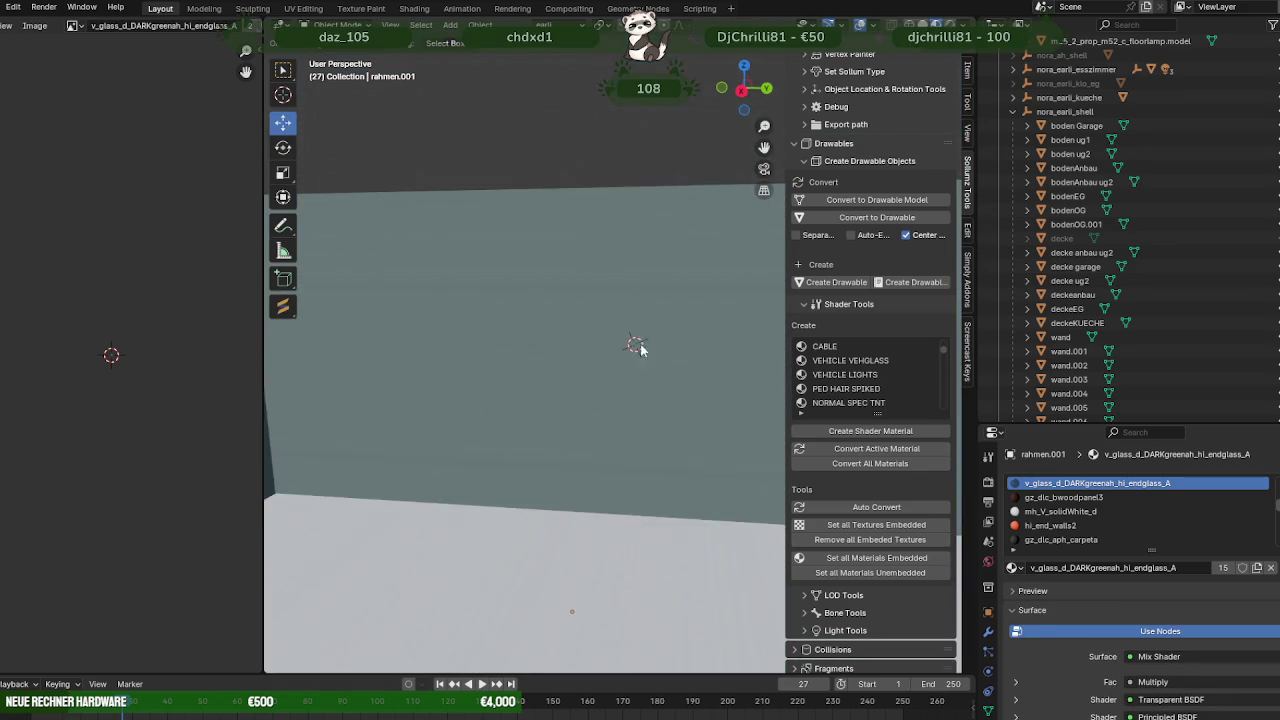
middle_drag(643, 343, 669, 397)
scroll(669, 397, up, 5)
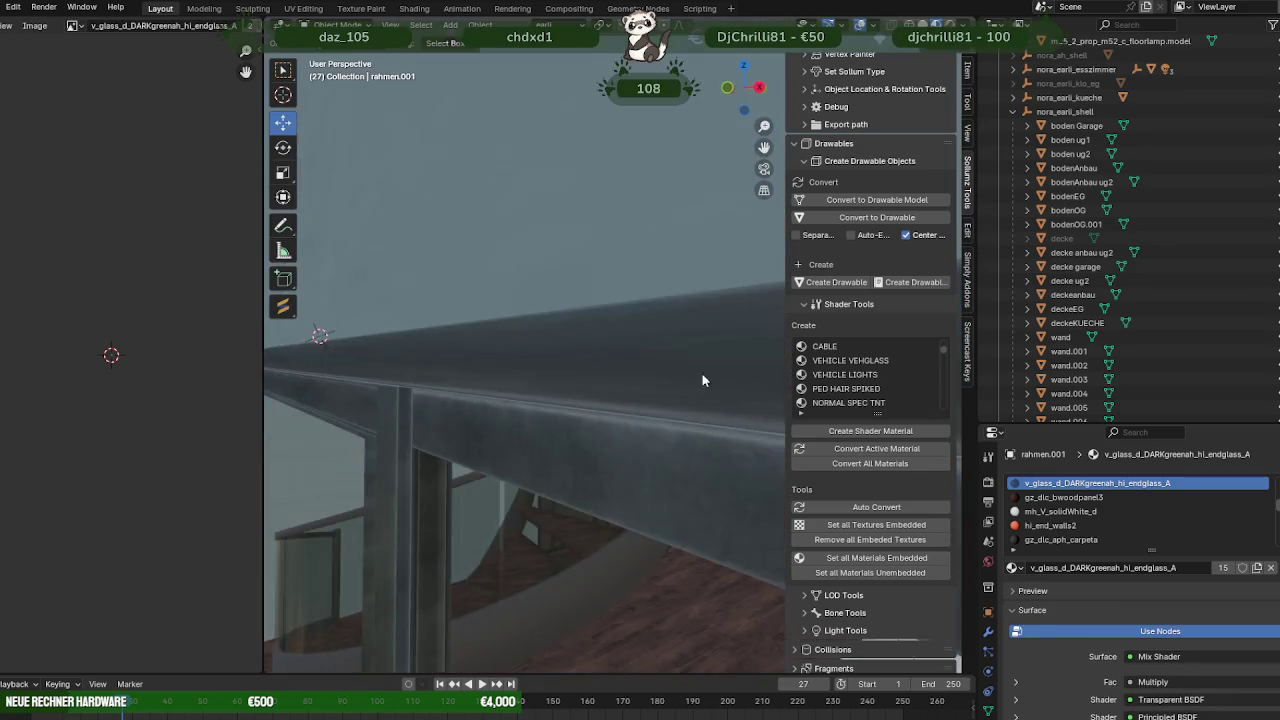
scroll(640, 385, down, 4)
middle_drag(601, 375, 498, 399)
scroll(498, 399, down, 5)
scroll(485, 407, up, 4)
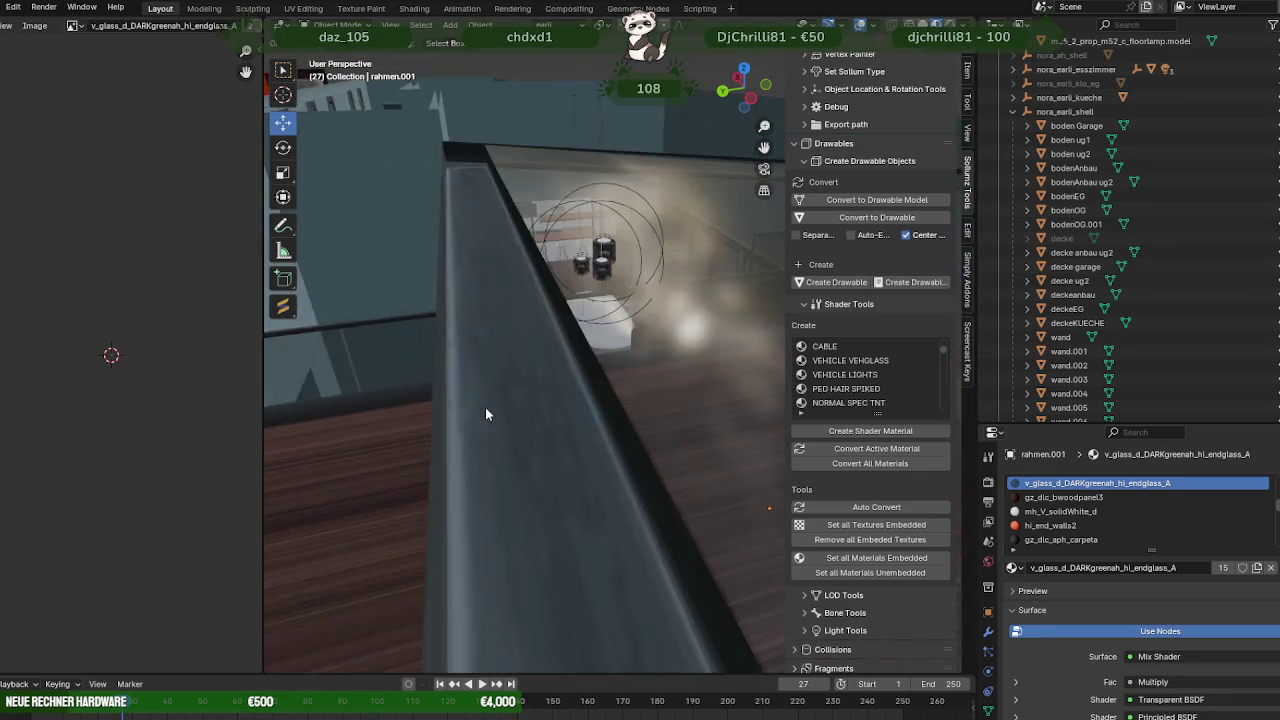
scroll(485, 407, down, 4)
click(661, 313)
shift+click(630, 378)
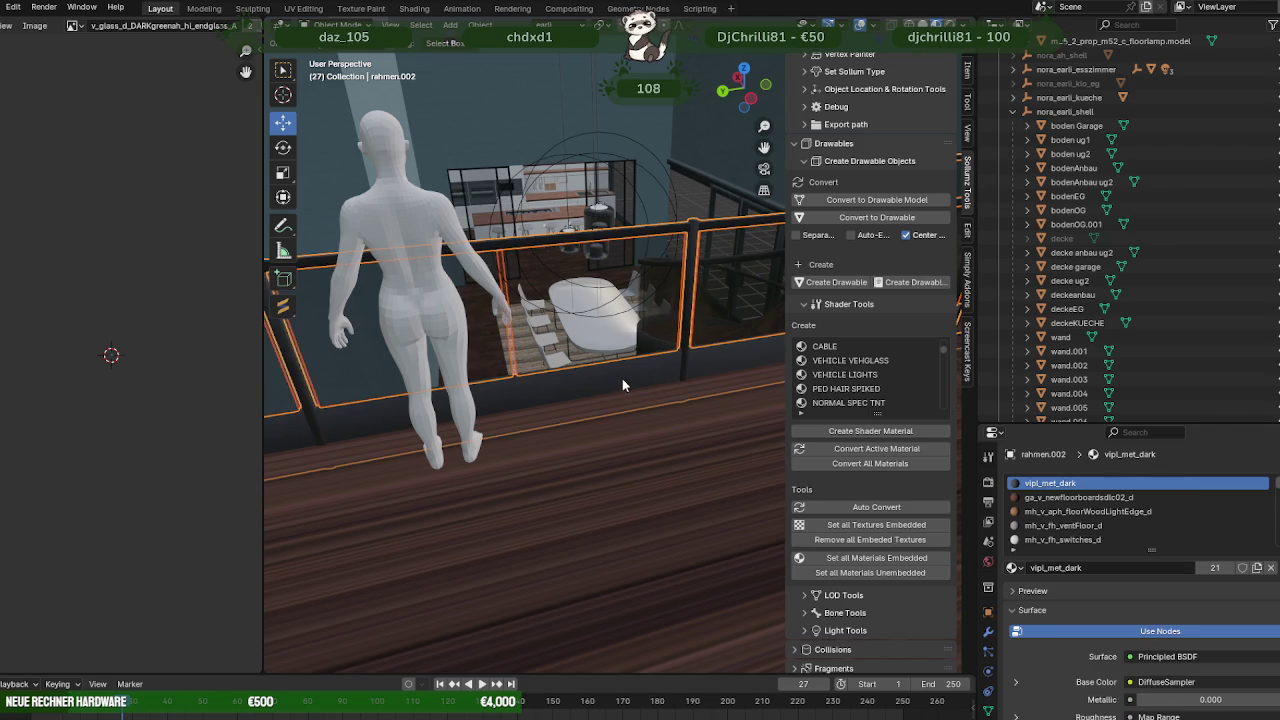
right_click(603, 378)
click(549, 376)
Inspect the joined rahmen.002 mesh in Edit Mode from around the staircase.
scroll(472, 412, up, 4)
scroll(600, 400, down, 5)
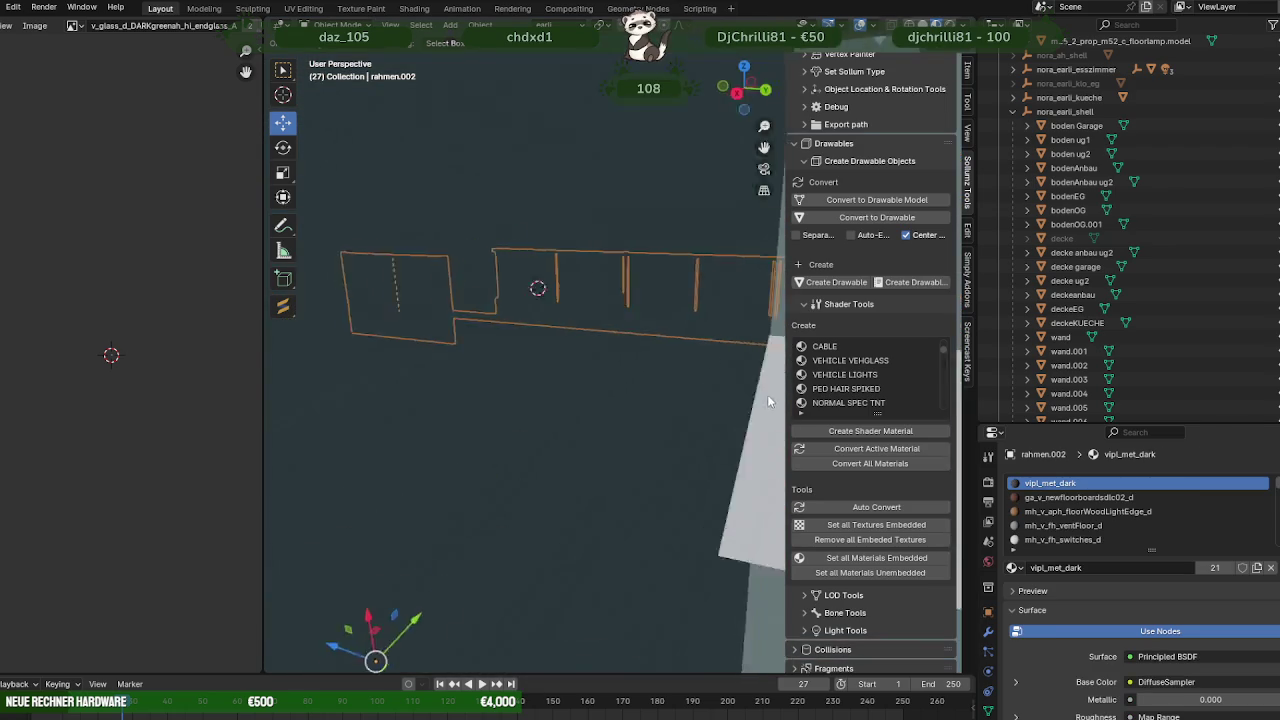
key(Tab)
key(Tab)
mouse_move(473, 126)
middle_down()
mouse_move(535, 250)
mouse_move(588, 250)
mouse_move(557, 239)
middle_up()
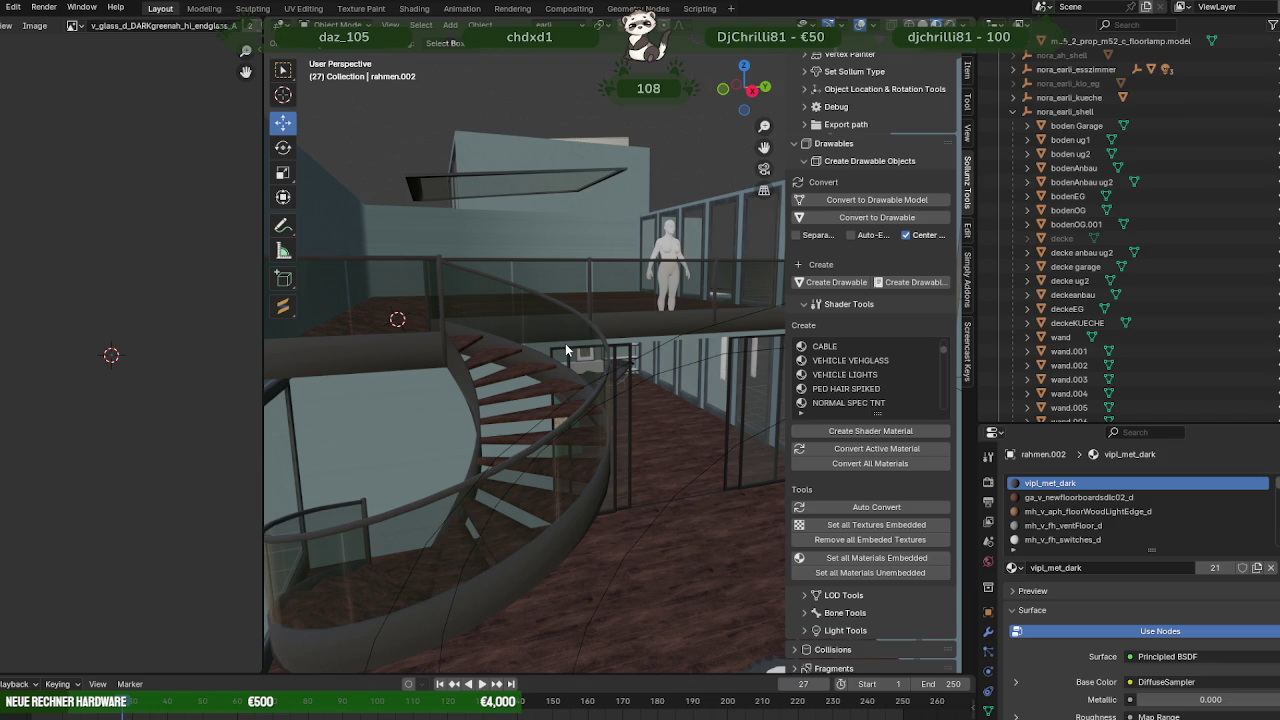
mouse_move(566, 360)
middle_down()
mouse_move(552, 390)
mouse_move(493, 360)
mouse_move(545, 409)
mouse_move(517, 323)
mouse_move(540, 373)
mouse_move(746, 353)
mouse_move(755, 364)
mouse_move(569, 403)
mouse_move(500, 397)
mouse_move(606, 423)
mouse_move(556, 416)
middle_up()
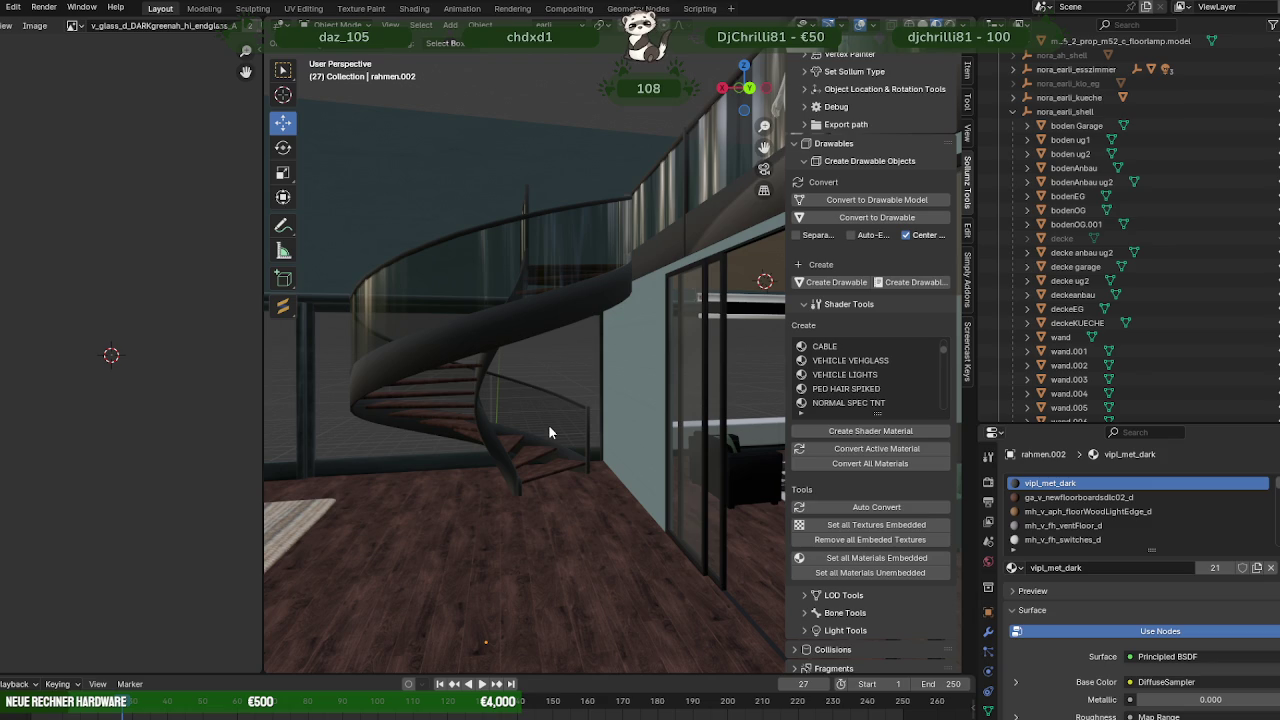
scroll(548, 432, up, 2)
scroll(610, 440, down, 3)
middle_drag(548, 346, 518, 373)
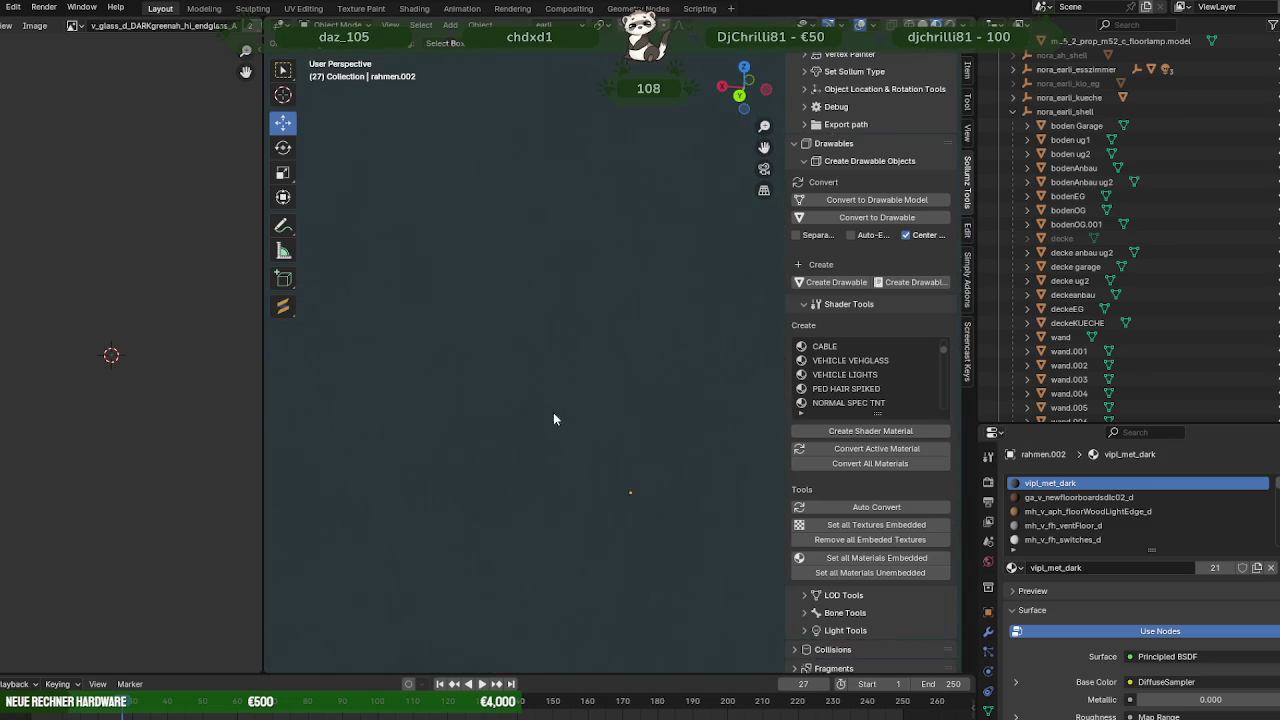
mouse_move(589, 399)
middle_down()
mouse_move(601, 368)
mouse_move(502, 326)
mouse_move(773, 387)
mouse_move(637, 326)
mouse_move(601, 346)
middle_up()
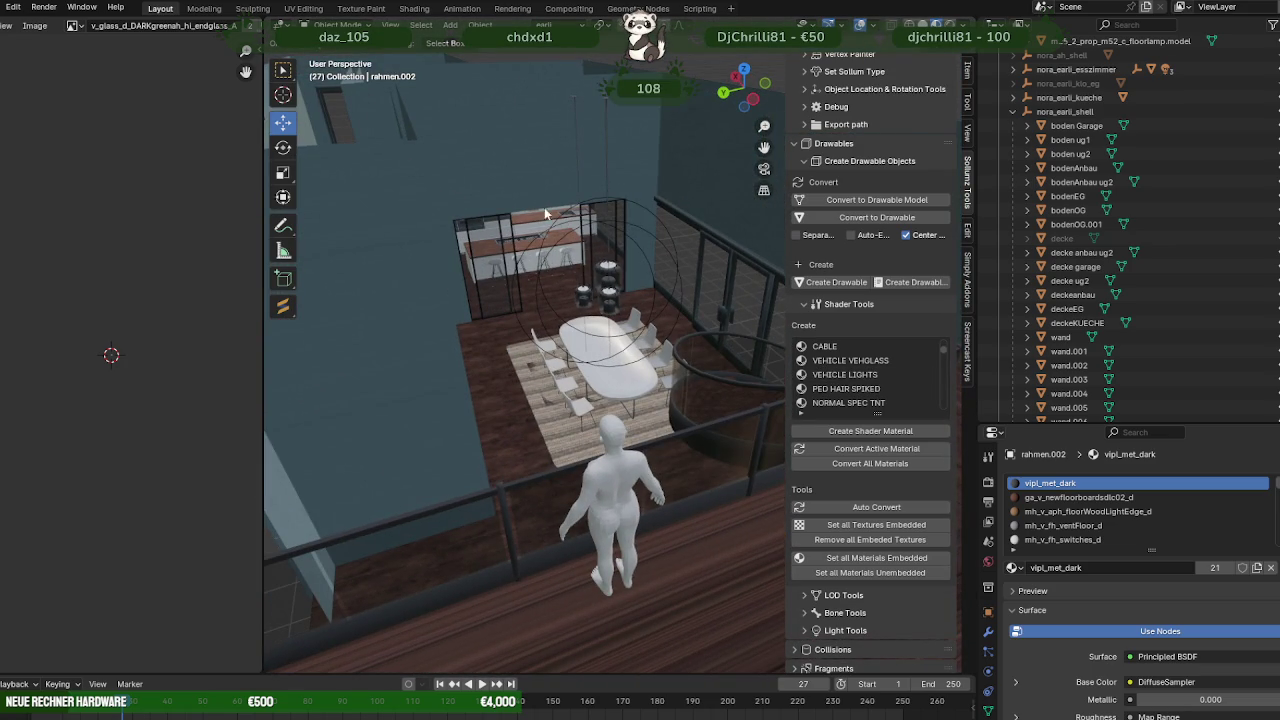
mouse_move(530, 236)
middle_down()
mouse_move(492, 225)
mouse_move(558, 214)
middle_up()
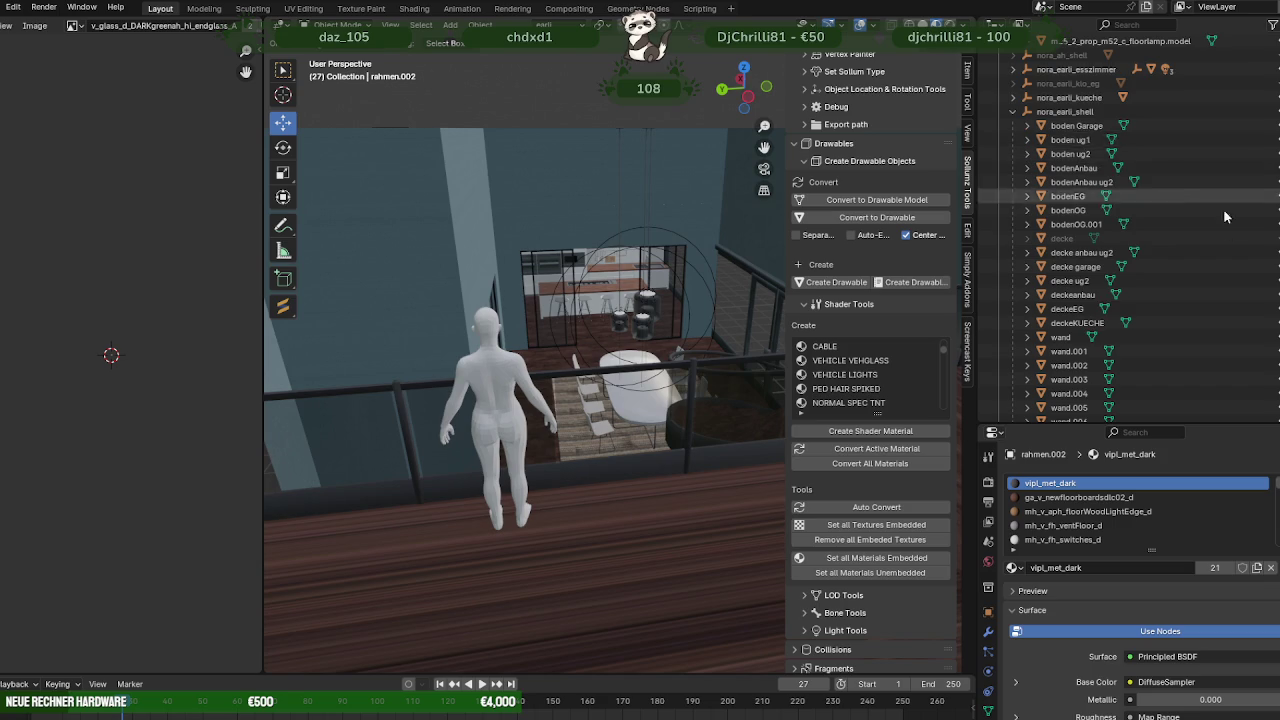
scroll(1223, 209, down, 3)
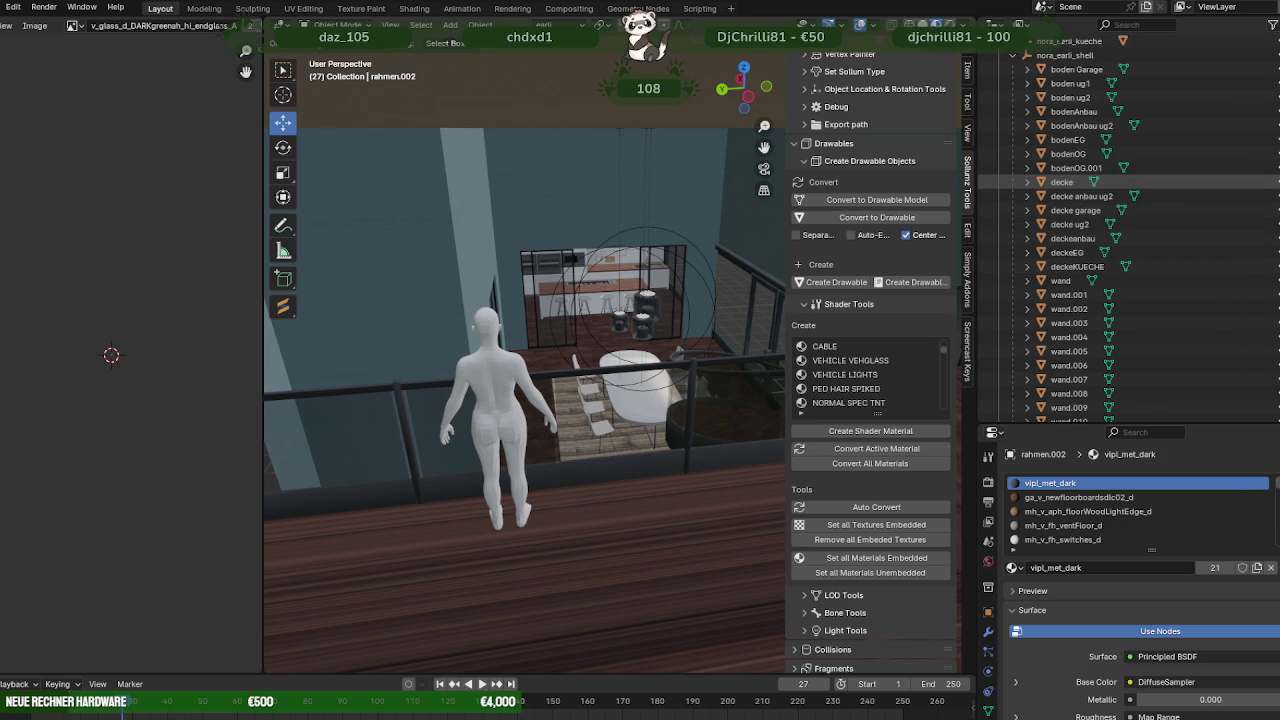
scroll(813, 171, down, 1)
mouse_move(790, 186)
middle_down()
mouse_move(670, 184)
mouse_move(694, 177)
mouse_move(569, 200)
mouse_move(655, 212)
mouse_move(634, 199)
mouse_move(642, 206)
mouse_move(490, 207)
mouse_move(596, 202)
mouse_move(547, 229)
mouse_move(721, 224)
mouse_move(735, 193)
mouse_move(646, 212)
mouse_move(526, 153)
mouse_move(568, 199)
mouse_move(536, 228)
mouse_move(568, 302)
mouse_move(525, 366)
mouse_move(490, 349)
mouse_move(664, 357)
middle_up()
scroll(652, 360, down, 5)
scroll(600, 347, up, 5)
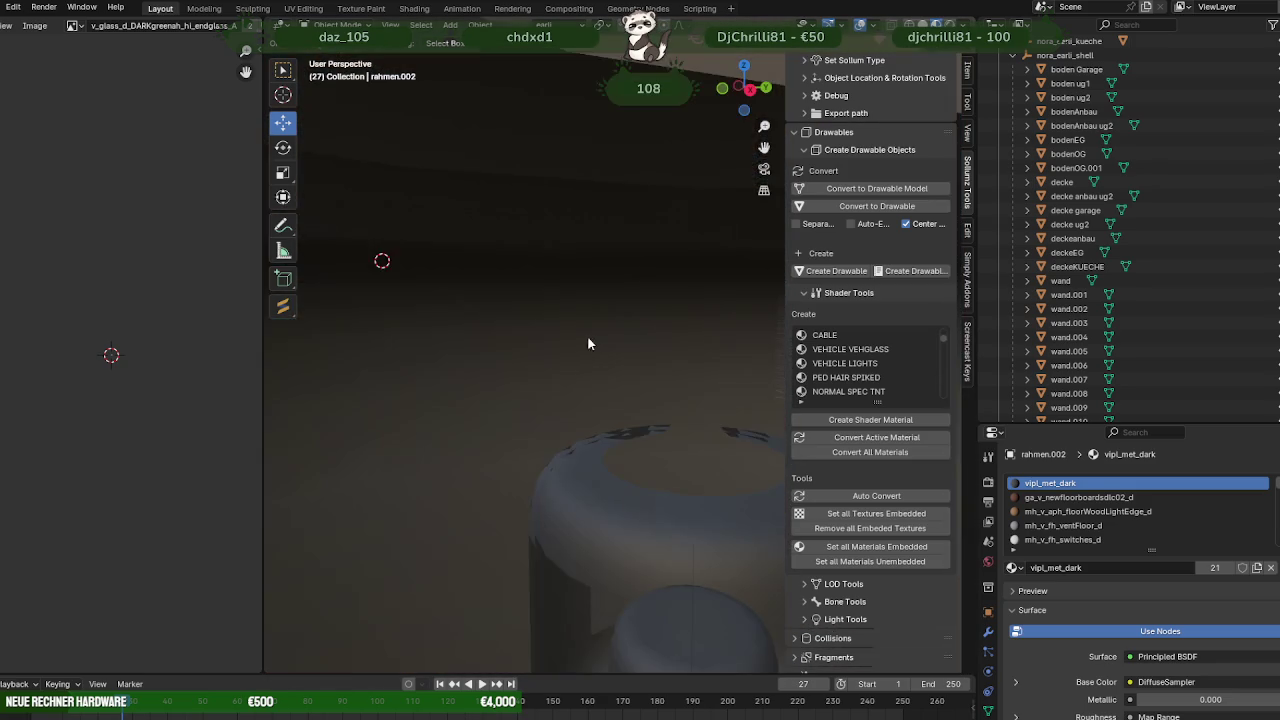
scroll(588, 343, down, 5)
middle_drag(588, 343, 568, 244)
mouse_move(520, 118)
middle_down()
mouse_move(556, 179)
mouse_move(544, 179)
middle_up()
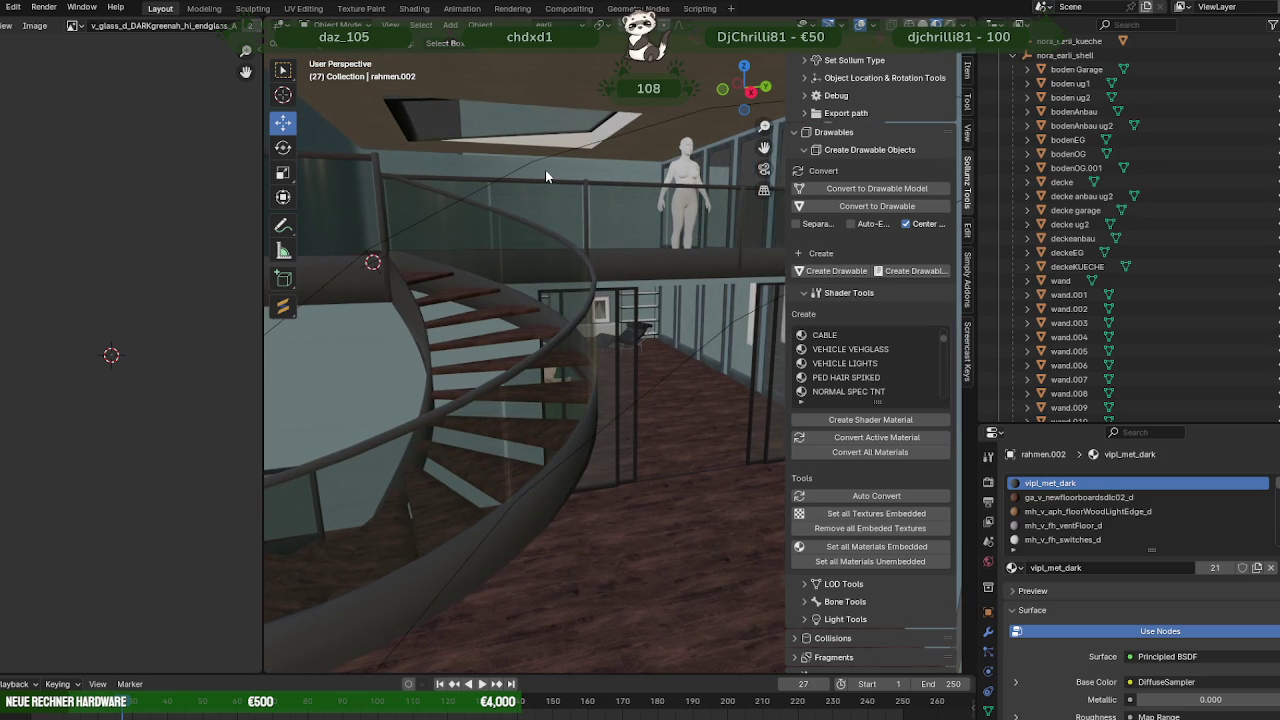
middle_drag(542, 170, 540, 170)
mouse_move(608, 213)
middle_down()
mouse_move(531, 201)
mouse_move(535, 220)
mouse_move(600, 240)
mouse_move(680, 305)
mouse_move(720, 312)
mouse_move(742, 290)
mouse_move(653, 267)
mouse_move(647, 277)
mouse_move(685, 269)
mouse_move(706, 285)
mouse_move(583, 304)
mouse_move(582, 227)
mouse_move(501, 285)
middle_up()
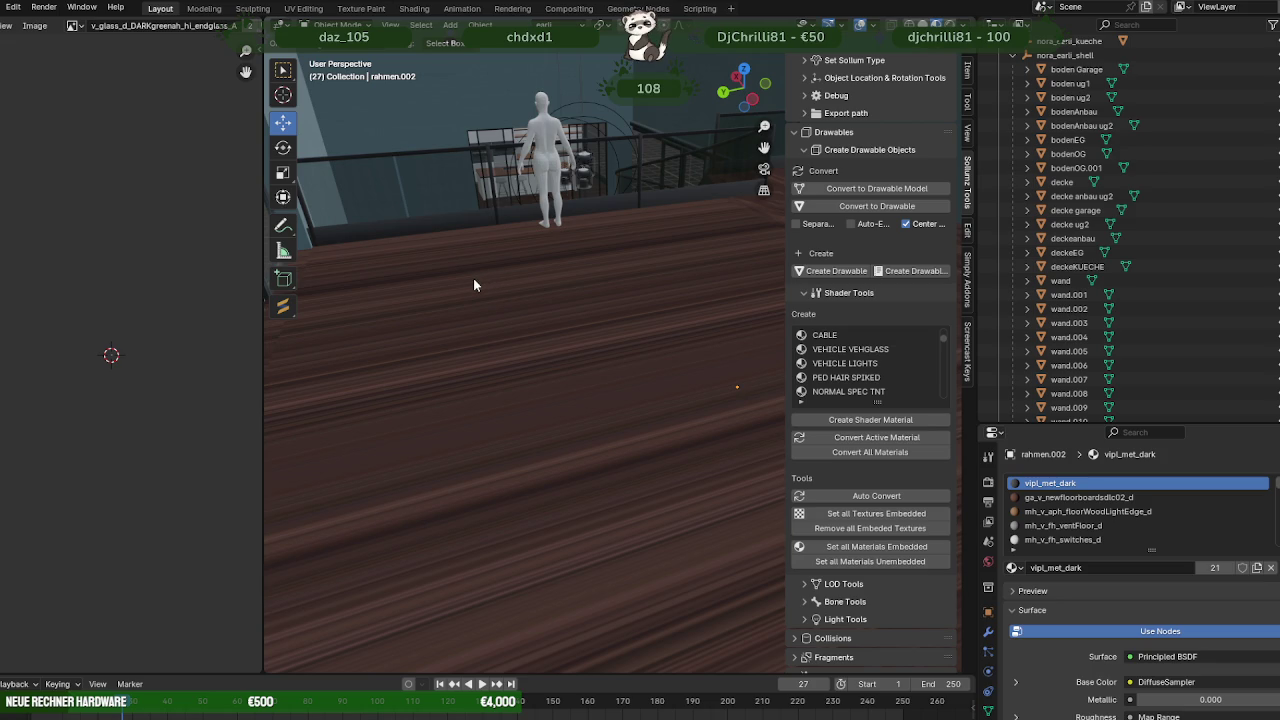
mouse_move(426, 267)
middle_down()
mouse_move(415, 250)
mouse_move(384, 254)
middle_up()
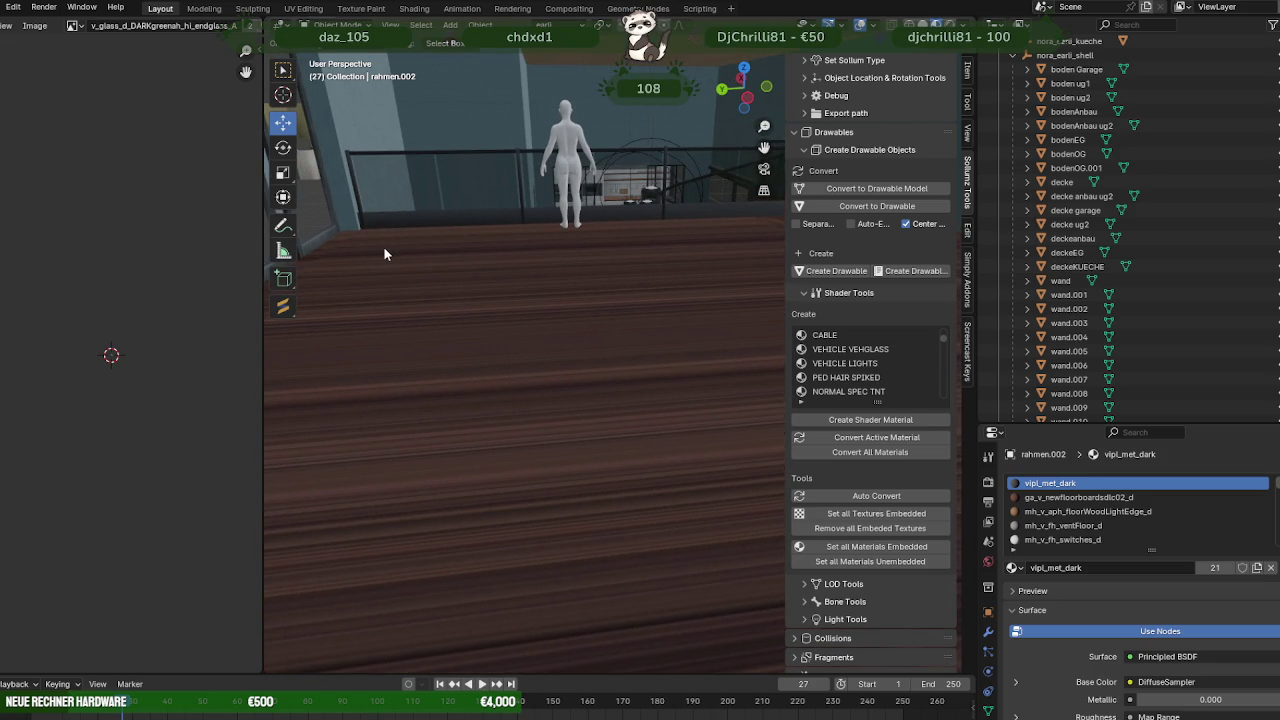
mouse_move(384, 254)
middle_down()
mouse_move(662, 214)
mouse_move(480, 228)
middle_up()
middle_drag(382, 320, 545, 313)
click(447, 300)
Unhide h4_int_club_small_stairs_spiral.model.003 and frame it in the viewport.
scroll(1163, 298, down, 3)
scroll(1163, 298, down, 3)
scroll(1163, 298, down, 3)
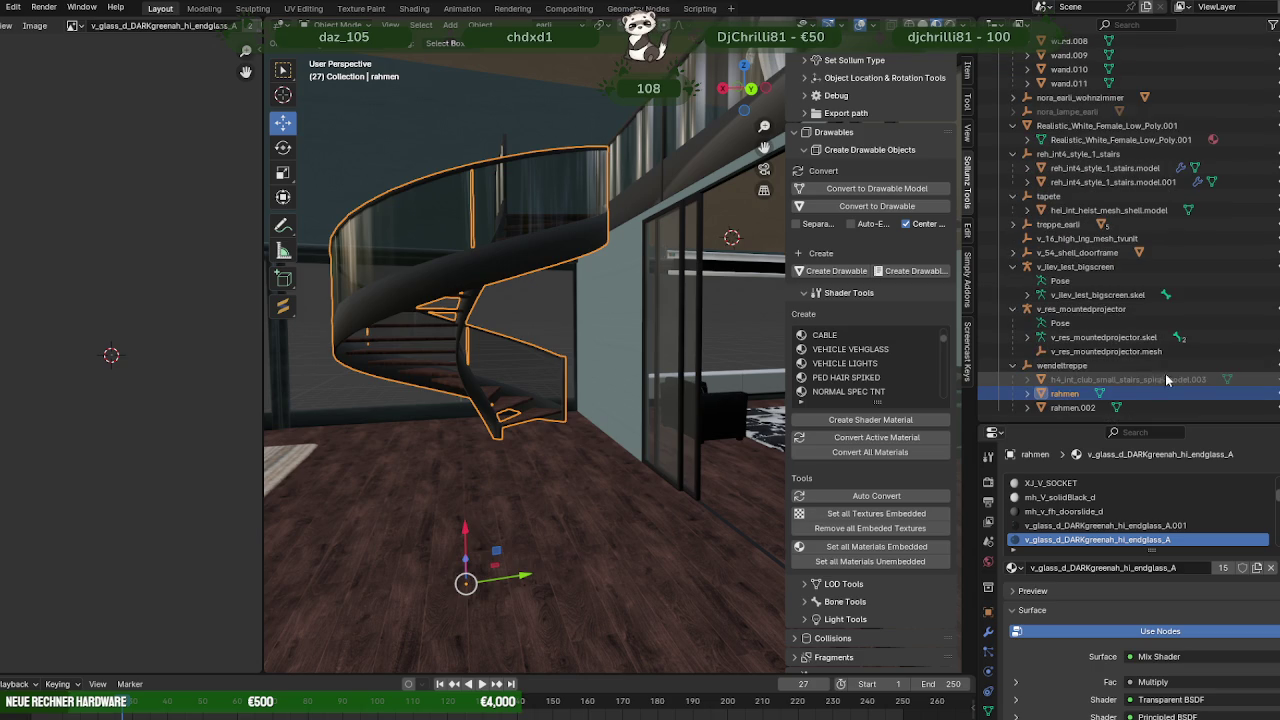
click(1266, 379)
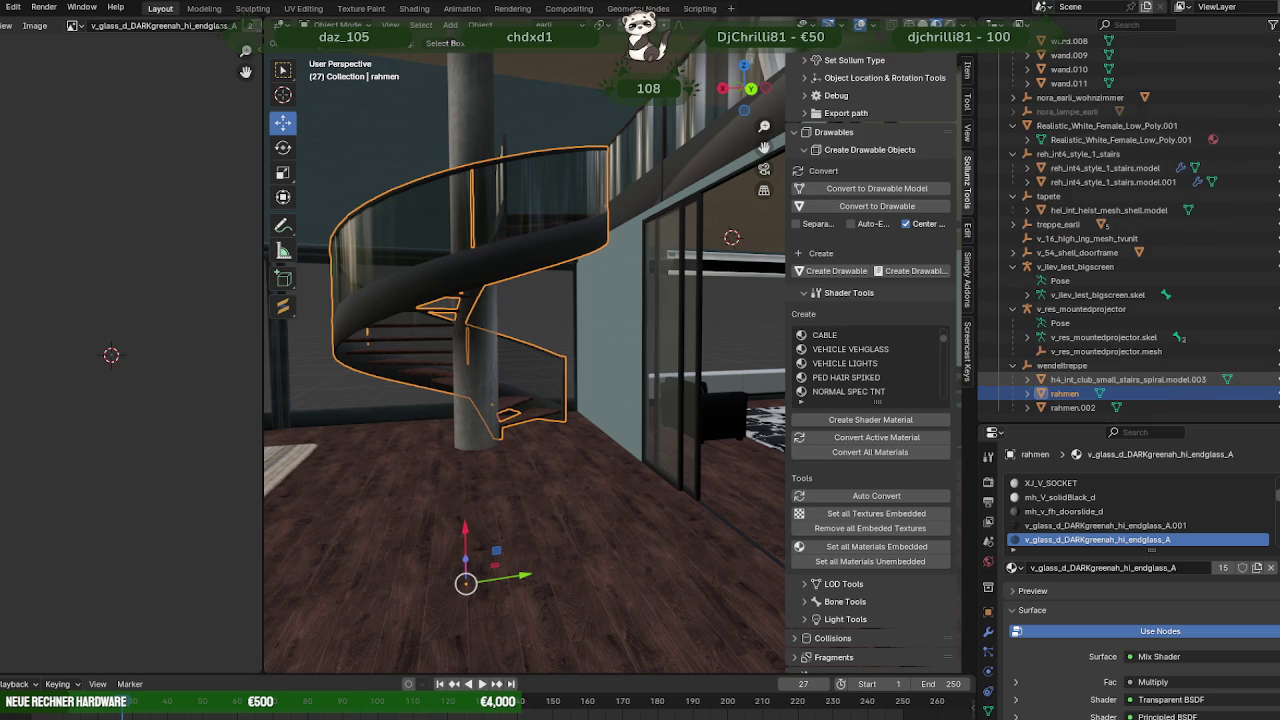
key(KP_Decimal)
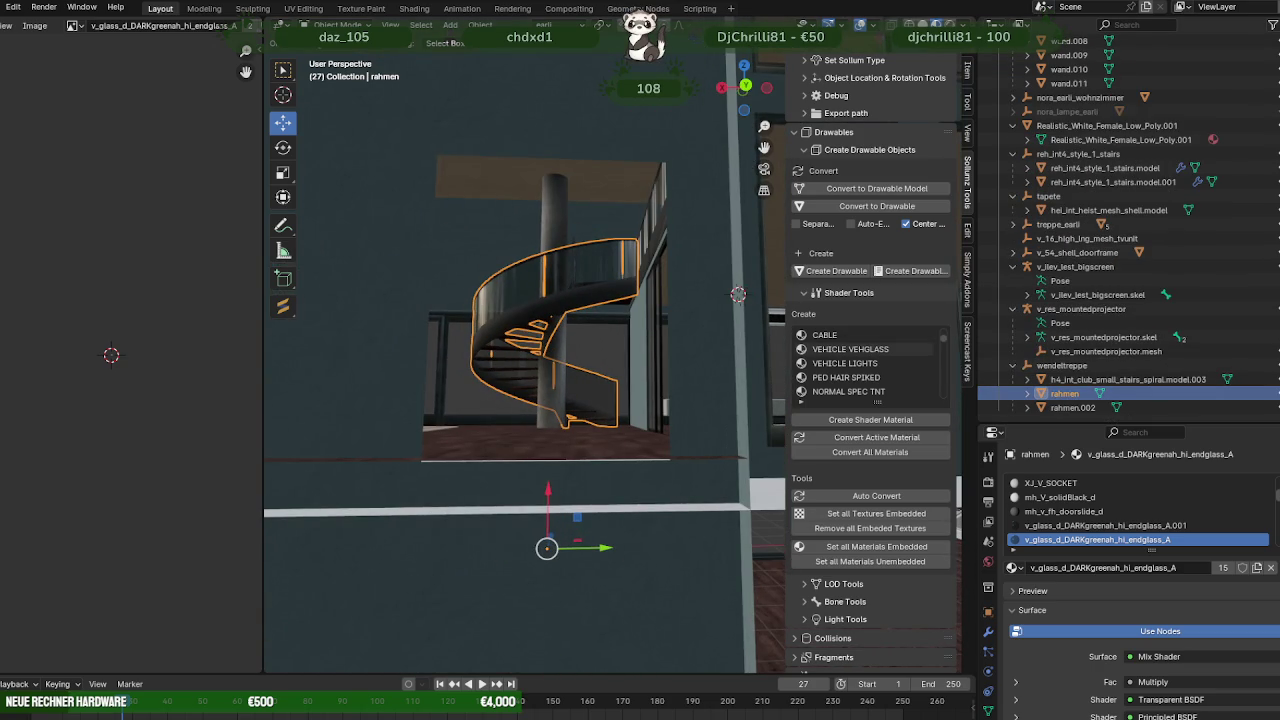
Delete the stairs model's hierarchy from the Outliner, removing the central pillar.
click(1128, 379)
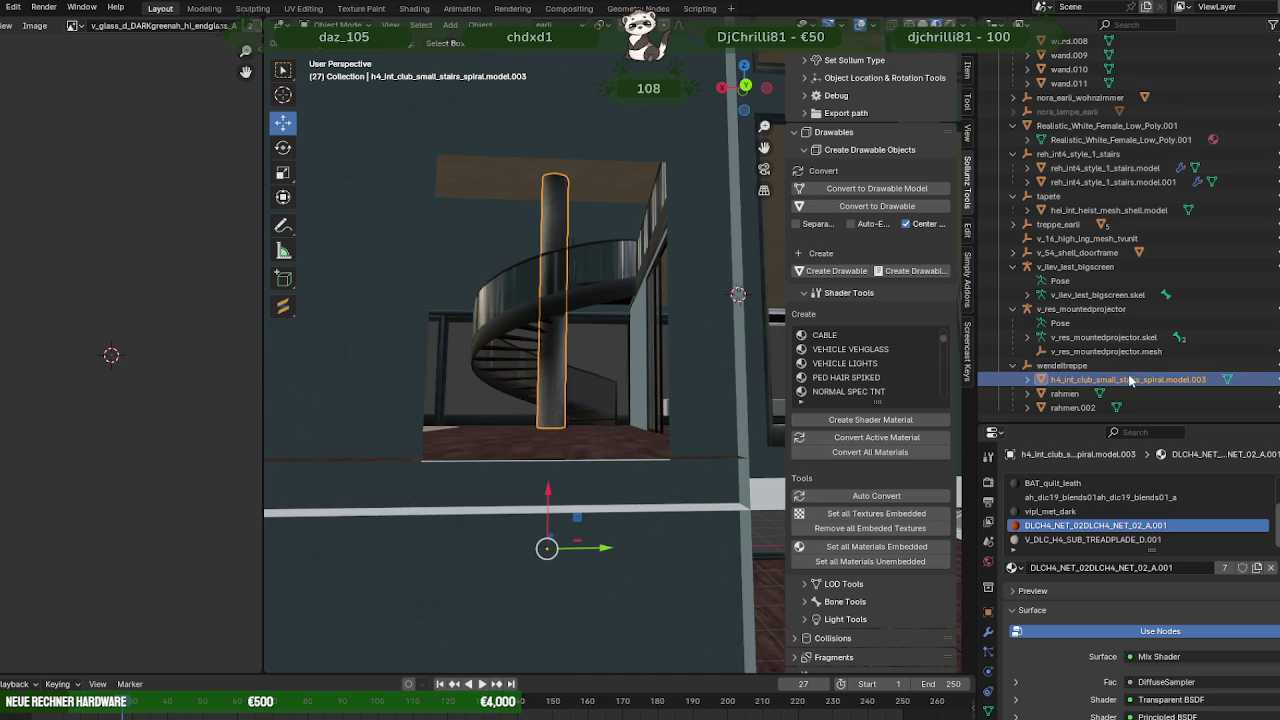
right_click(1130, 380)
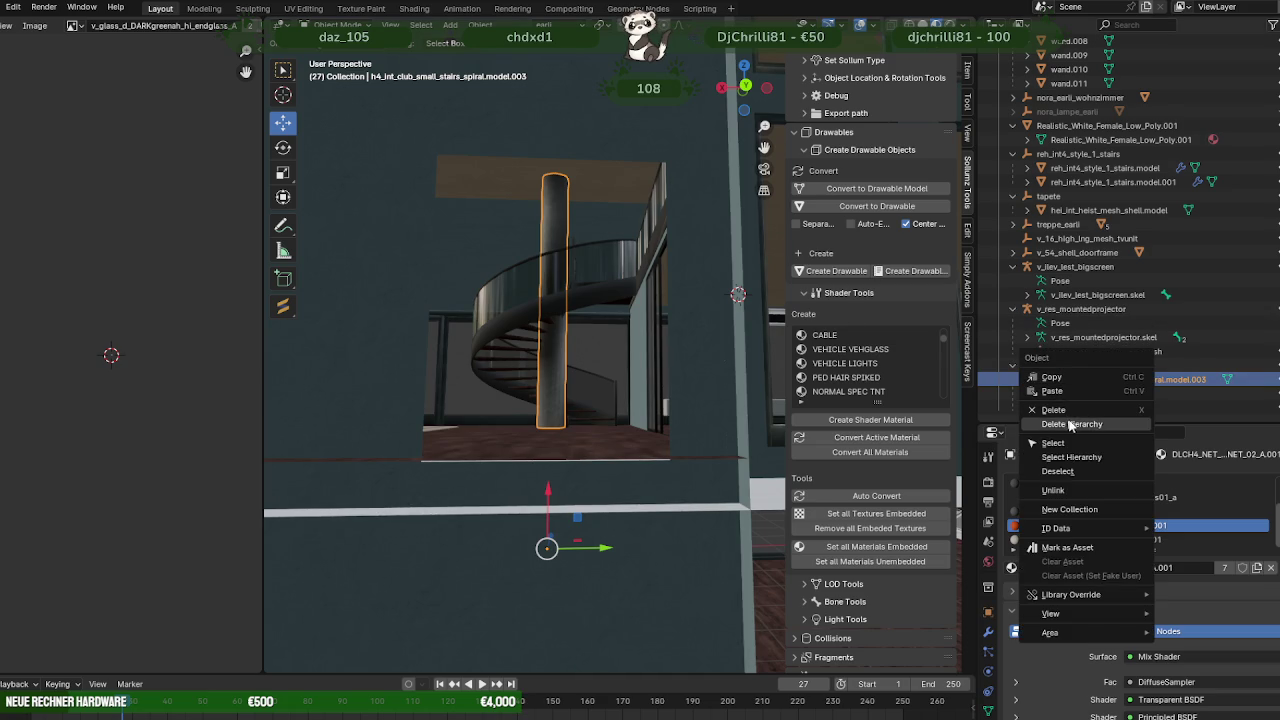
click(1070, 425)
scroll(453, 285, up, 3)
scroll(468, 303, up, 3)
scroll(498, 279, up, 3)
Orbit around the spiral staircase to confirm the central column is gone.
mouse_move(484, 289)
middle_down()
mouse_move(484, 332)
mouse_move(581, 313)
mouse_move(560, 248)
middle_up()
scroll(557, 237, down, 2)
scroll(557, 237, up, 2)
scroll(554, 238, up, 2)
scroll(555, 239, down, 3)
scroll(559, 244, up, 2)
scroll(557, 248, down, 2)
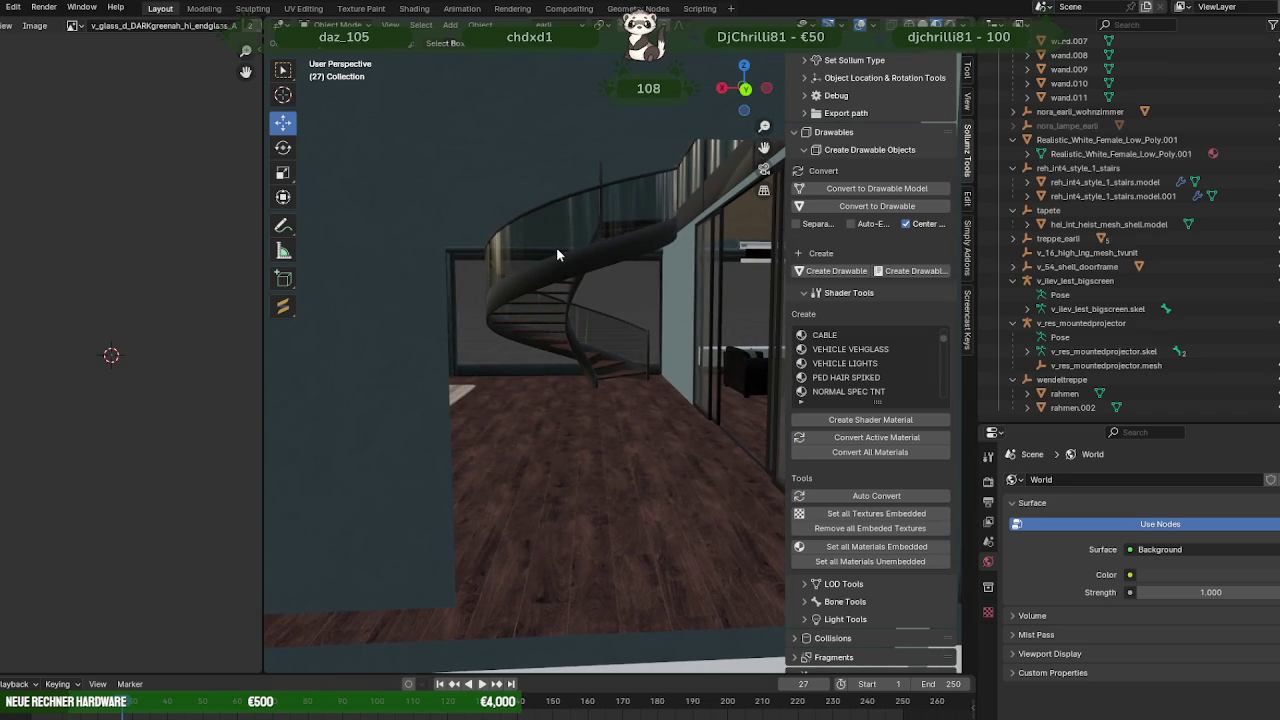
scroll(556, 254, down, 3)
mouse_move(556, 254)
middle_down()
mouse_move(530, 250)
mouse_move(584, 254)
mouse_move(476, 254)
mouse_move(539, 264)
mouse_move(539, 248)
mouse_move(561, 311)
mouse_move(611, 310)
mouse_move(501, 301)
mouse_move(584, 335)
mouse_move(715, 332)
mouse_move(582, 340)
mouse_move(590, 352)
middle_up()
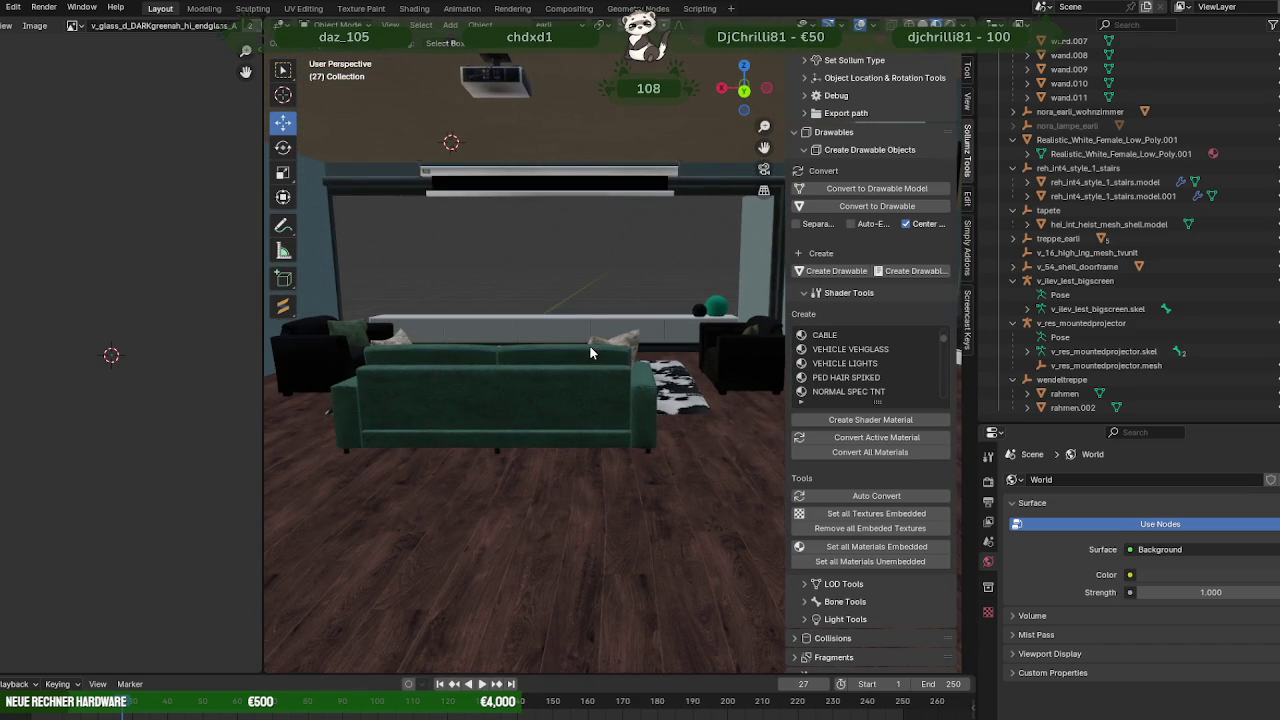
In nora_earli_wohnzimmer.model's Edit Mode, select the projector-screen bar edges via wireframe.
click(552, 192)
key(Tab)
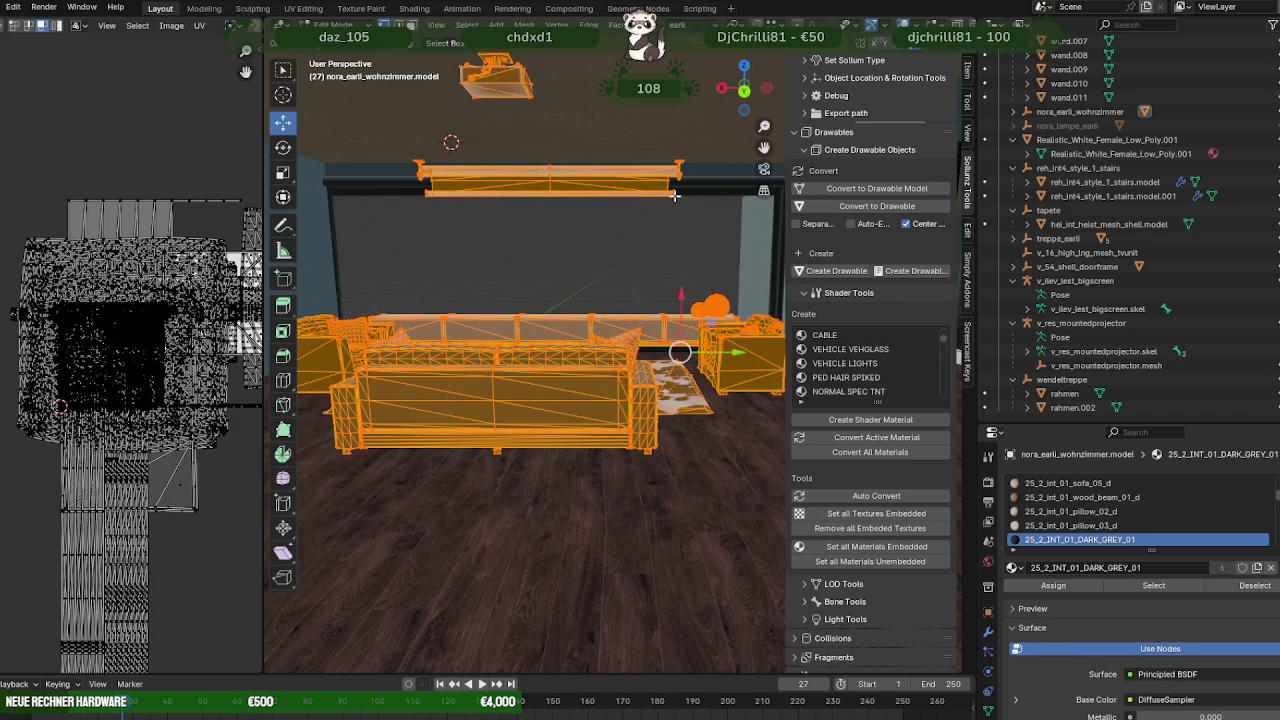
key(shift+z)
click(652, 188)
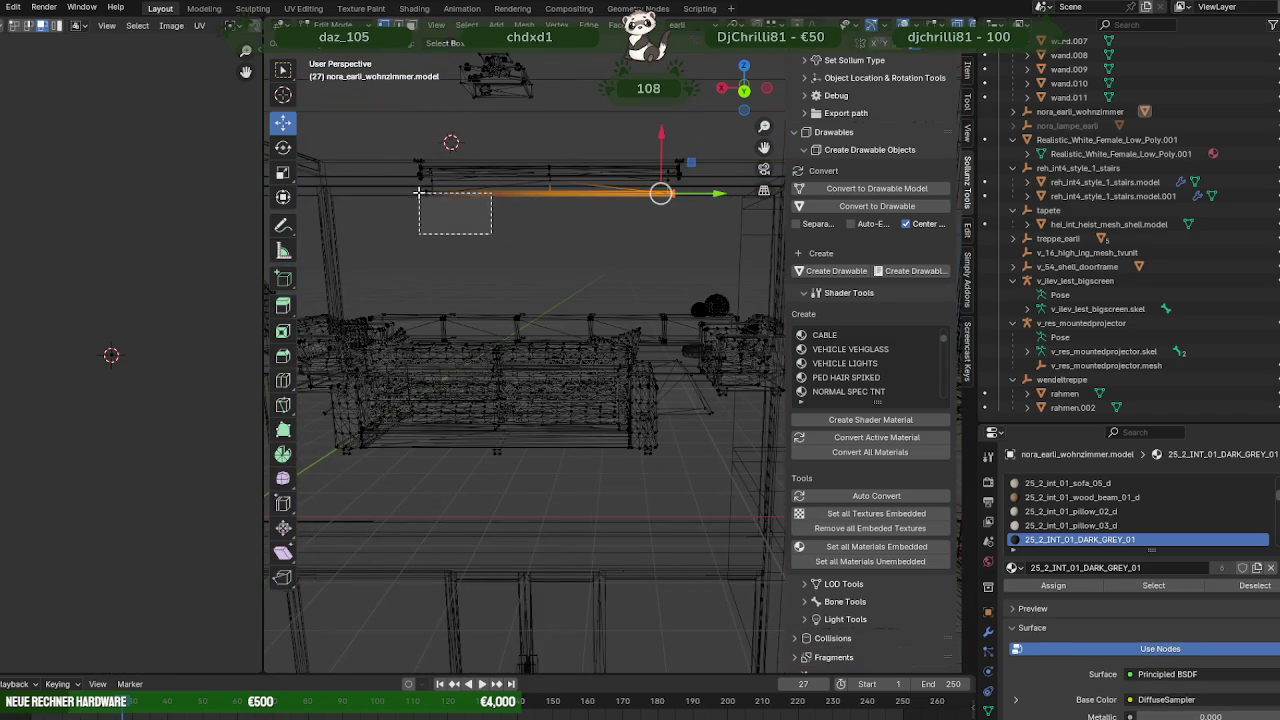
shift+click(423, 188)
key(shift+z)
Drag the screen bar slightly lower above the sofa and return to Object Mode.
drag(546, 131, 544, 147)
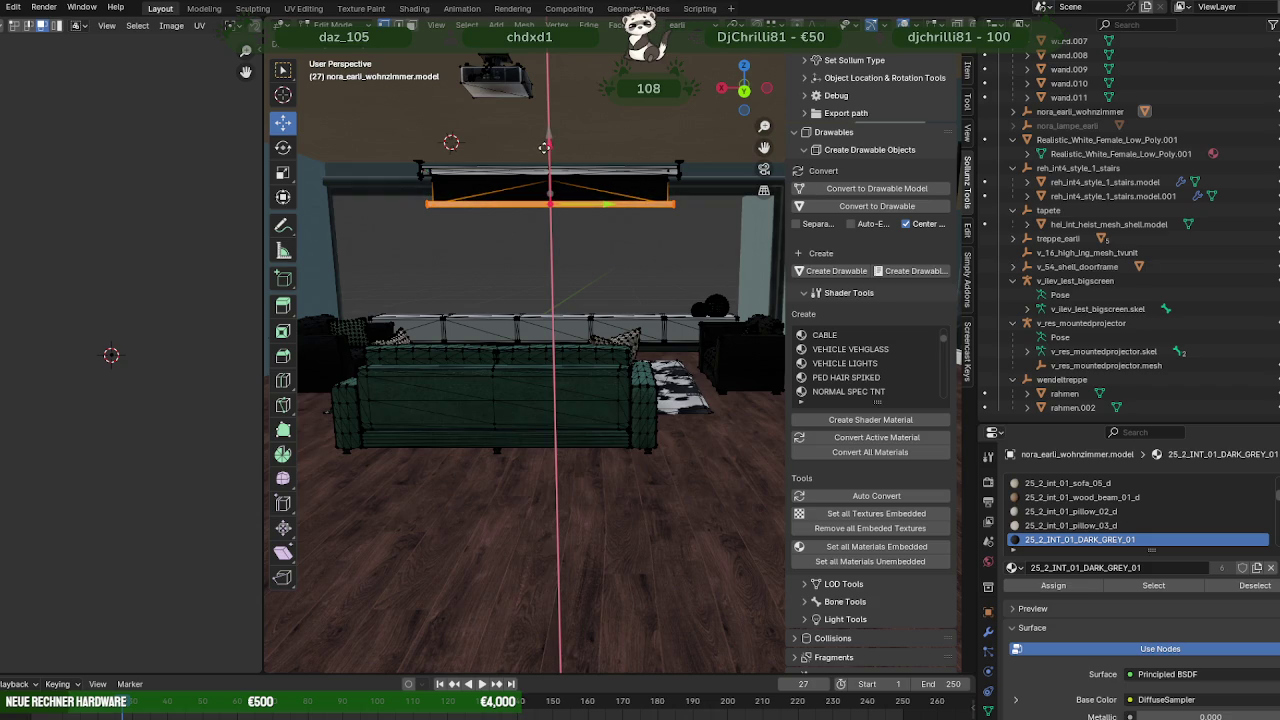
drag(544, 147, 538, 156)
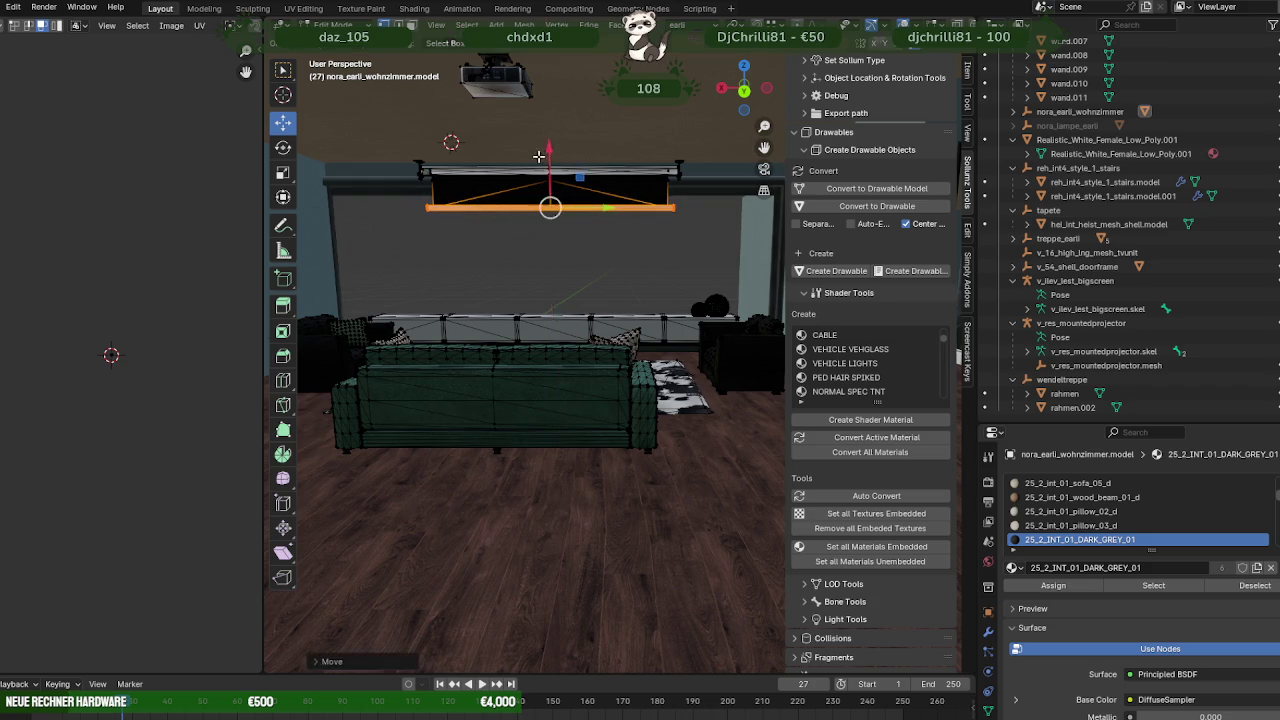
key(Tab)
mouse_move(538, 156)
middle_down()
mouse_move(574, 212)
mouse_move(606, 224)
mouse_move(570, 238)
mouse_move(590, 216)
mouse_move(459, 228)
middle_up()
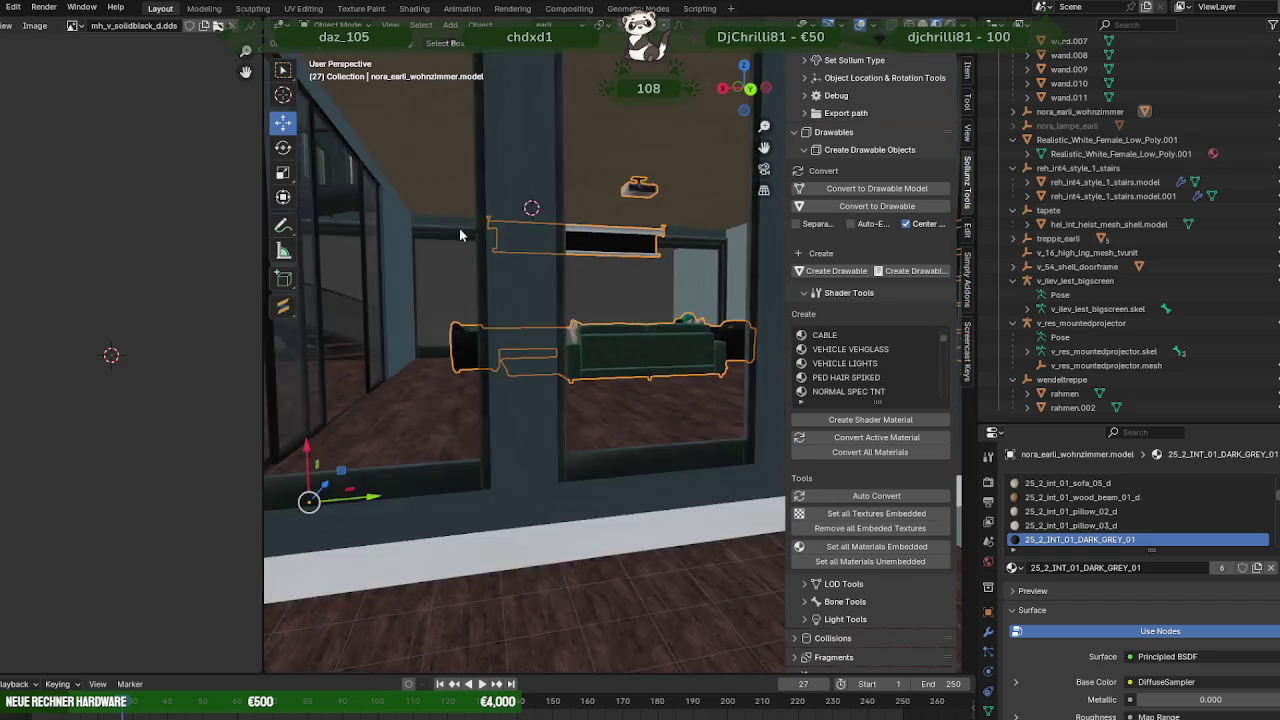
scroll(455, 240, down, 4)
scroll(465, 260, down, 2)
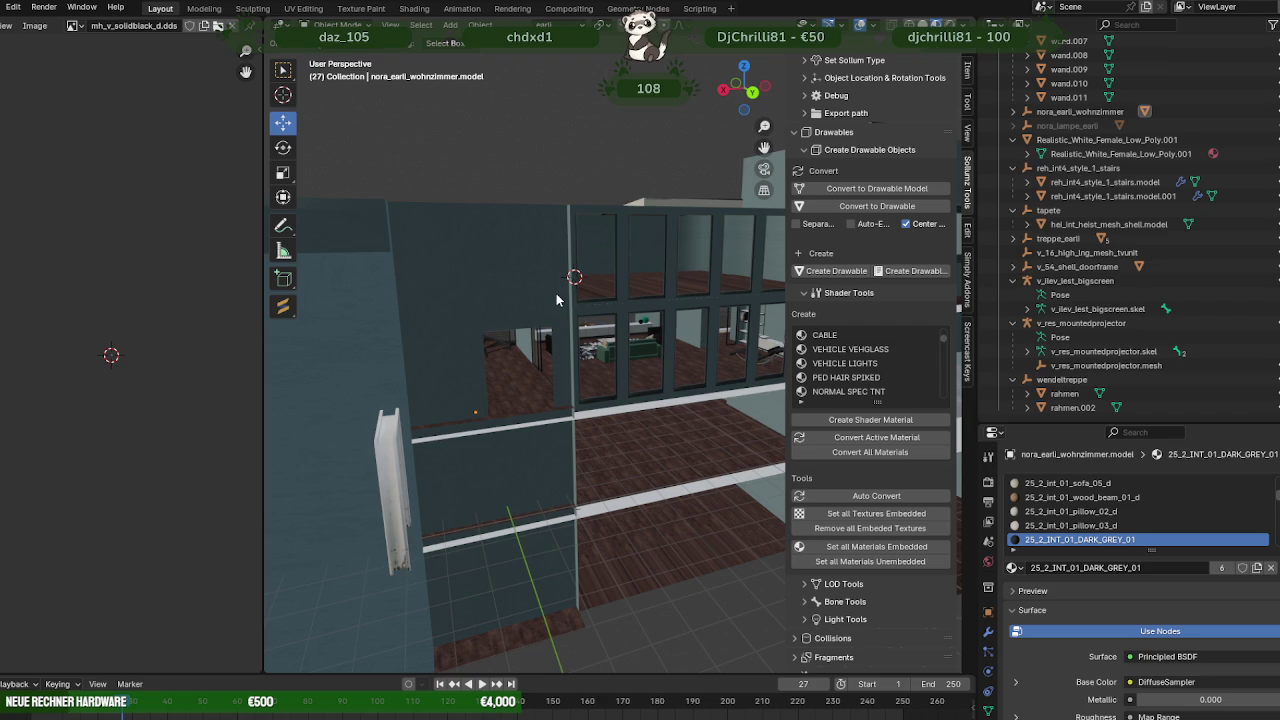
middle_drag(557, 300, 562, 275)
mouse_move(669, 275)
middle_down()
mouse_move(685, 213)
mouse_move(637, 344)
mouse_move(516, 358)
mouse_move(582, 483)
middle_up()
scroll(688, 210, up, 3)
scroll(637, 344, up, 3)
mouse_move(502, 503)
middle_down()
mouse_move(548, 471)
mouse_move(473, 467)
mouse_move(626, 313)
middle_up()
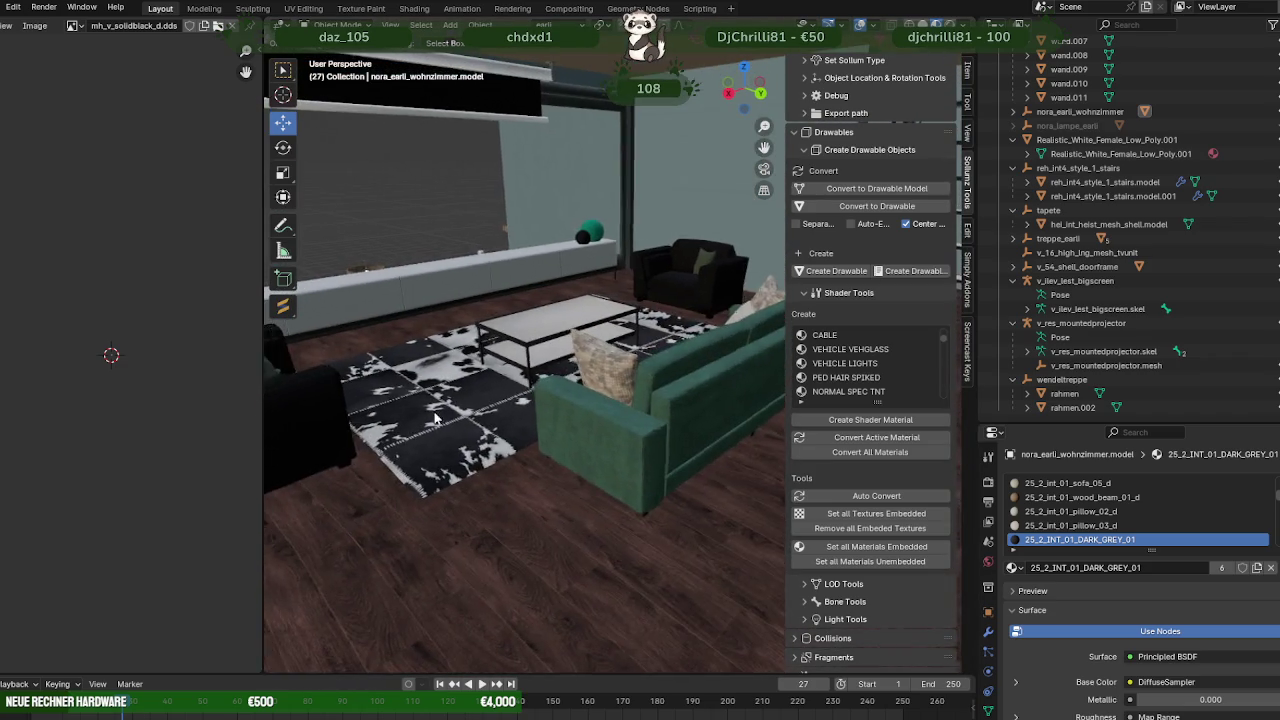
click(626, 311)
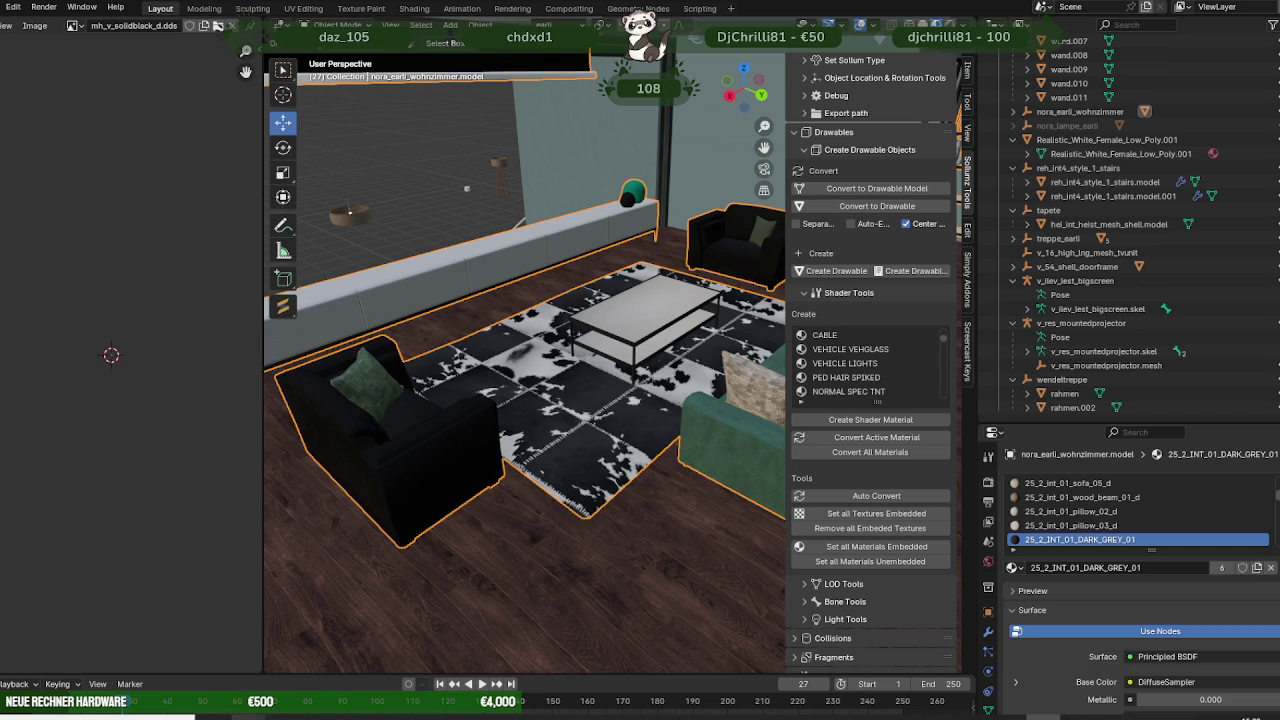
In the Forge browser, clear the projector search and filter to (2025/12) A Safehouse In The Hills.
click(395, 655)
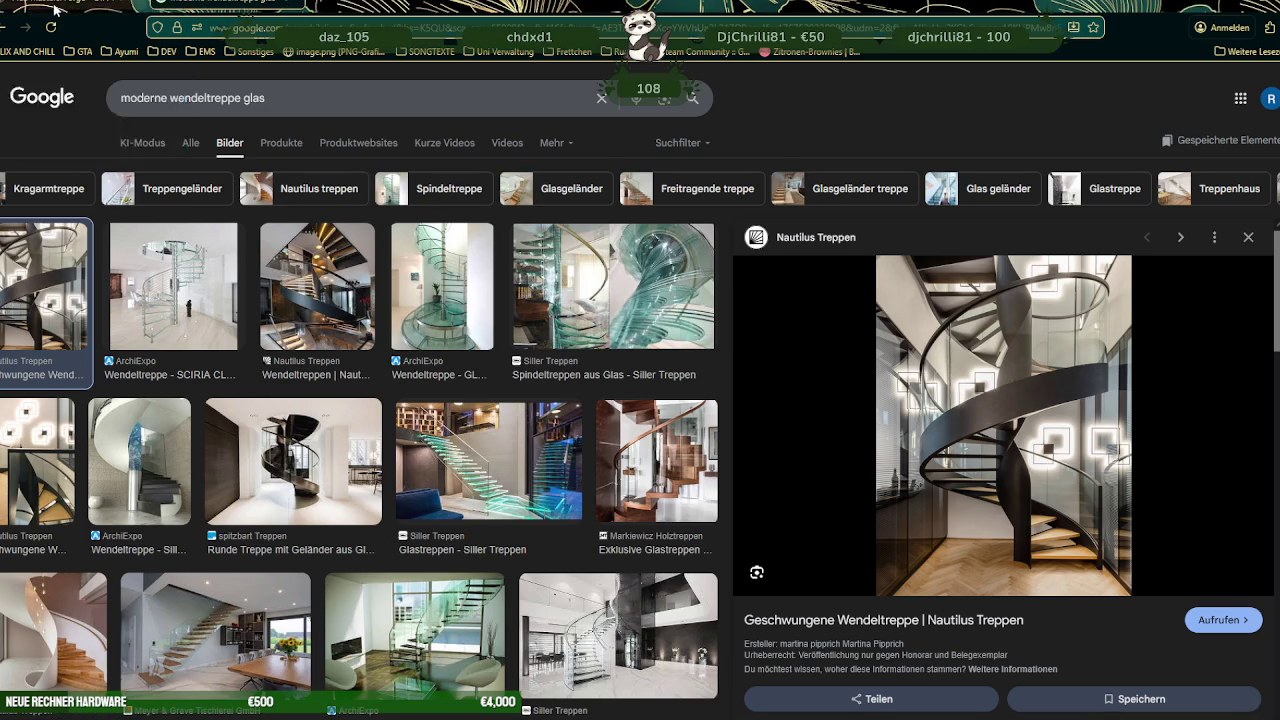
click(55, 9)
click(674, 121)
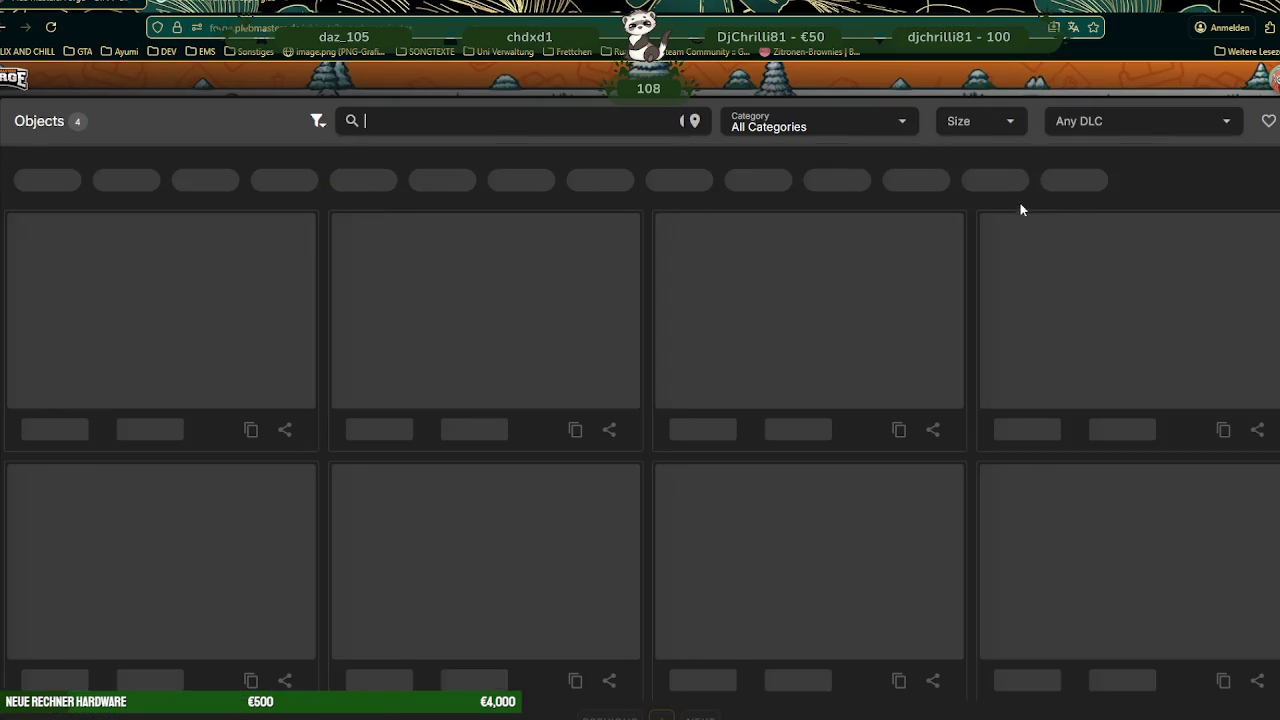
click(1229, 124)
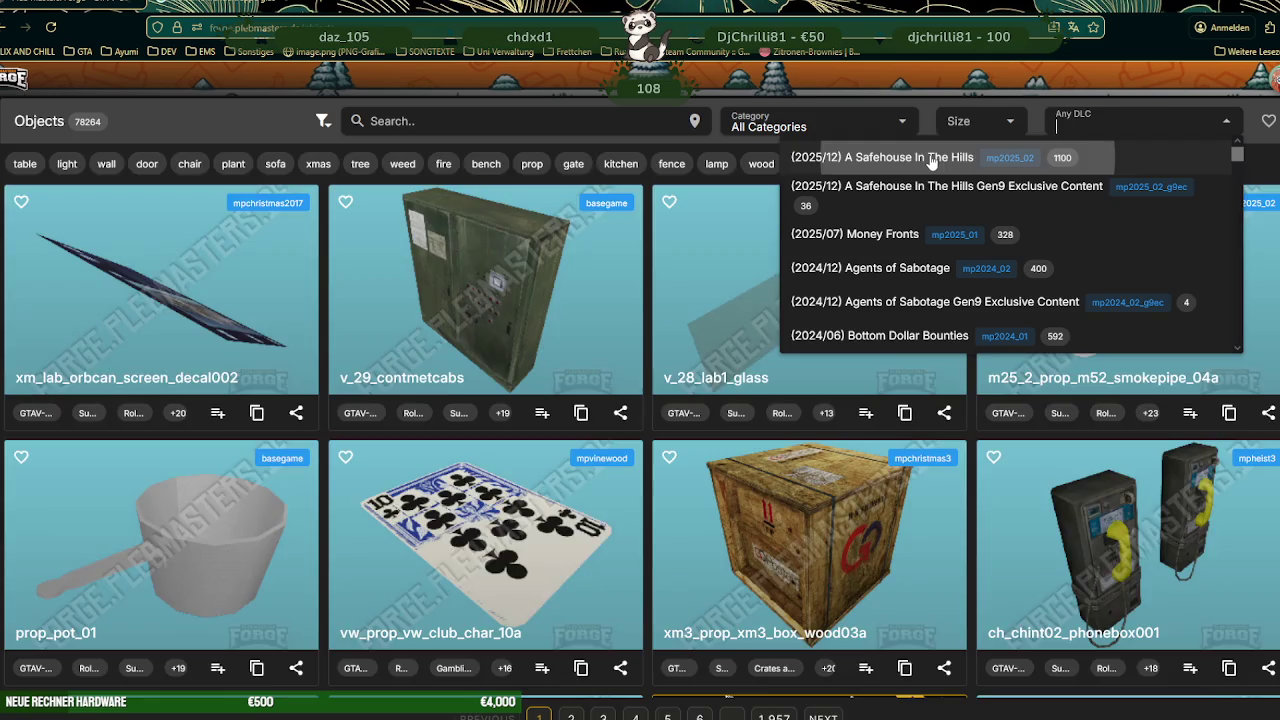
click(931, 159)
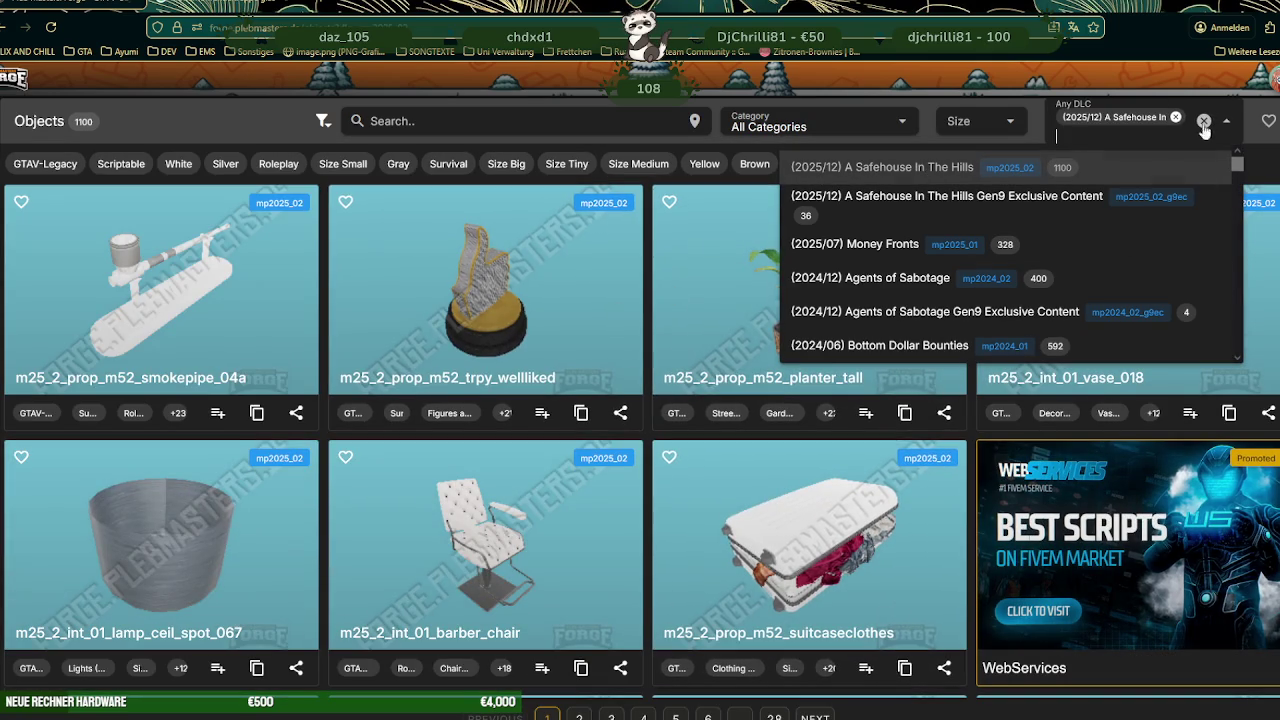
click(526, 121)
Scroll through the 1100 props listed for the Safehouse In The Hills DLC.
scroll(736, 305, down, 5)
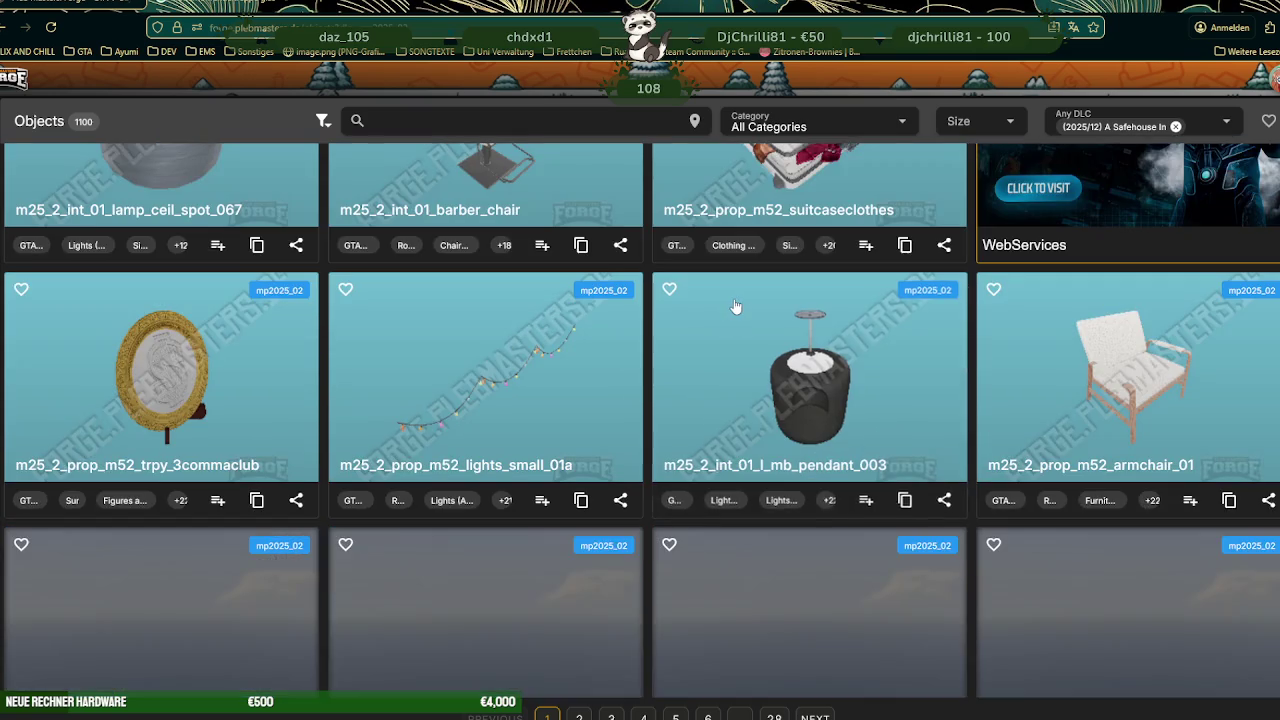
scroll(736, 305, down, 4)
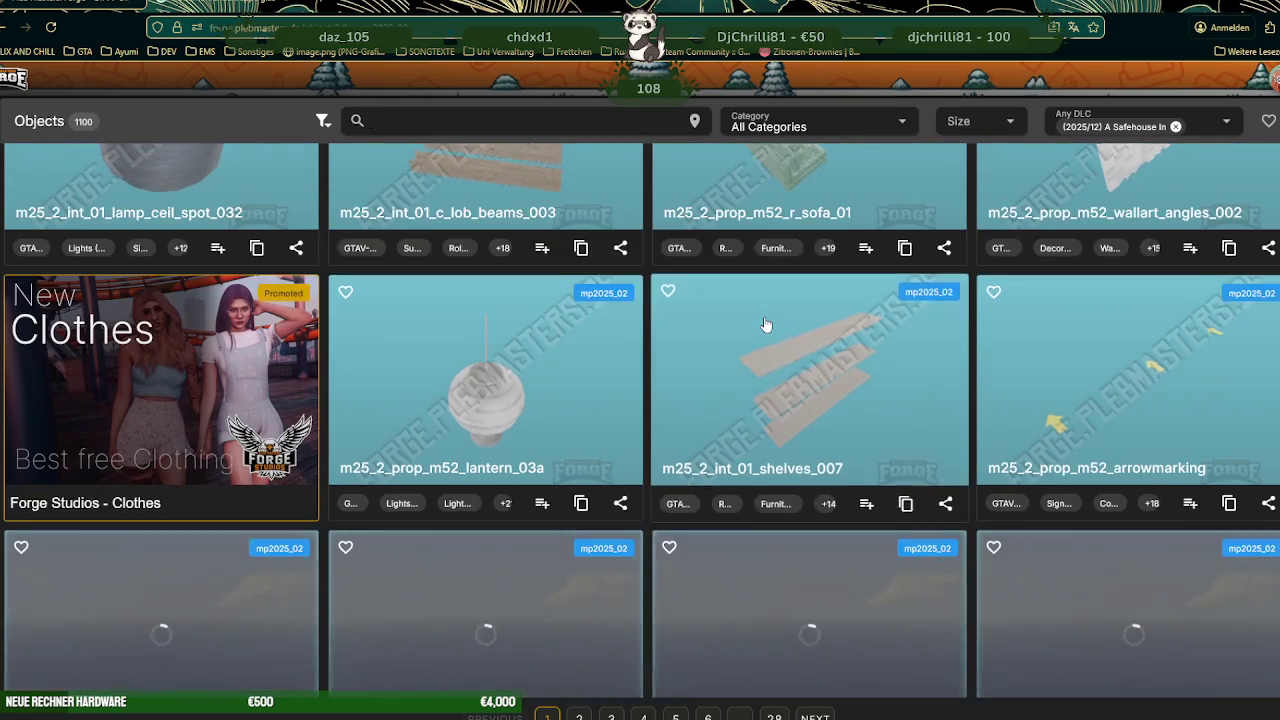
scroll(760, 318, down, 3)
scroll(766, 323, down, 3)
scroll(766, 323, down, 1)
scroll(766, 323, down, 1)
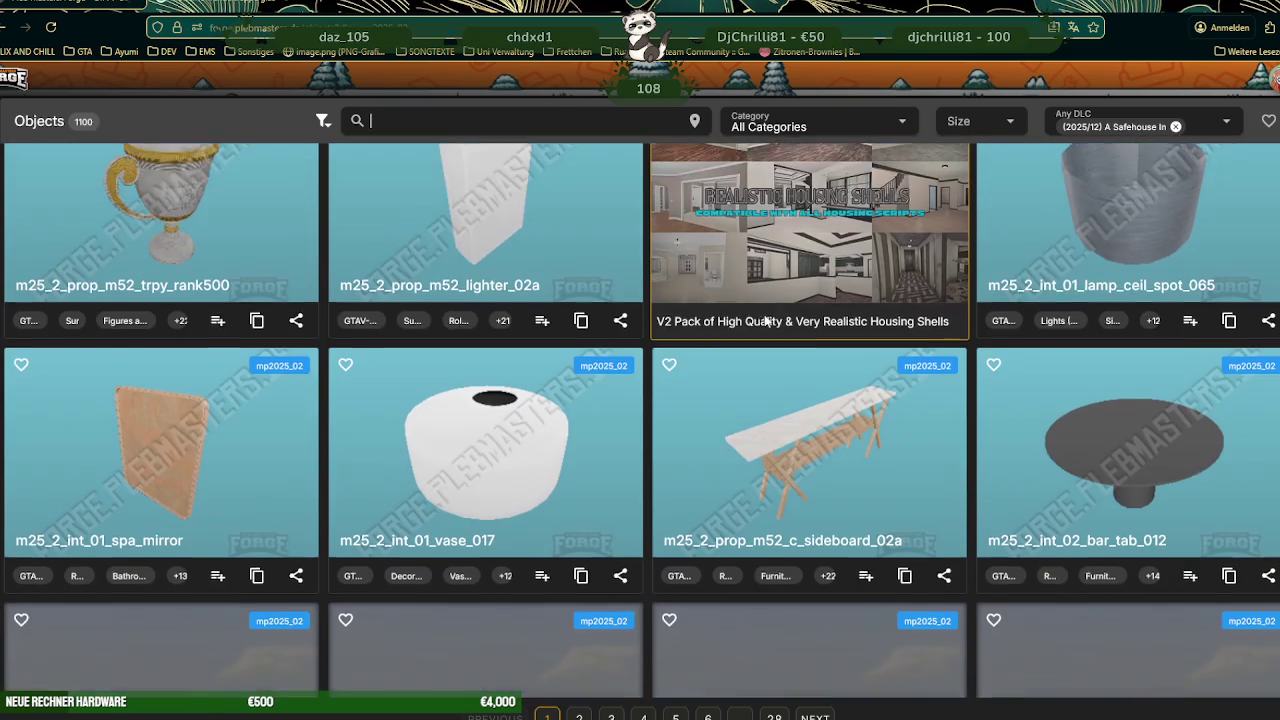
scroll(766, 323, down, 2)
scroll(768, 324, down, 1)
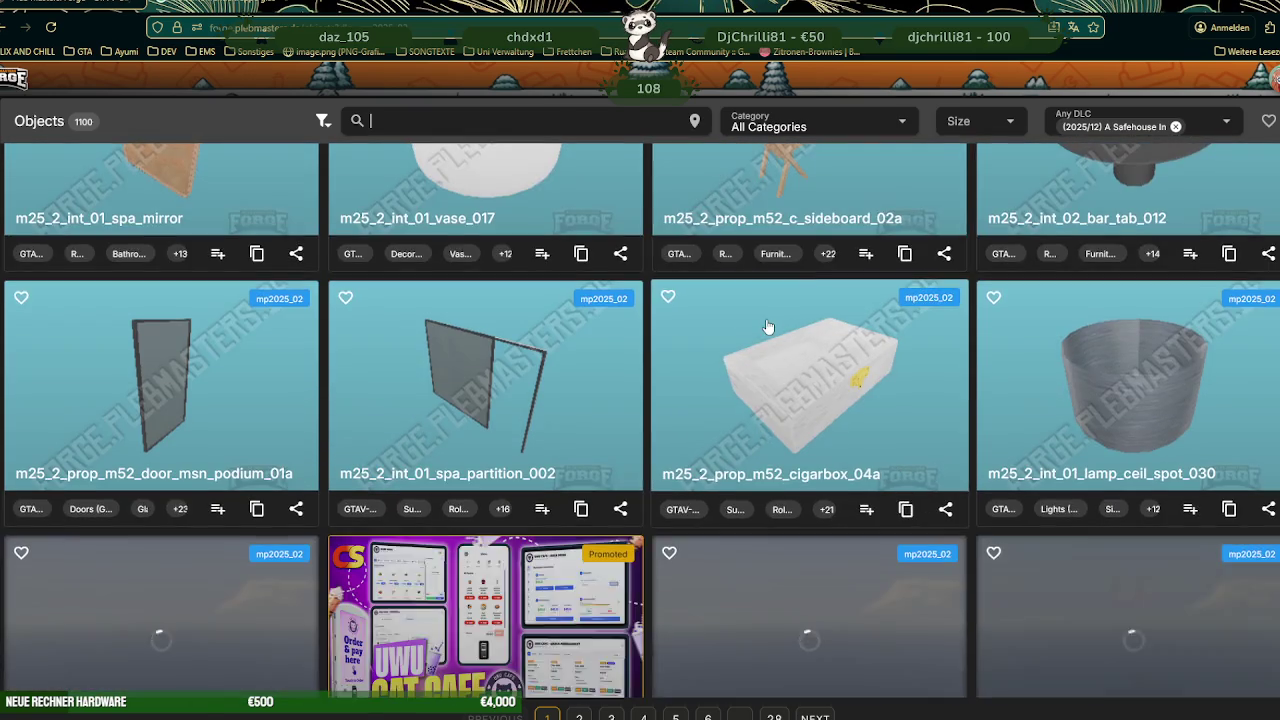
scroll(770, 325, down, 2)
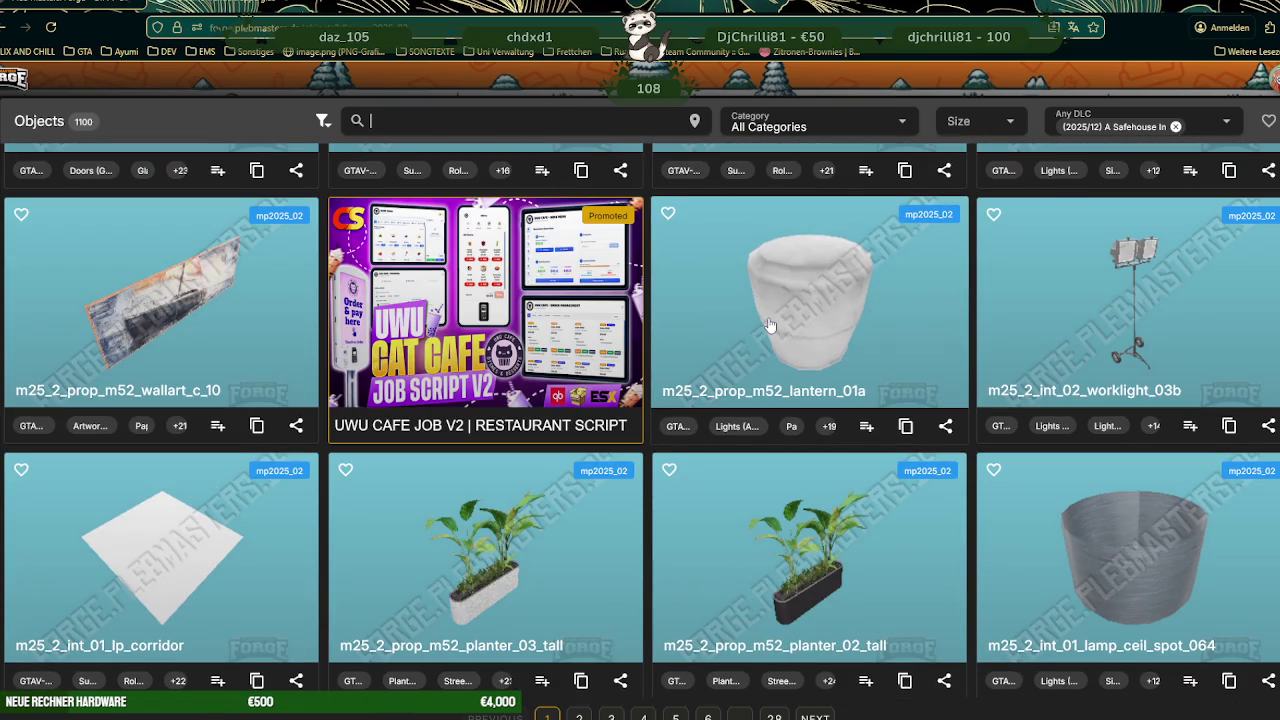
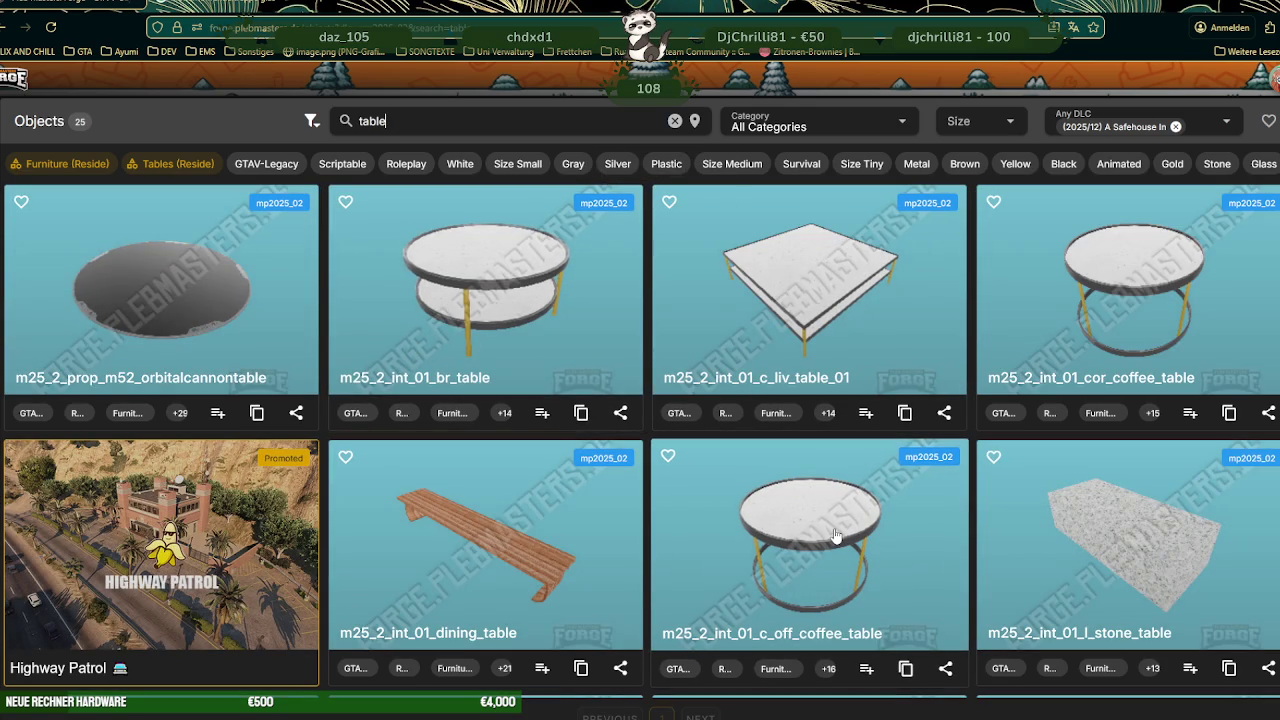
Copy the m25_2_int_01_c_off_coffee_table name from its Forge Plebmasters card, then focus CodeWalker's search.
scroll(828, 526, down, 3)
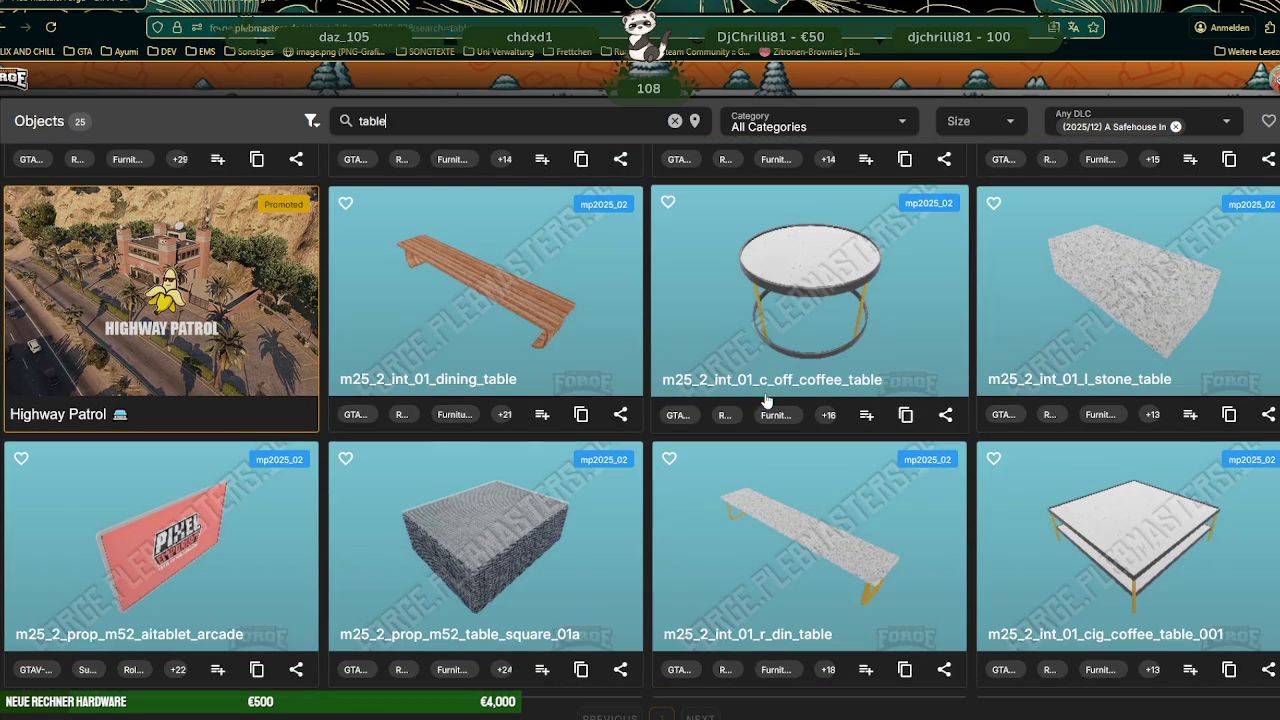
click(811, 291)
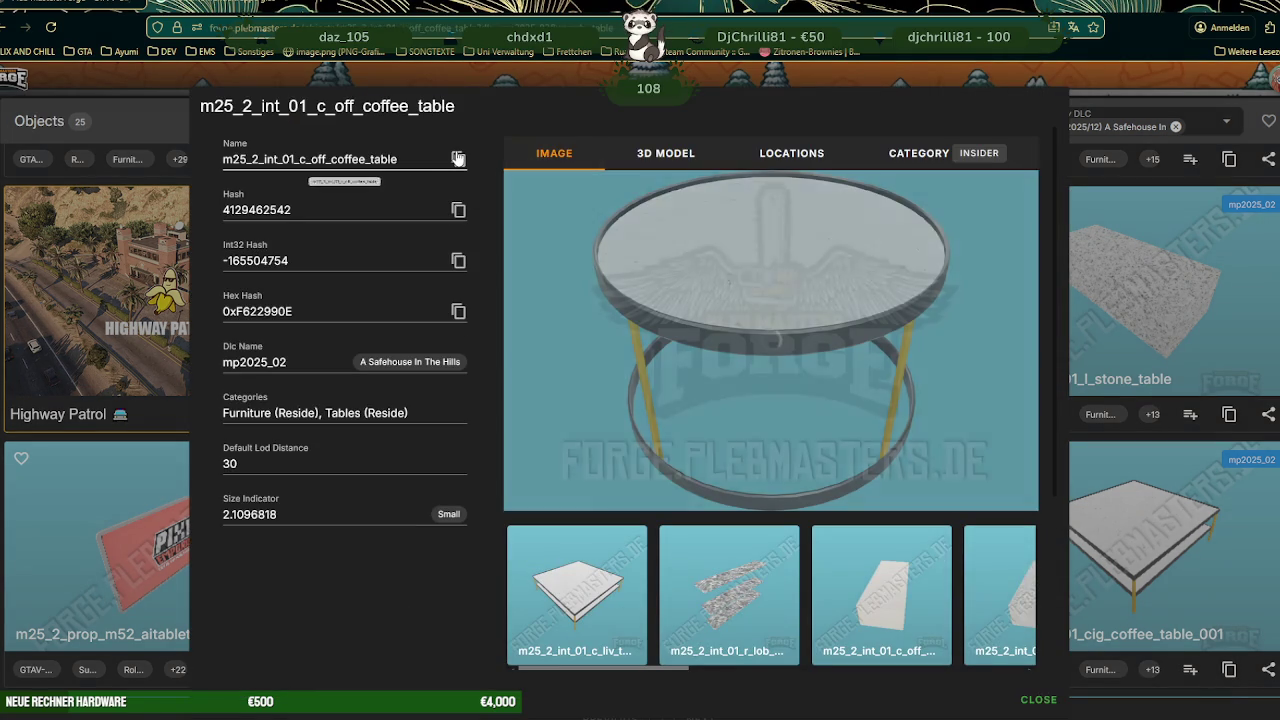
click(457, 159)
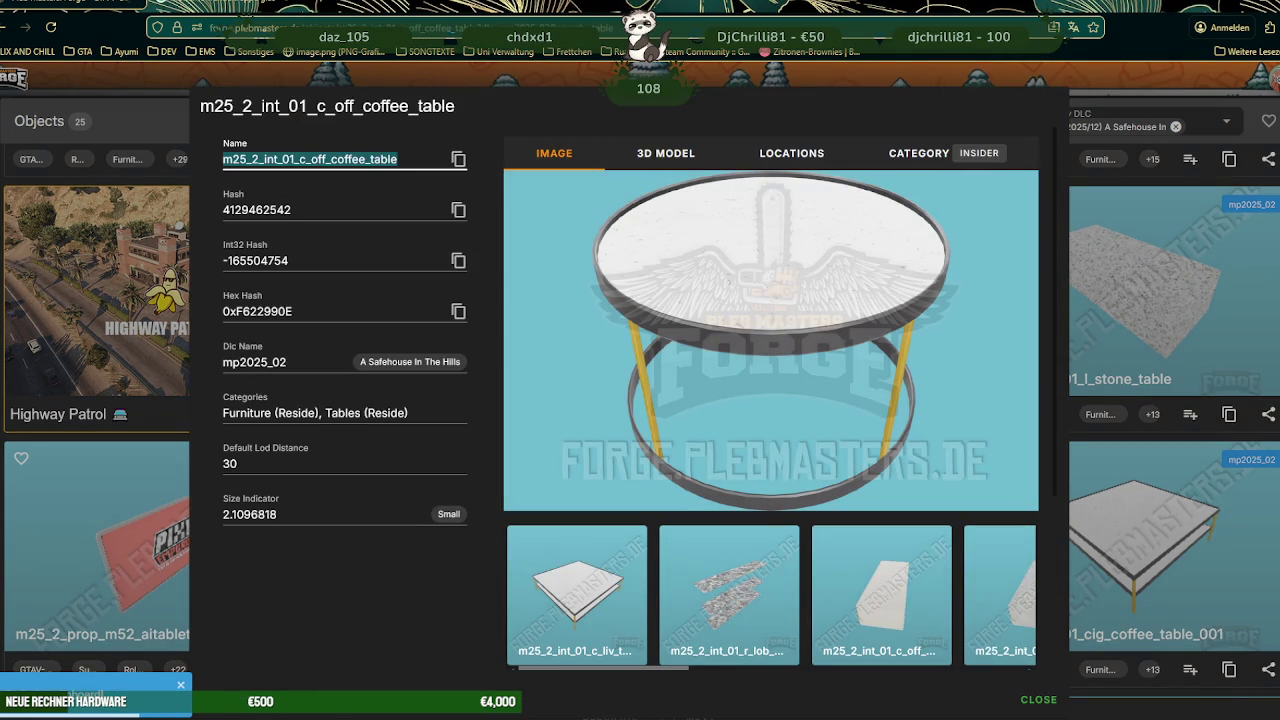
key(alt+Tab)
click(526, 47)
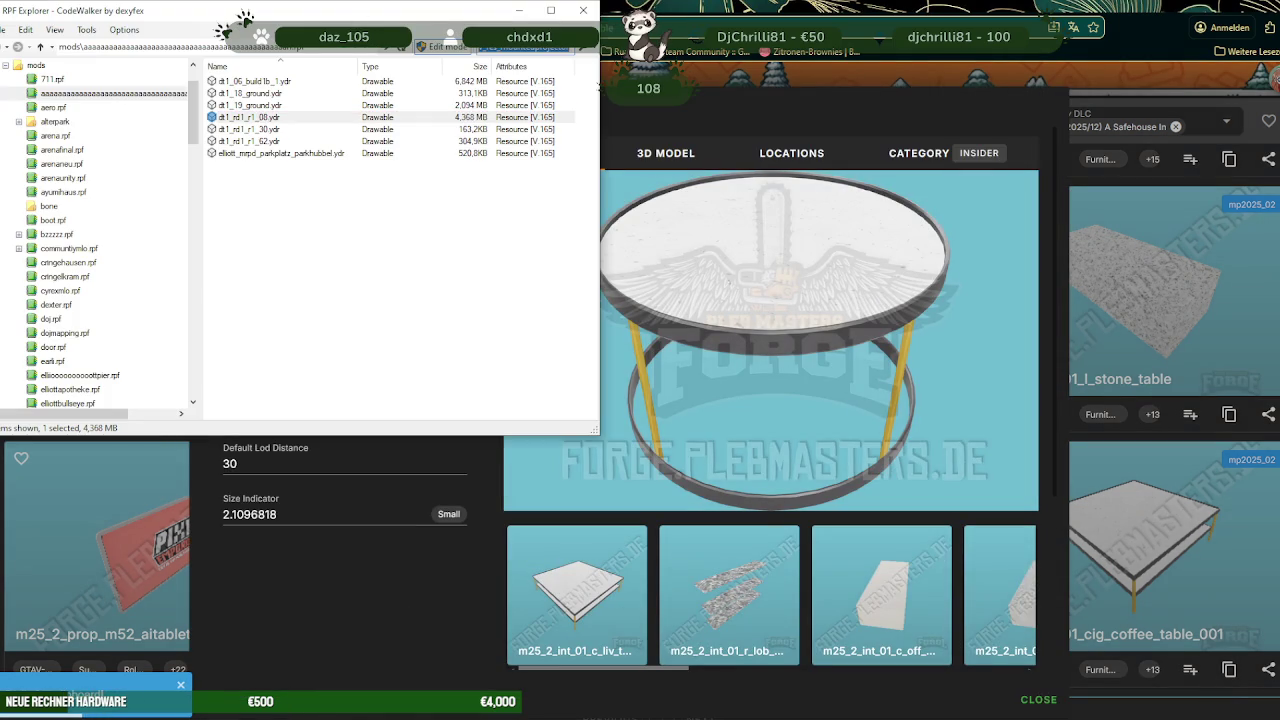
Find m25_2_int_01_c_off_coffee_table.ydr in CodeWalker and save all six of its textures.
key(ctrl+v)
key(Return)
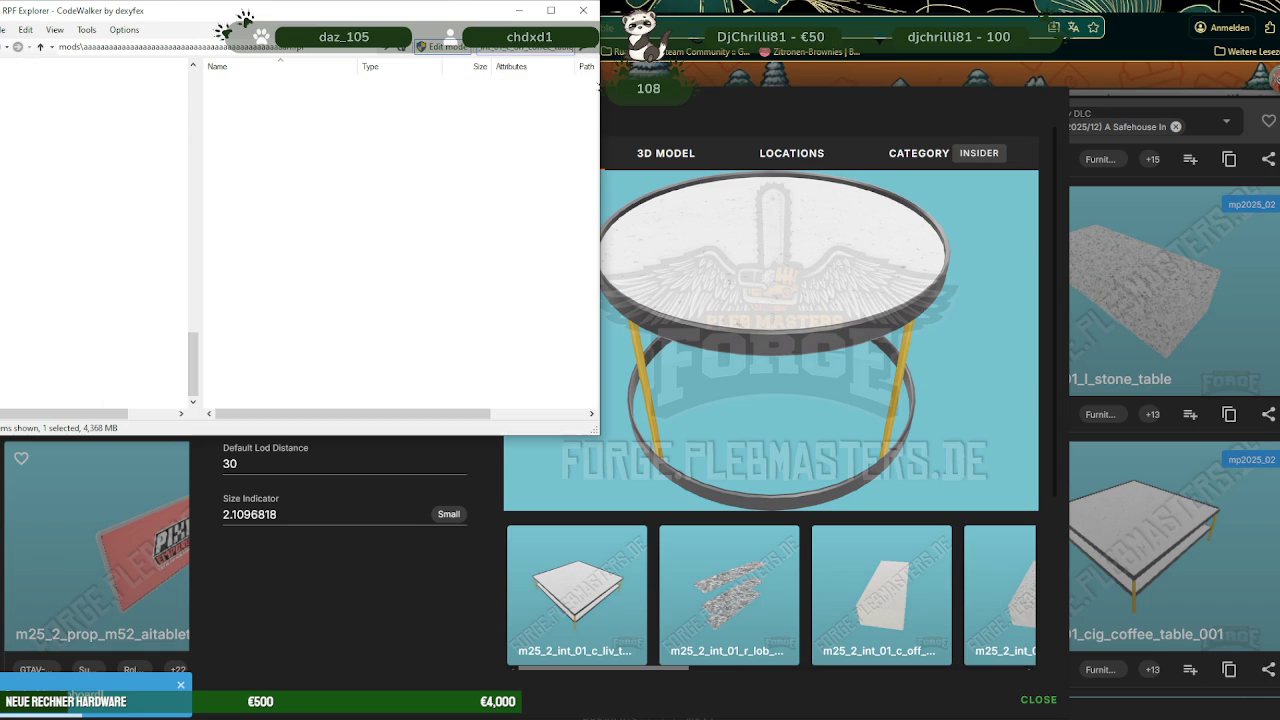
double_click(285, 81)
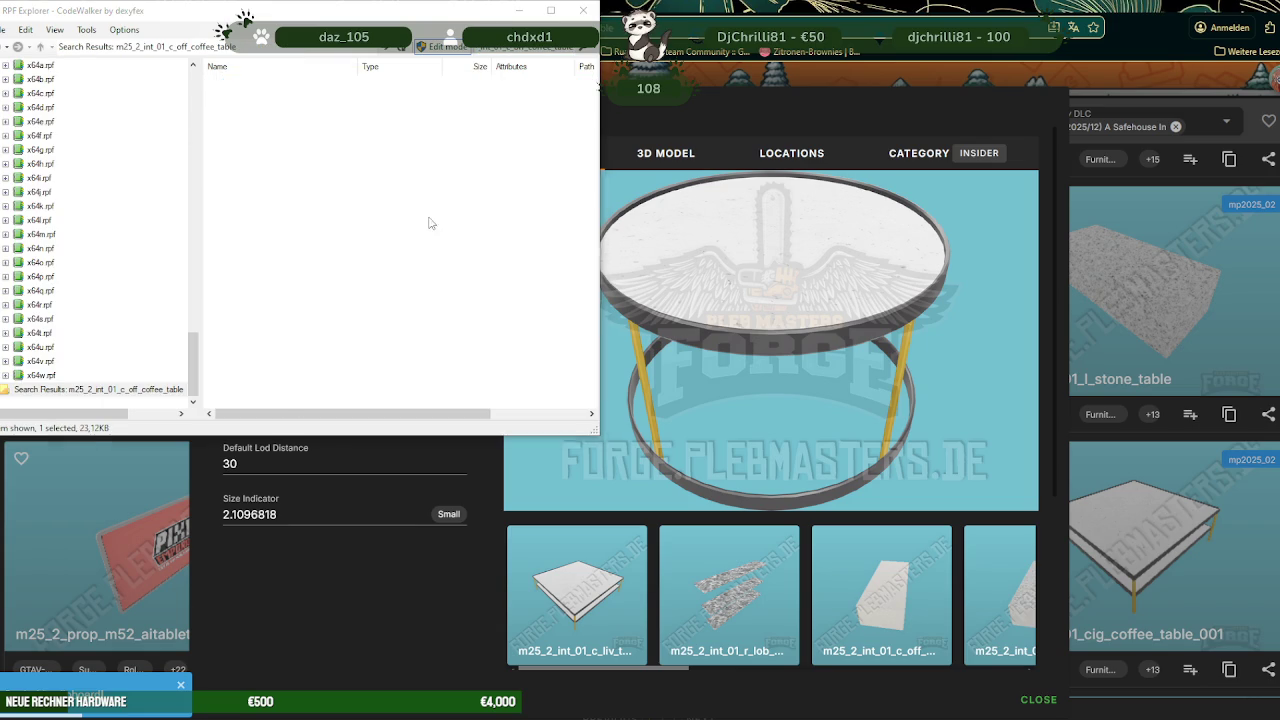
scroll(370, 408, up, 3)
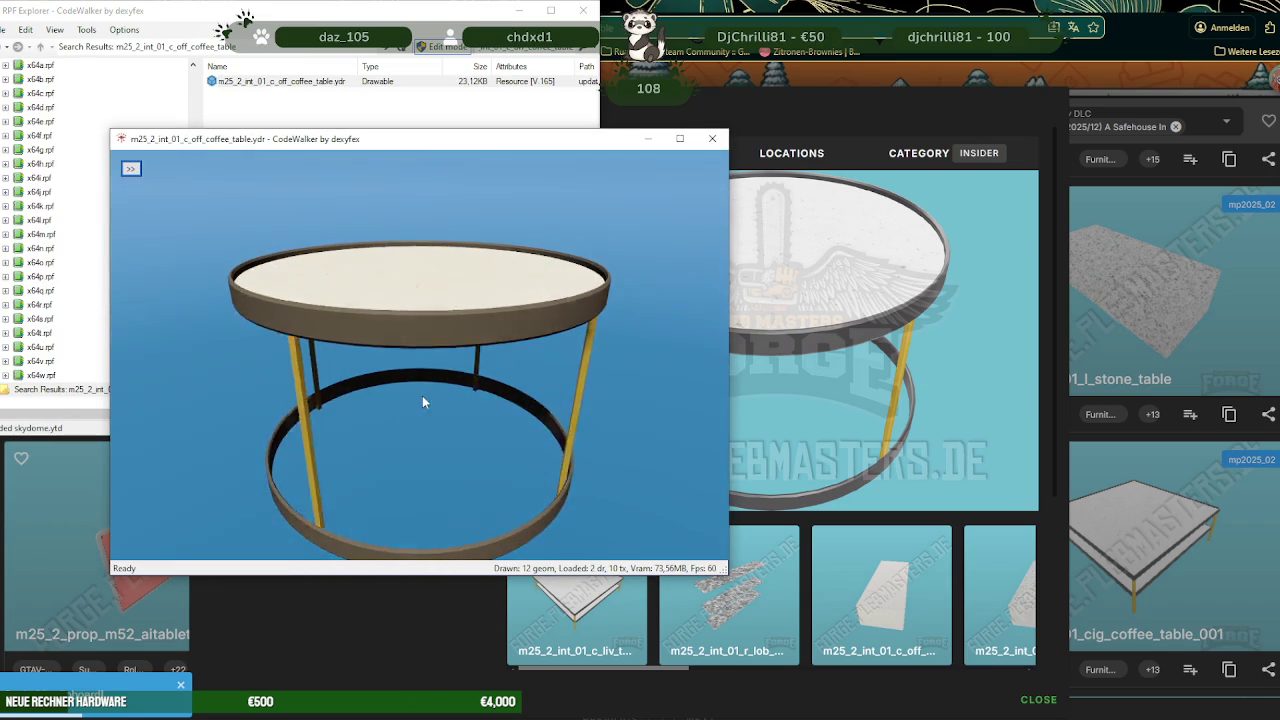
click(131, 168)
click(172, 188)
click(250, 205)
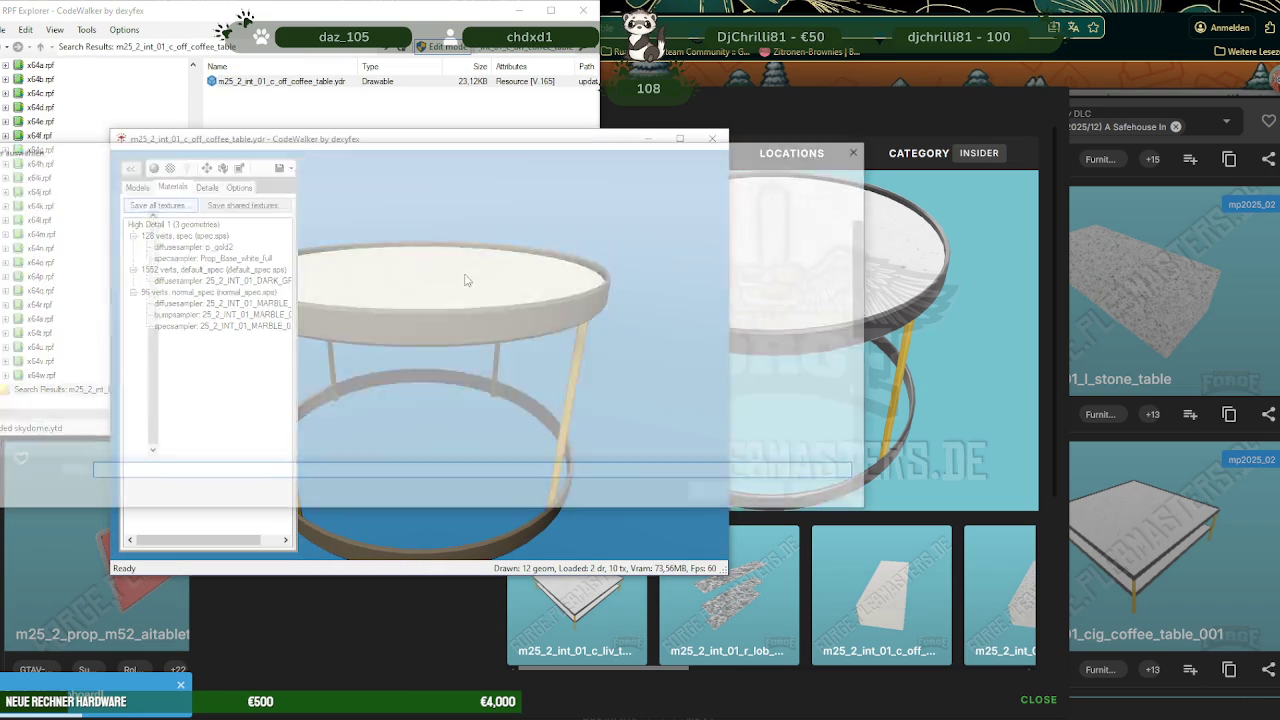
click(770, 500)
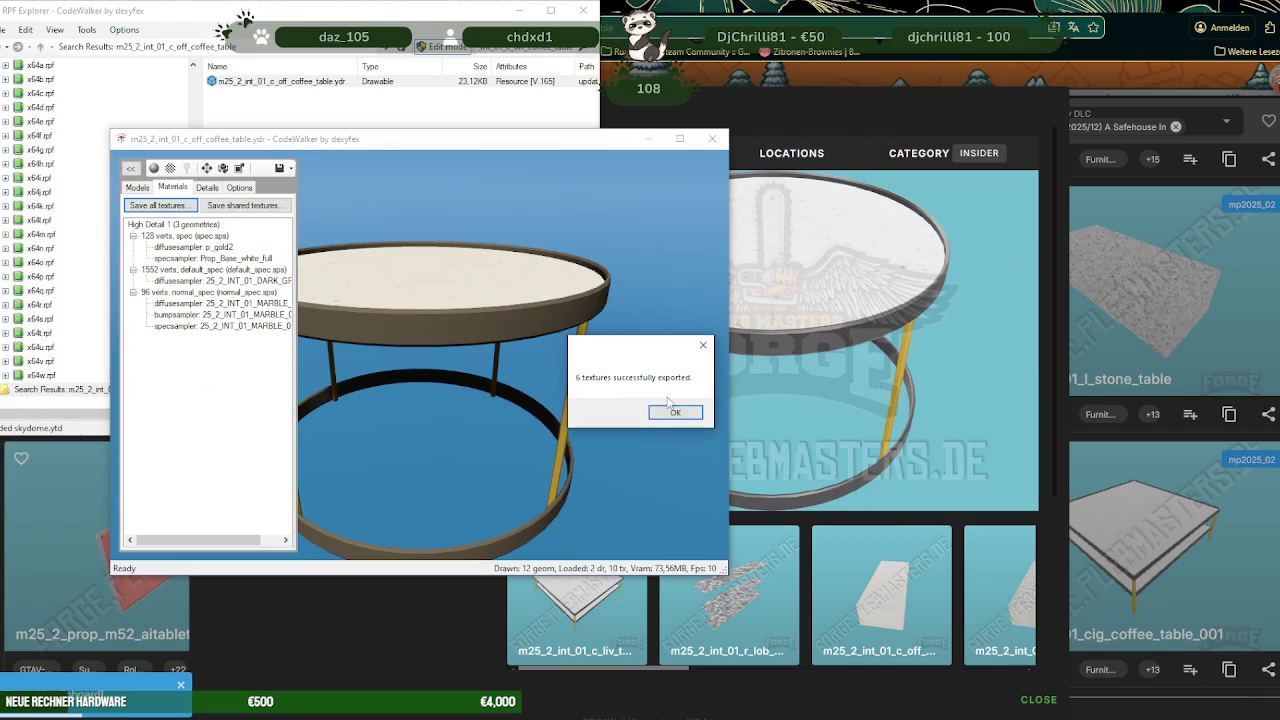
click(666, 410)
Export m25_2_int_01_c_off_coffee_table.ydr as XML into the ausbauEARLI project folder.
click(679, 133)
right_click(296, 81)
click(347, 124)
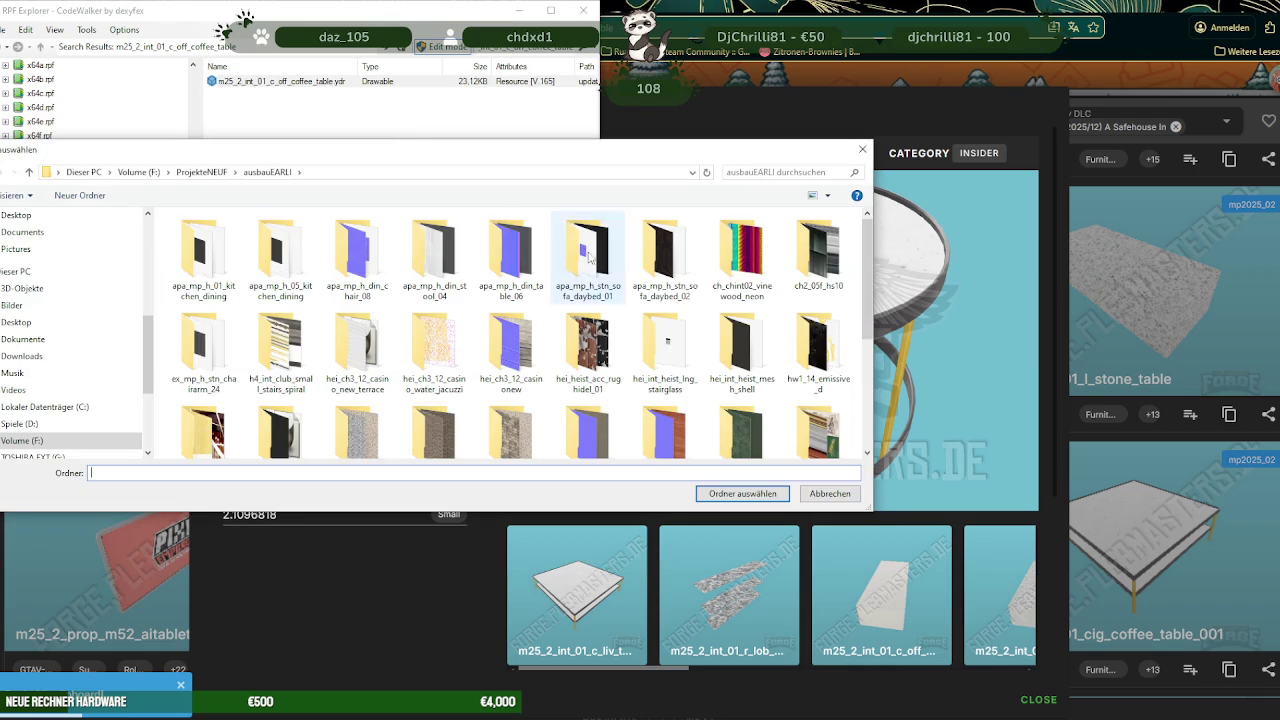
click(670, 492)
key(alt+Tab)
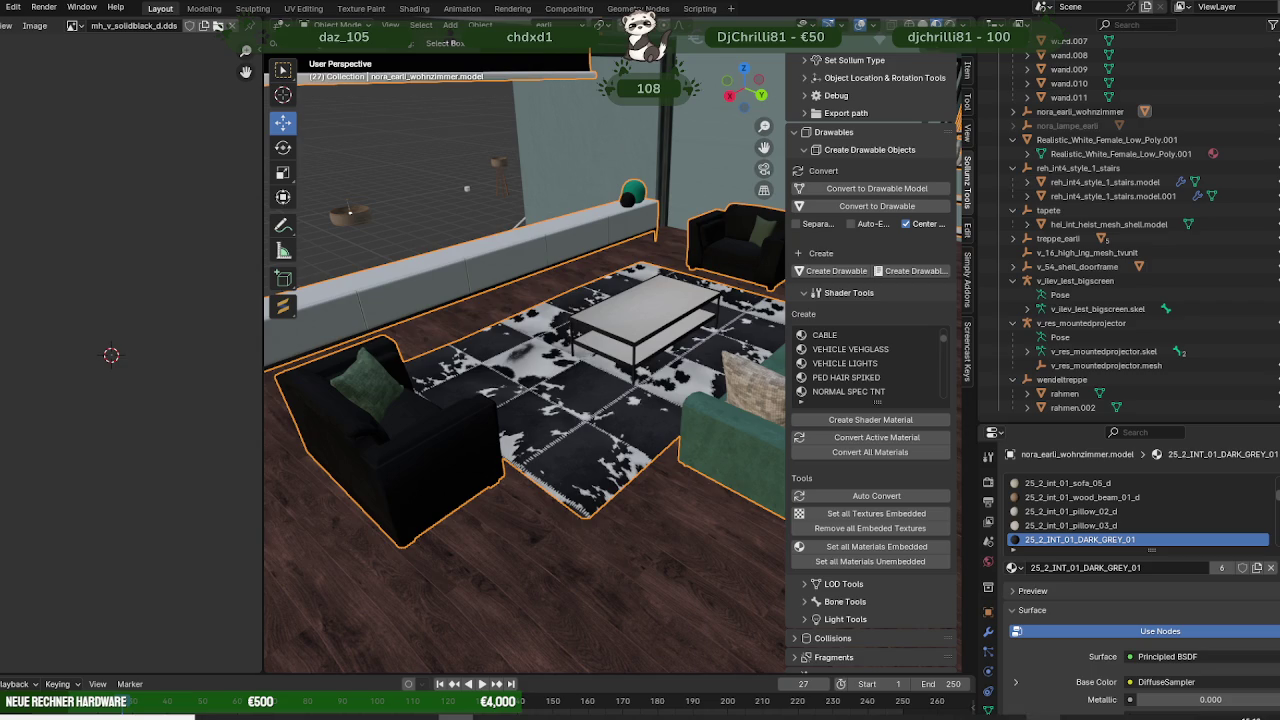
Import m25_2_int_01_c_off_coffee_table.ydr.xml with Sollumz's Import Codewalker XML.
scroll(606, 210, up, 5)
scroll(606, 210, up, 3)
middle_drag(606, 210, 412, 167)
scroll(462, 308, down, 3)
middle_drag(437, 304, 402, 363)
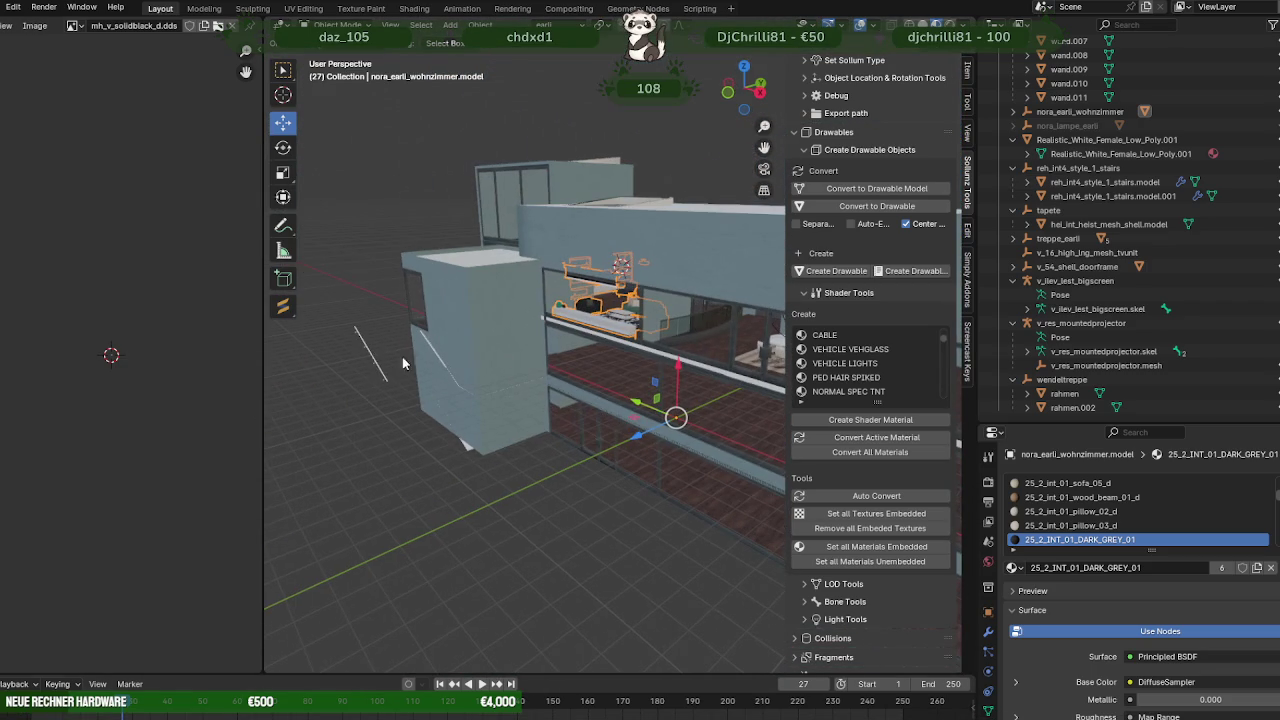
scroll(856, 64, up, 3)
scroll(840, 100, up, 2)
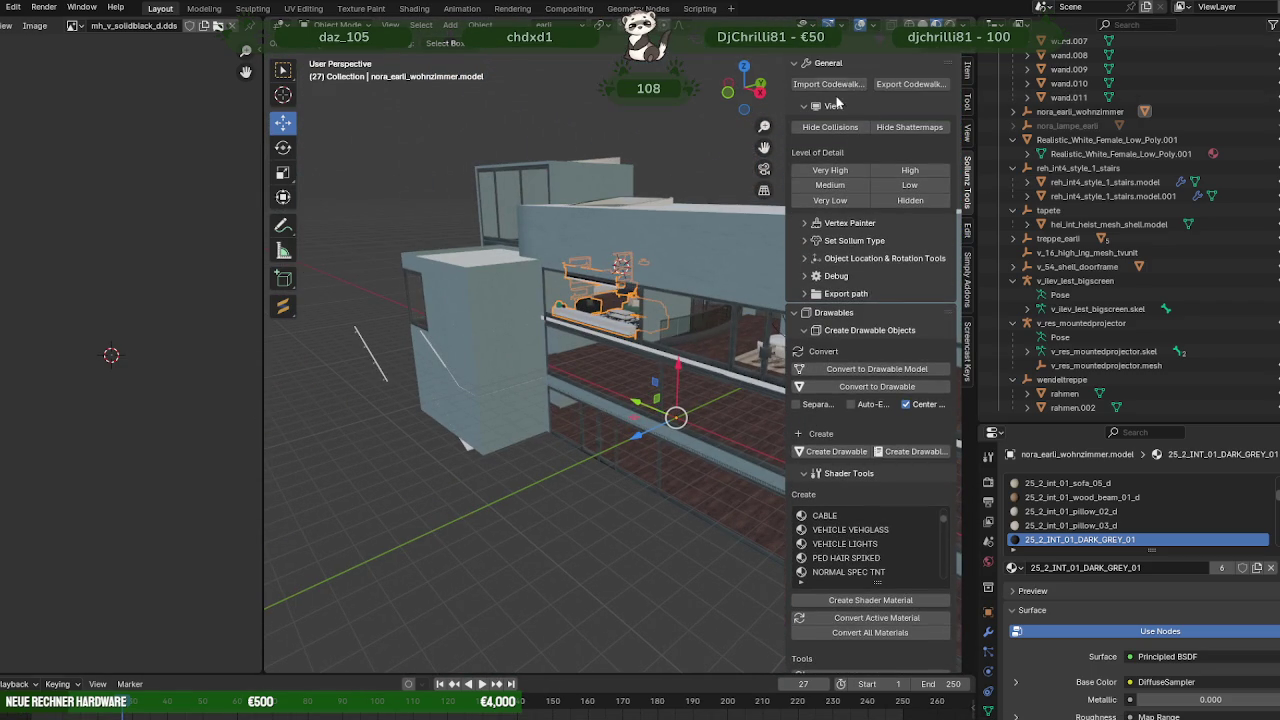
click(838, 83)
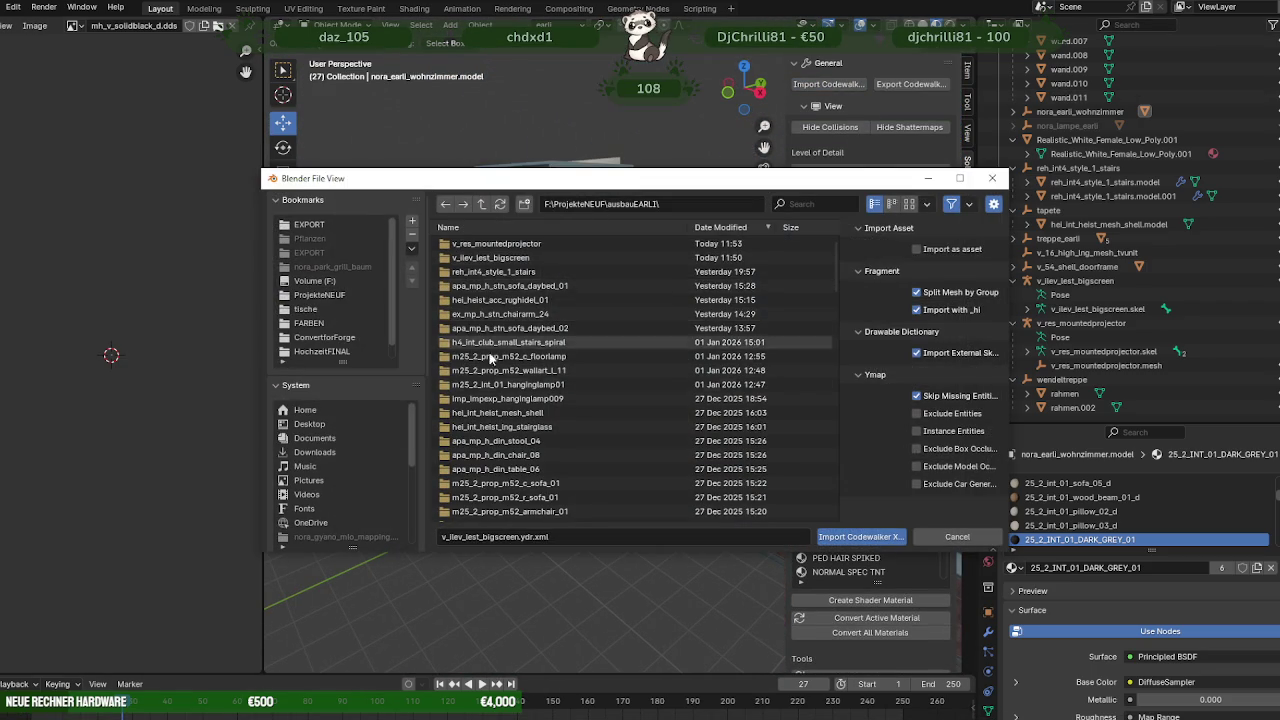
scroll(579, 398, down, 5)
click(520, 356)
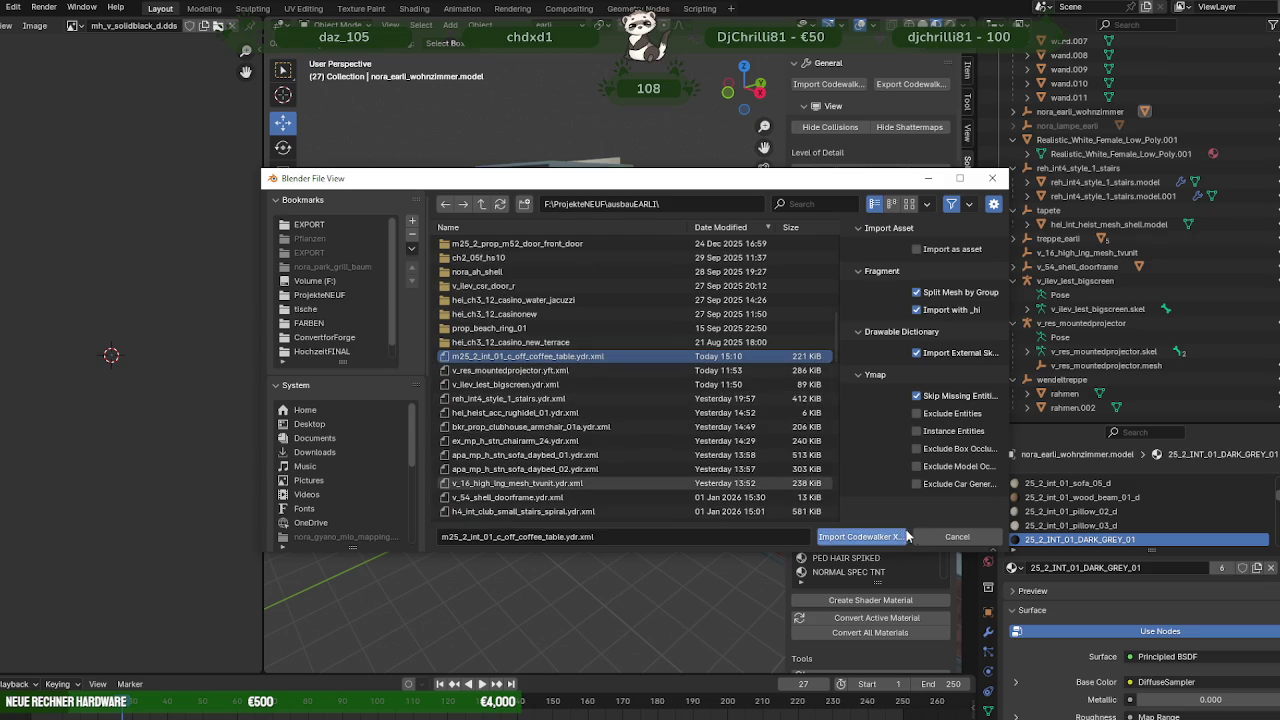
click(888, 541)
Run External Data > Find Missing Files on the project folder to relink textures.
scroll(395, 182, up, 2)
scroll(395, 182, up, 2)
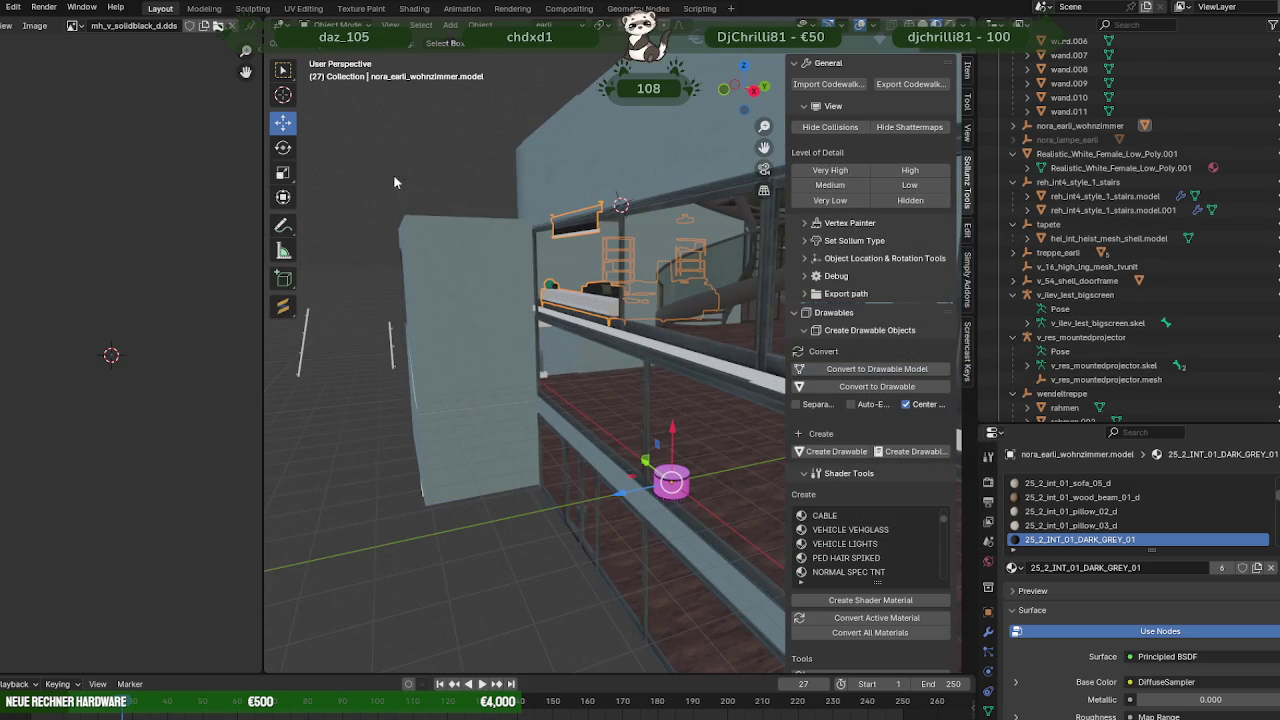
click(3, 7)
mouse_move(26, 240)
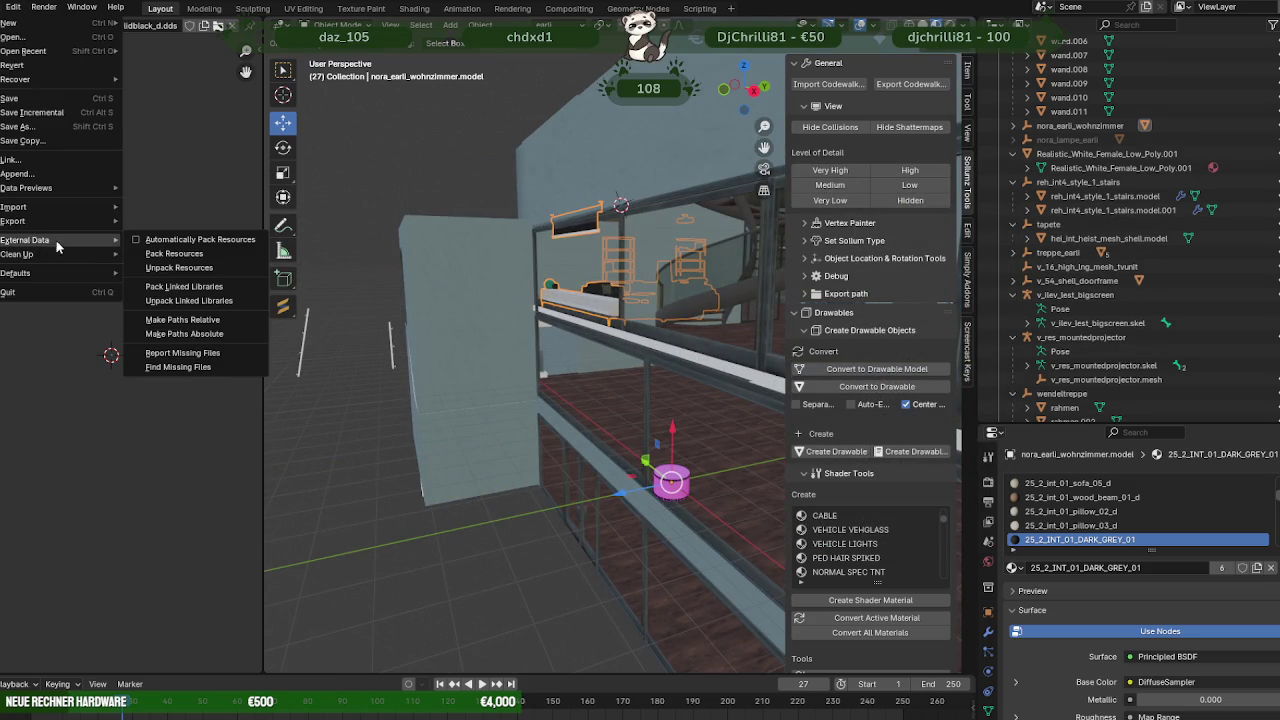
click(202, 370)
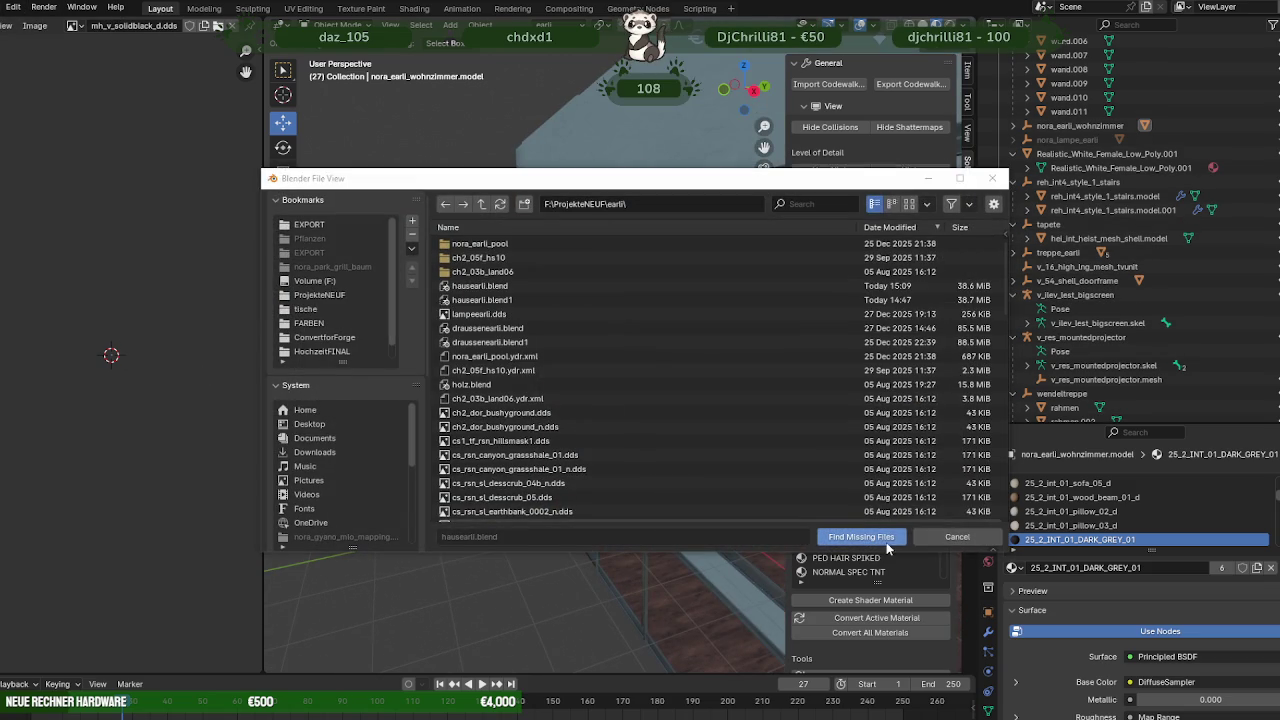
click(862, 540)
Frame the newly imported coffee table in the viewport and select it.
key(KP_Decimal)
shift+middle_drag(502, 314, 338, 420)
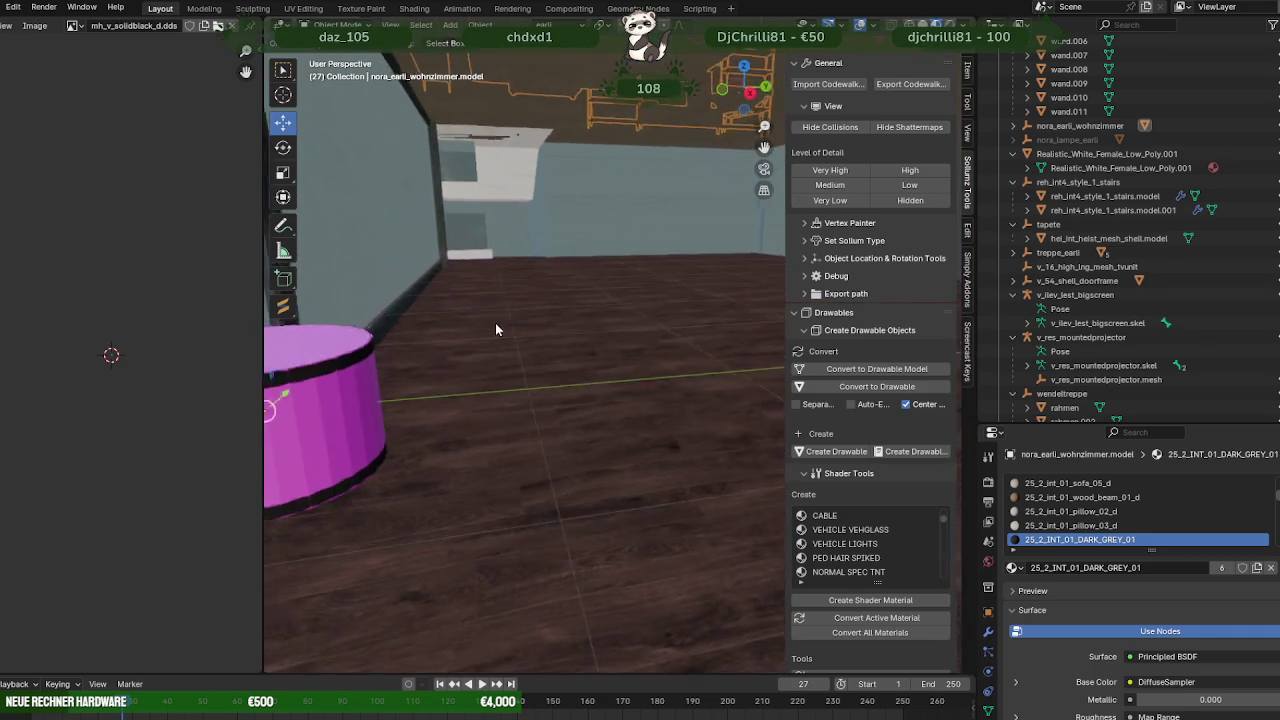
click(338, 428)
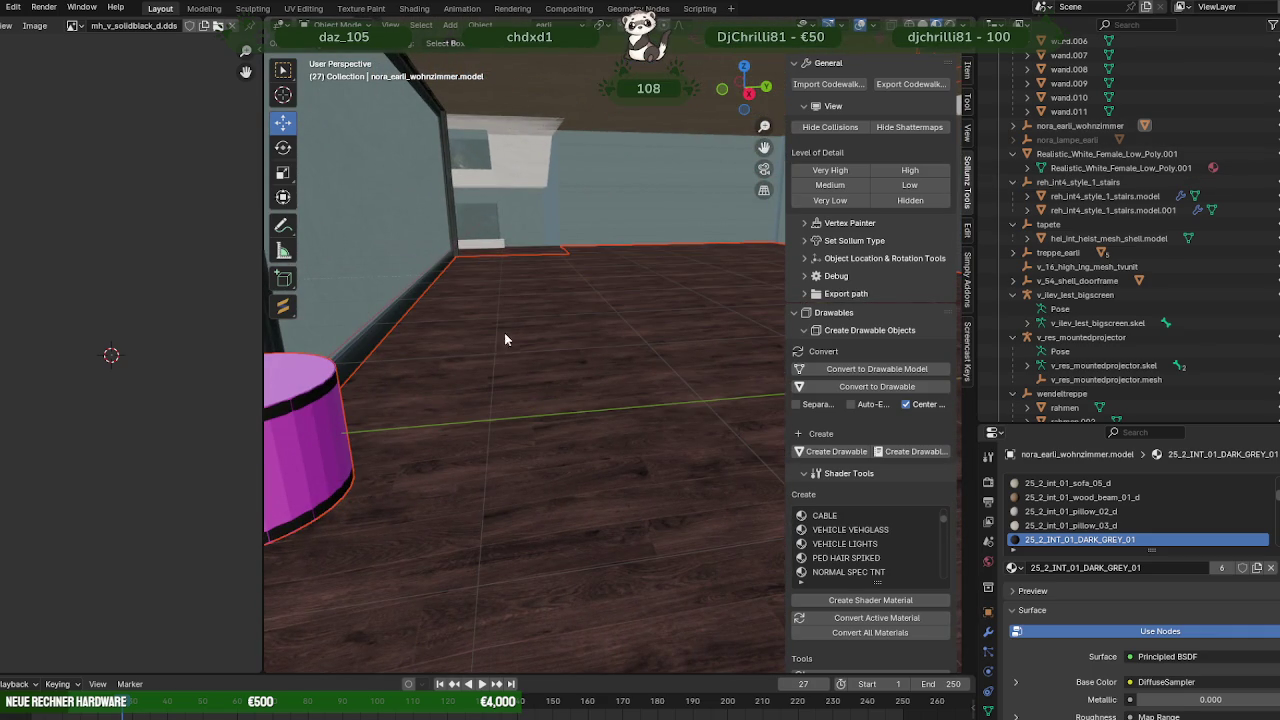
click(311, 388)
scroll(1100, 158, up, 5)
scroll(1100, 170, up, 5)
scroll(1099, 190, up, 5)
scroll(1098, 212, up, 5)
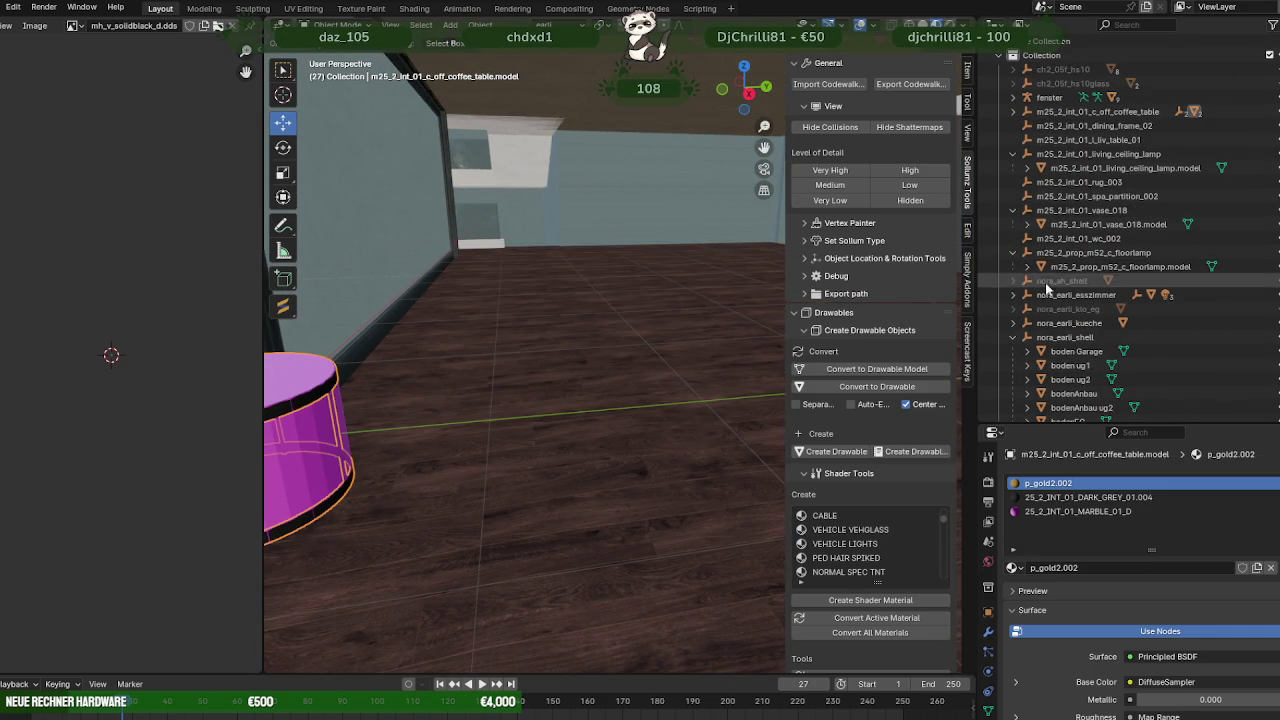
Delete the coffee table's collision object and its children in the outliner.
click(1013, 338)
click(1021, 113)
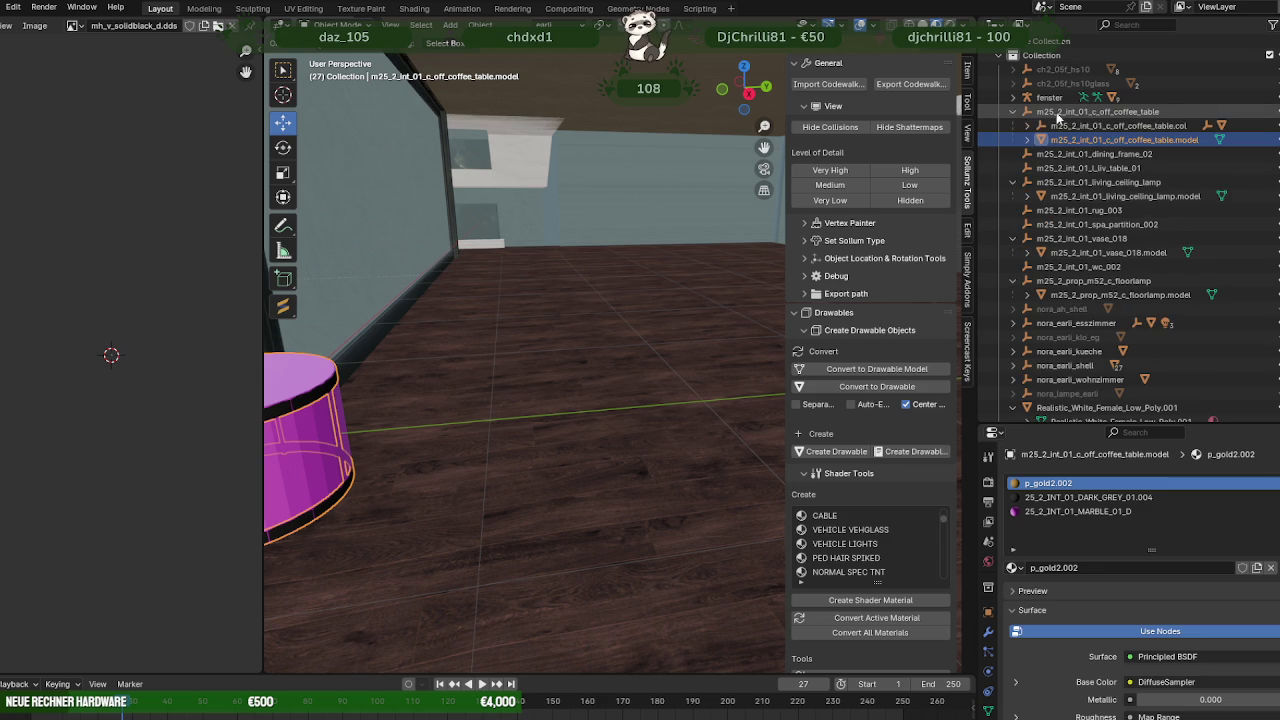
click(1056, 126)
right_click(1056, 128)
click(1034, 124)
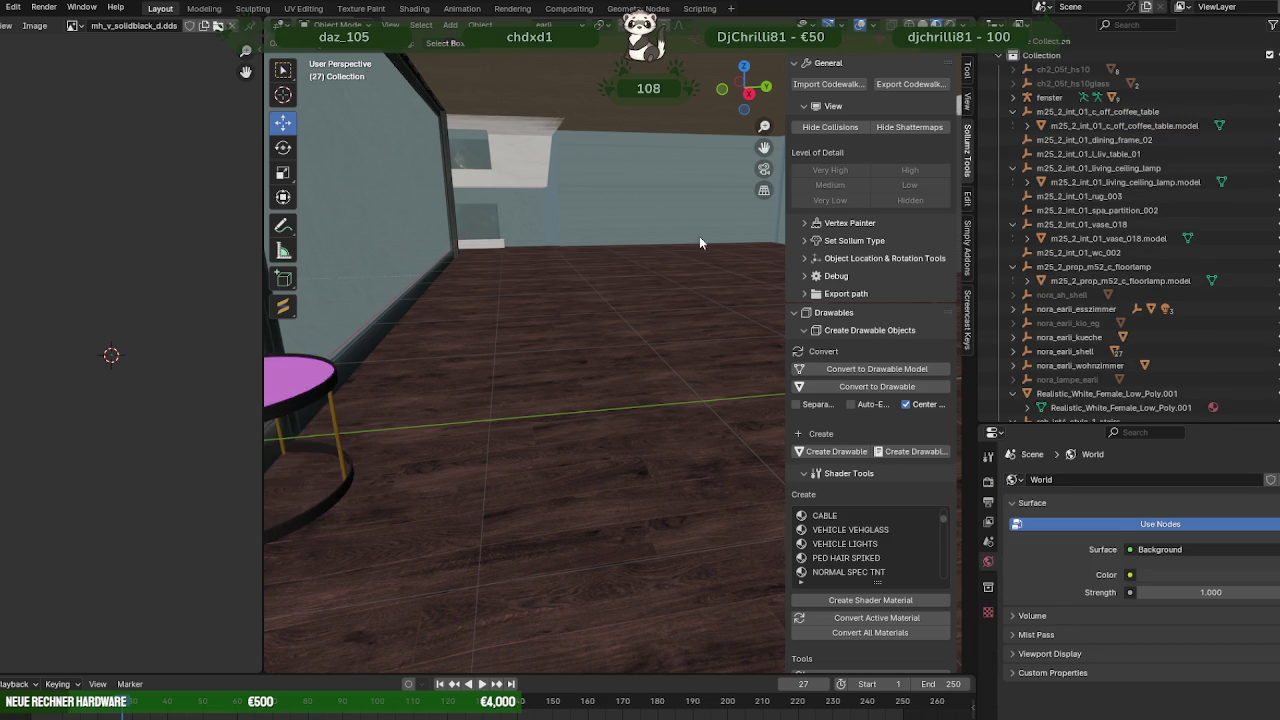
Select the coffee table and select its entire mesh in Edit Mode.
middle_drag(699, 236, 603, 261)
scroll(610, 298, up, 3)
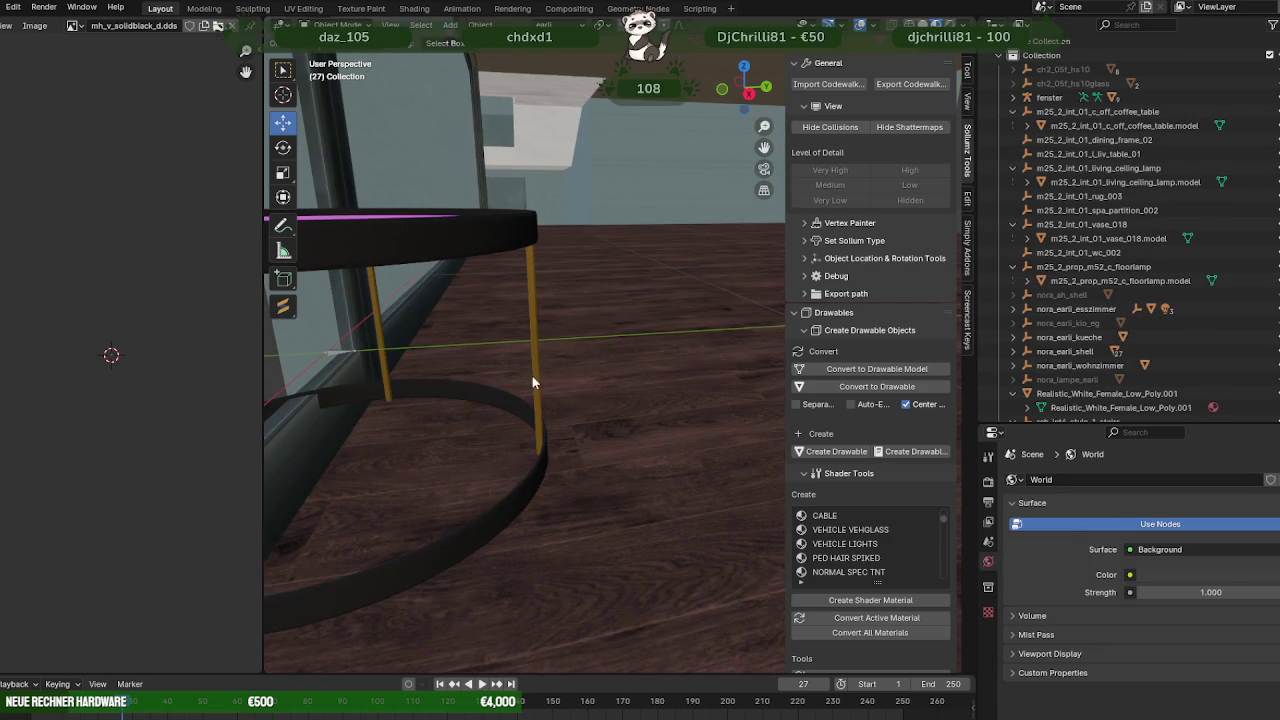
click(533, 382)
key(Tab)
click(537, 387)
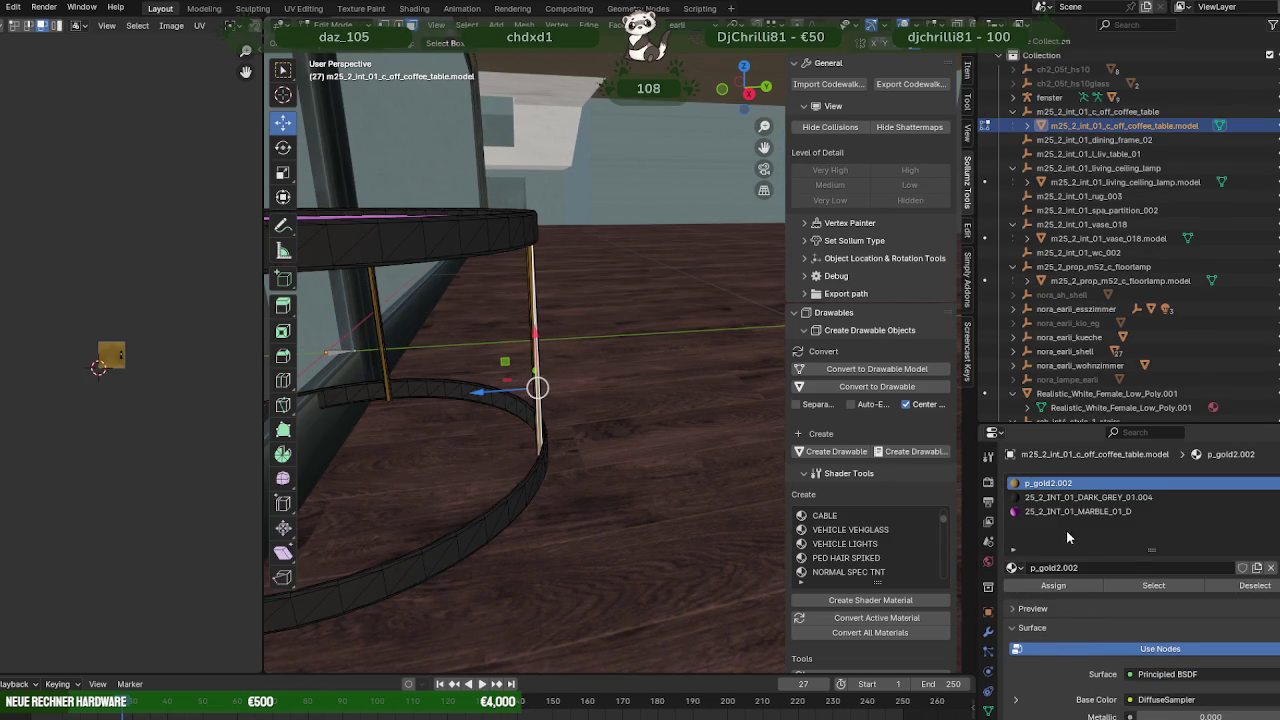
click(506, 507)
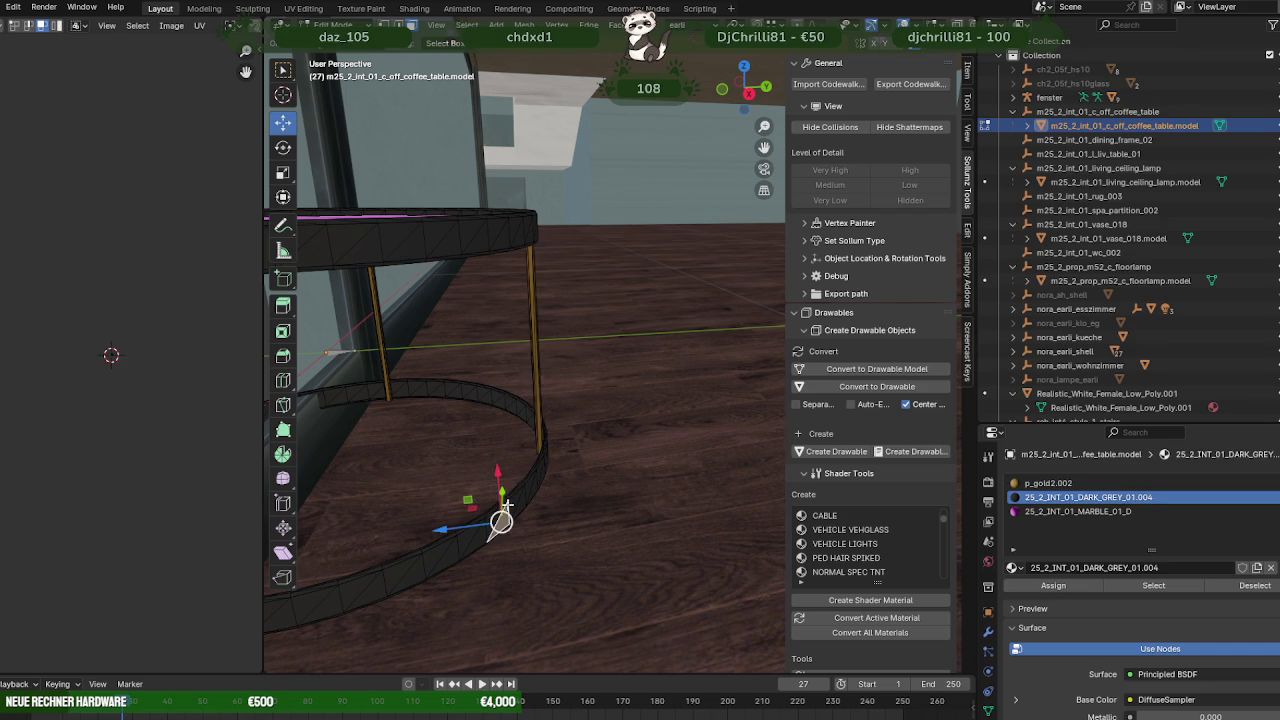
key(a)
key(Tab)
Align the round table to the transform orientation, rotate it around Y, then re-enter Edit Mode.
middle_drag(474, 350, 531, 462)
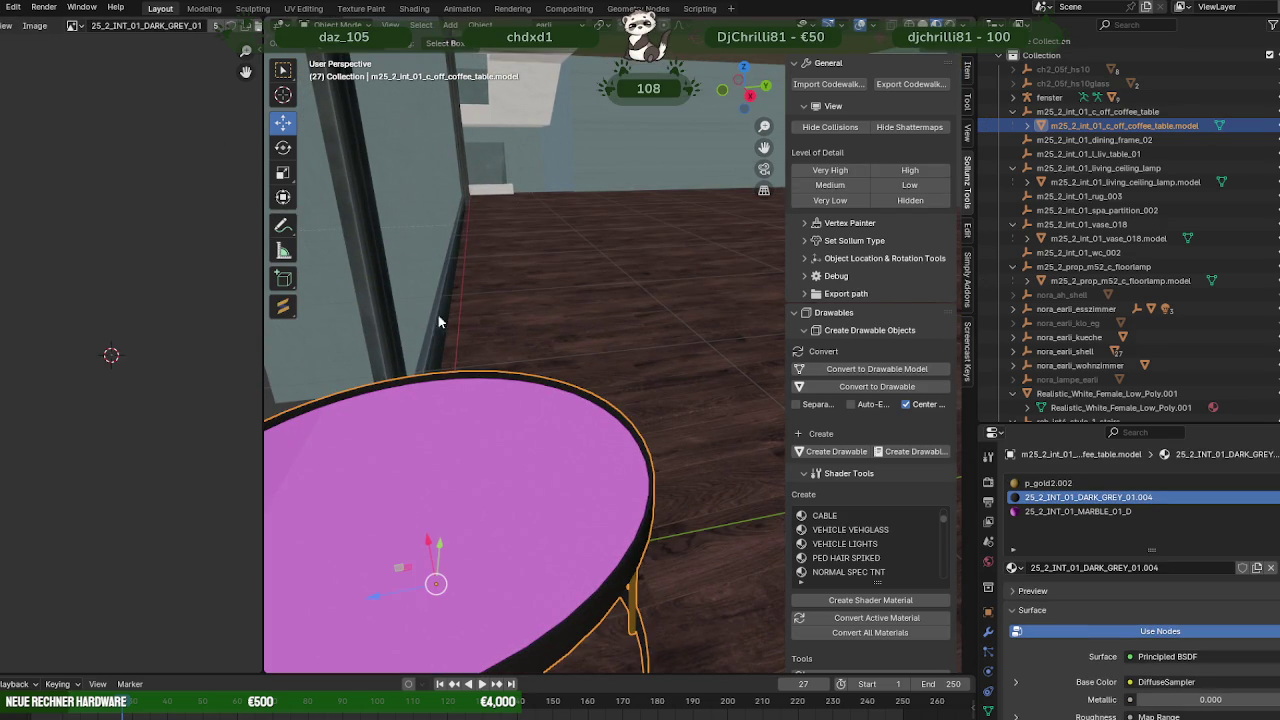
click(480, 25)
mouse_move(530, 41)
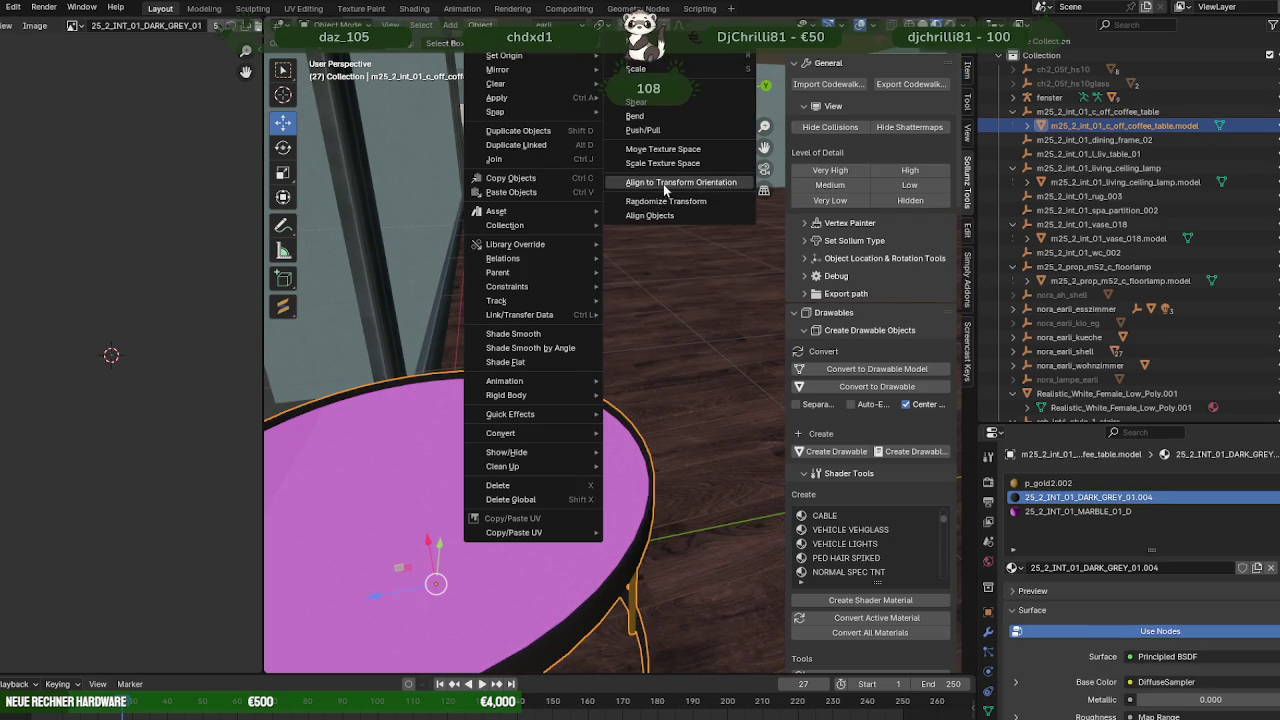
click(663, 183)
key(shift+space)
key(r)
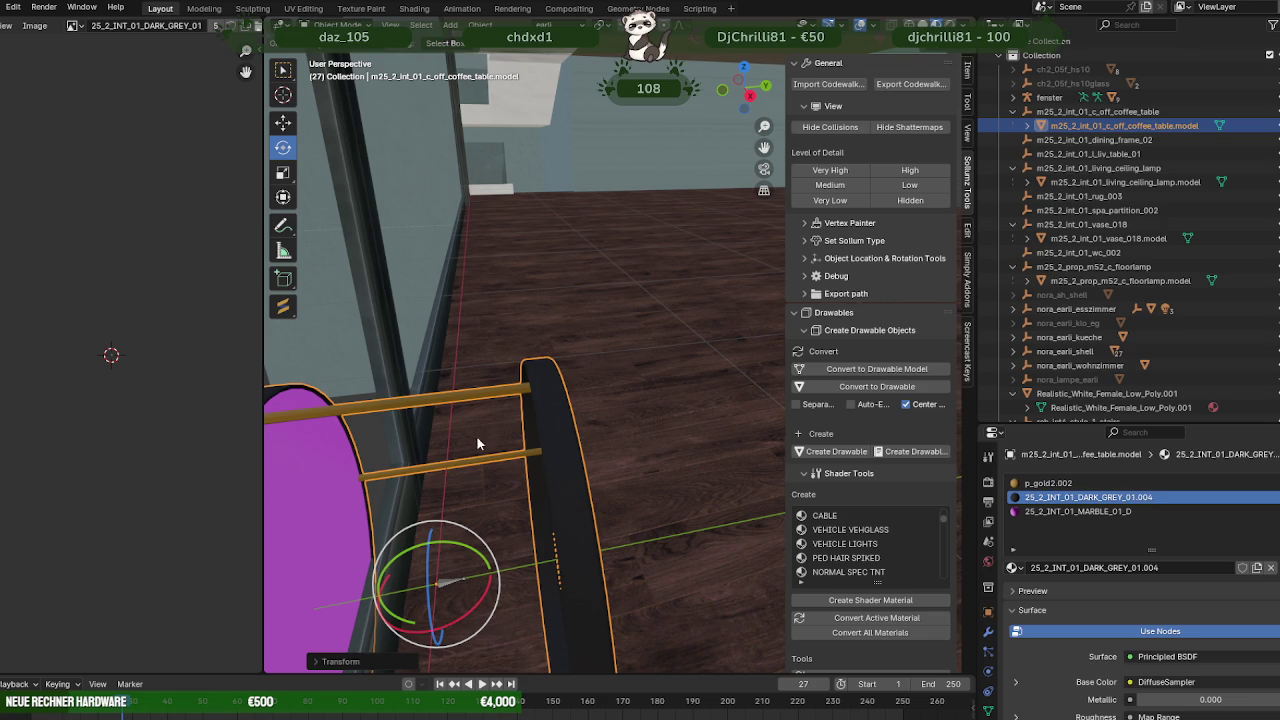
drag(447, 540, 446, 538)
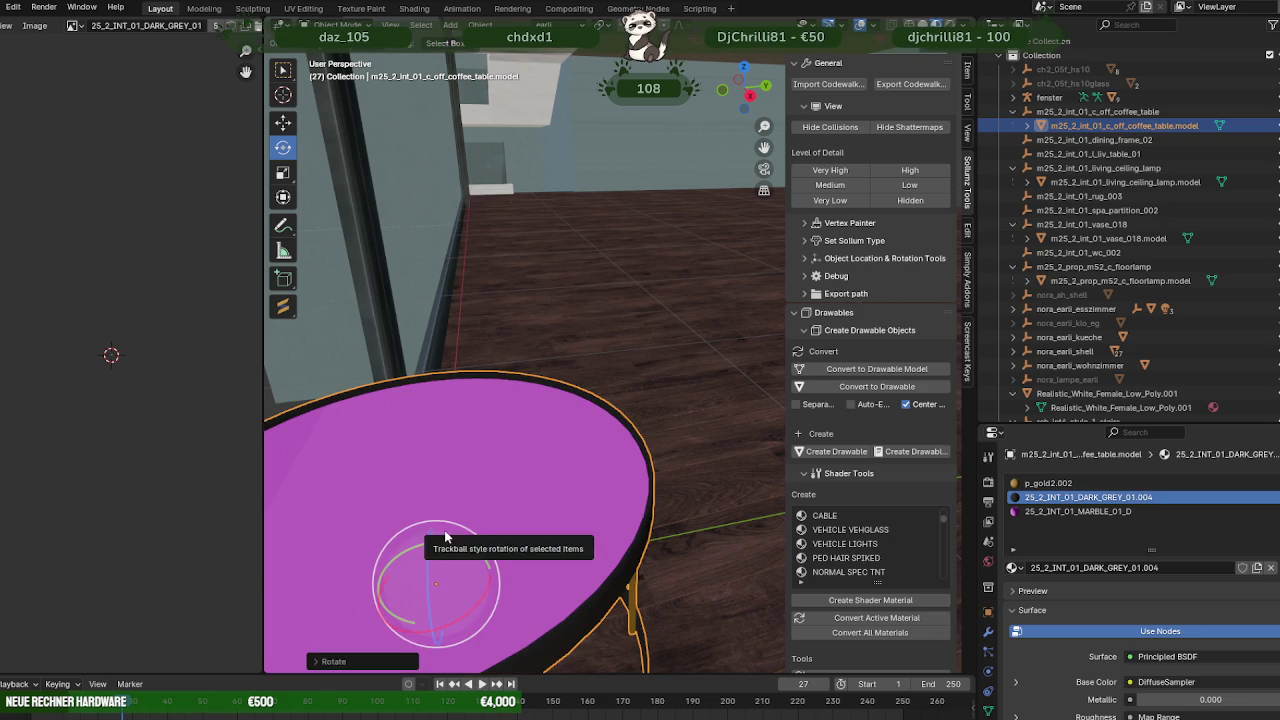
key(shift+space)
key(g)
mouse_move(578, 517)
middle_down()
mouse_move(541, 460)
mouse_move(480, 410)
middle_up()
key(Tab)
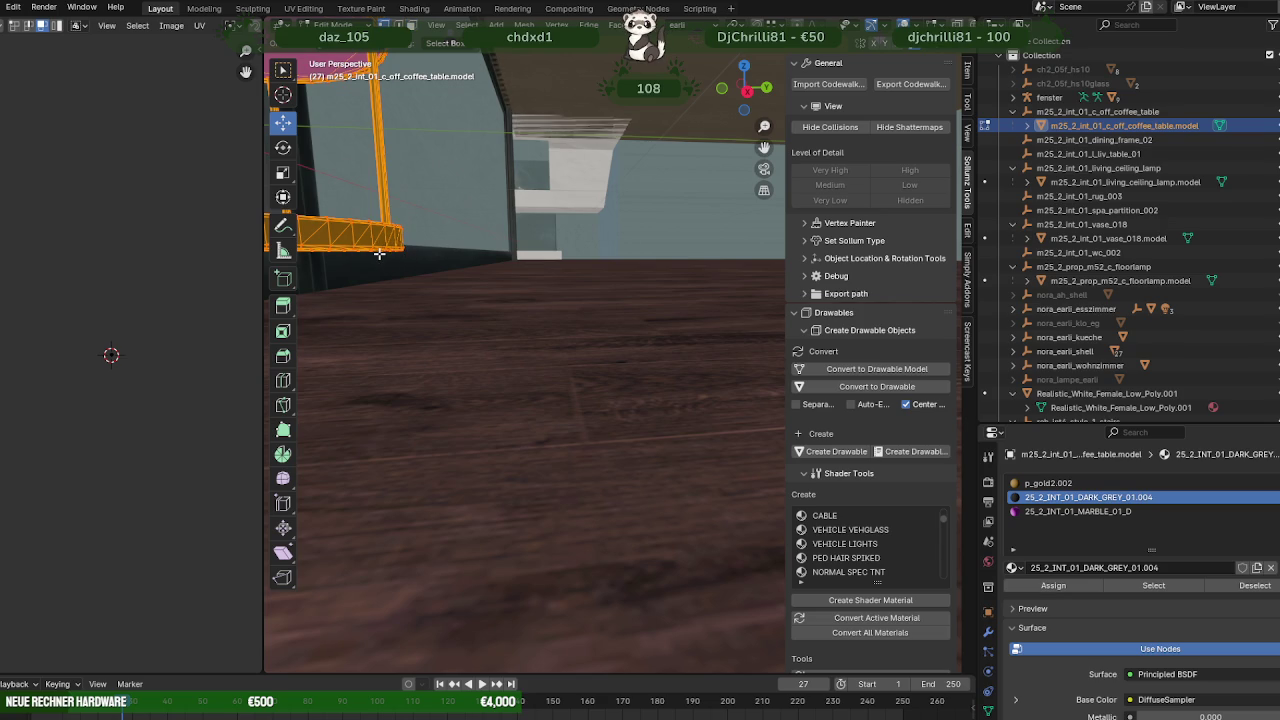
mouse_move(421, 268)
middle_down()
mouse_move(466, 367)
mouse_move(487, 348)
mouse_move(540, 363)
middle_up()
Move the round table down onto the rectangular coffee table by the TV bench.
mouse_move(380, 344)
mouse_down()
mouse_move(548, 328)
mouse_move(600, 240)
mouse_up()
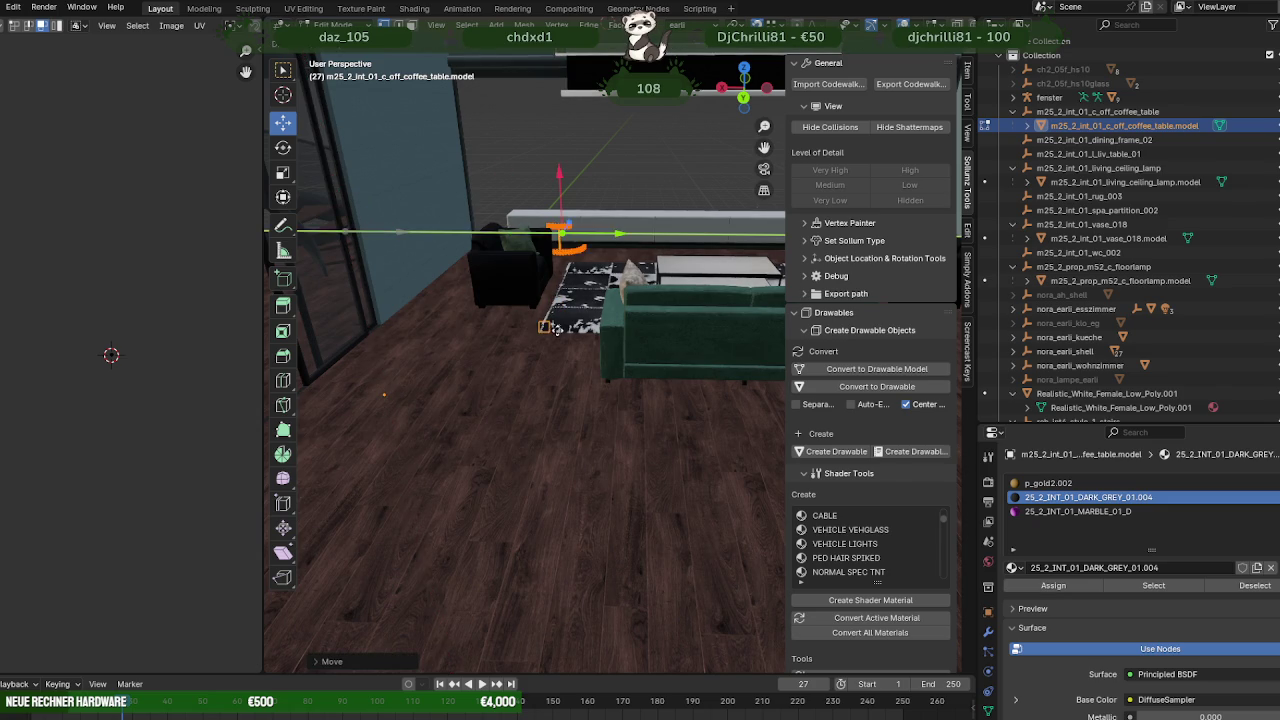
middle_drag(600, 240, 640, 229)
mouse_move(600, 213)
mouse_down()
mouse_move(560, 282)
mouse_move(670, 316)
mouse_up()
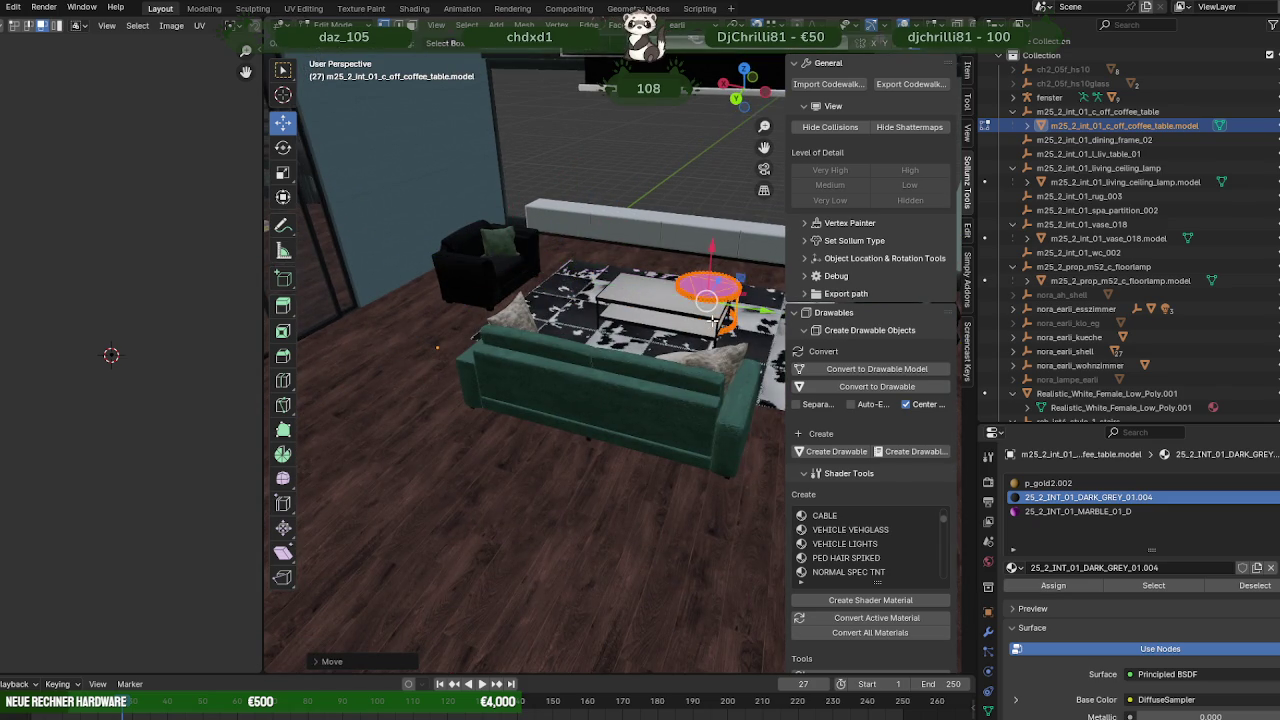
key(KP_Decimal)
scroll(620, 334, down, 4)
mouse_move(620, 334)
middle_down()
mouse_move(549, 328)
mouse_move(652, 398)
middle_up()
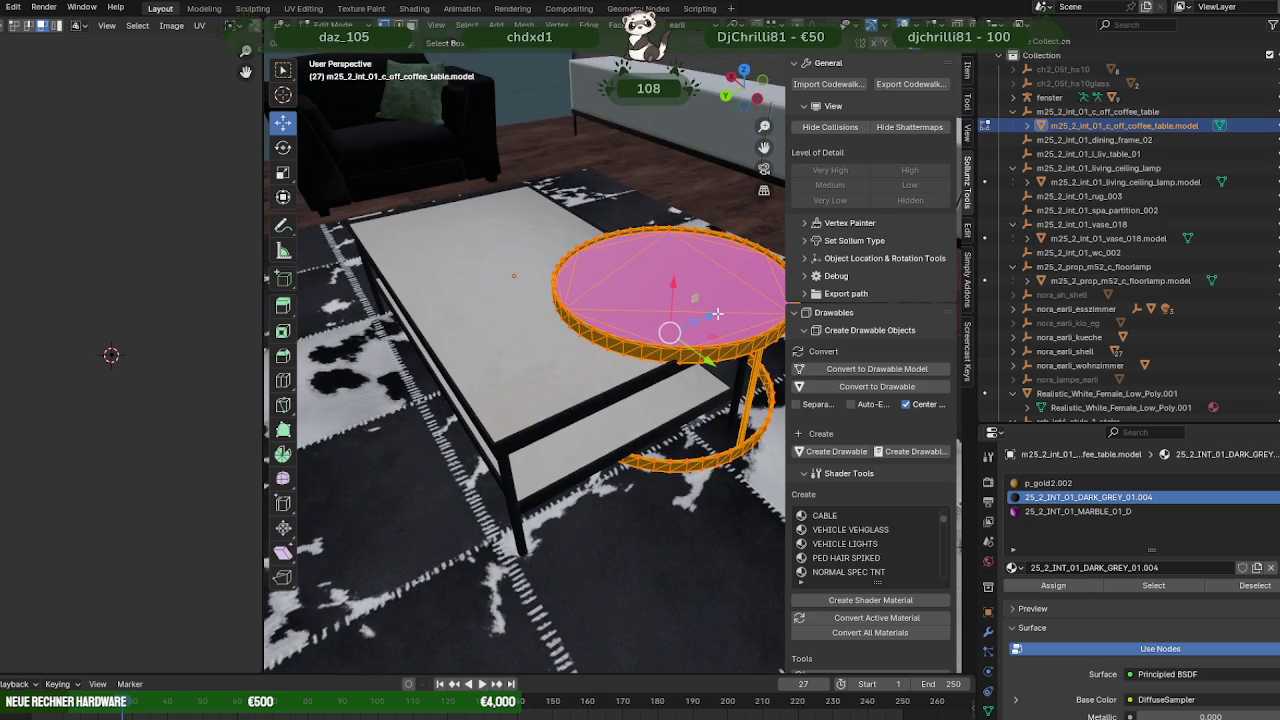
drag(716, 313, 586, 363)
mouse_move(586, 363)
middle_down()
mouse_move(573, 405)
mouse_move(680, 399)
middle_up()
drag(680, 399, 640, 404)
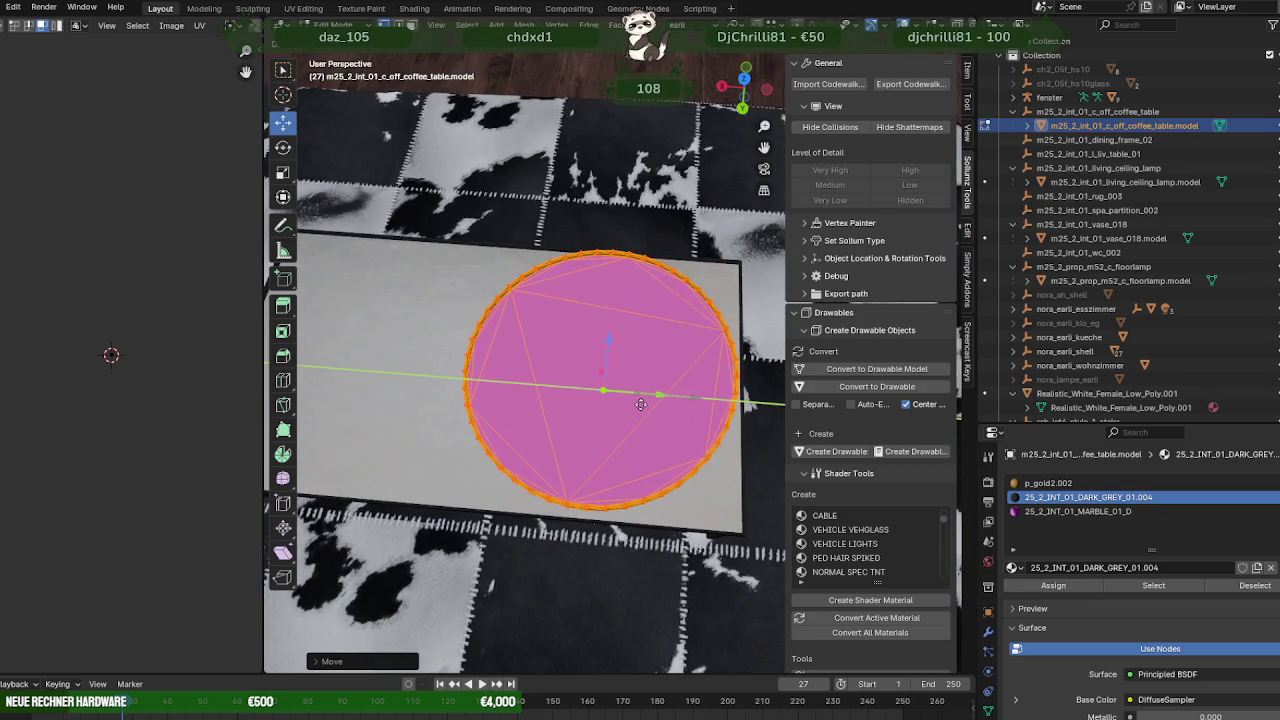
middle_drag(531, 410, 654, 340)
Duplicate the round top onto the coffee table's left end and separate it as its own object.
key(shift+d)
click(654, 340)
scroll(654, 340, down, 3)
drag(623, 314, 455, 345)
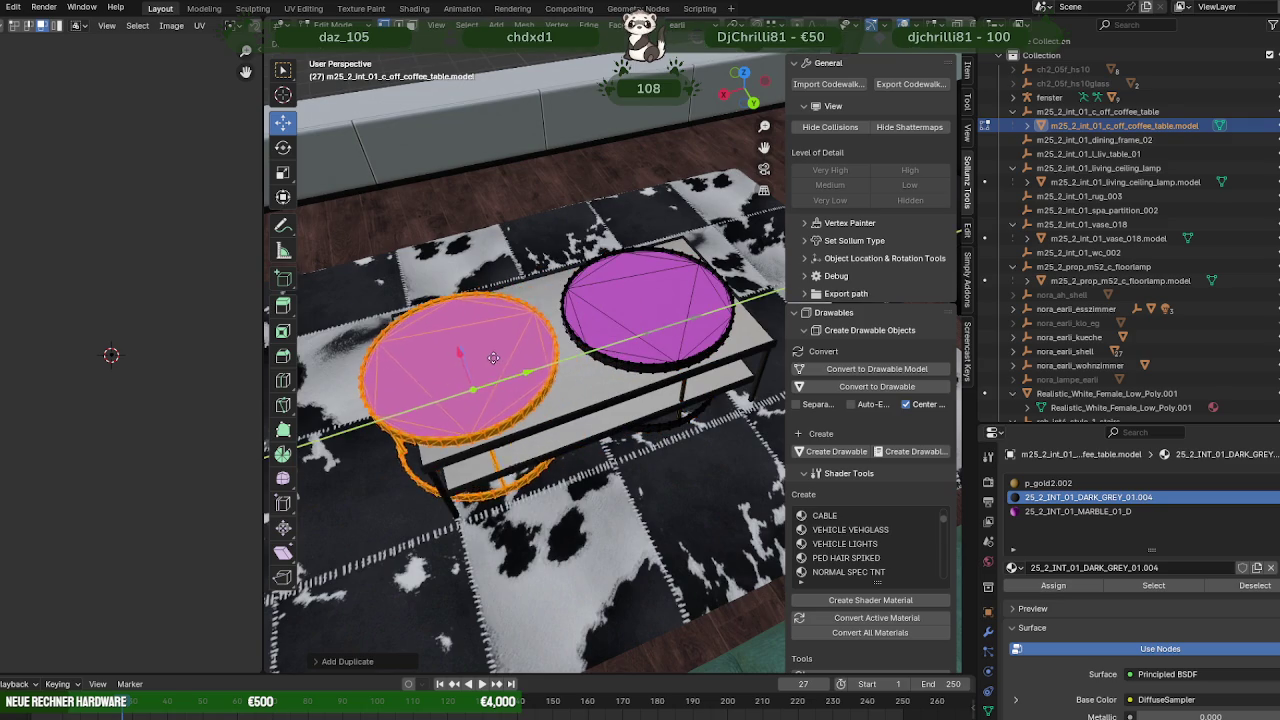
key(Tab)
right_click(487, 350)
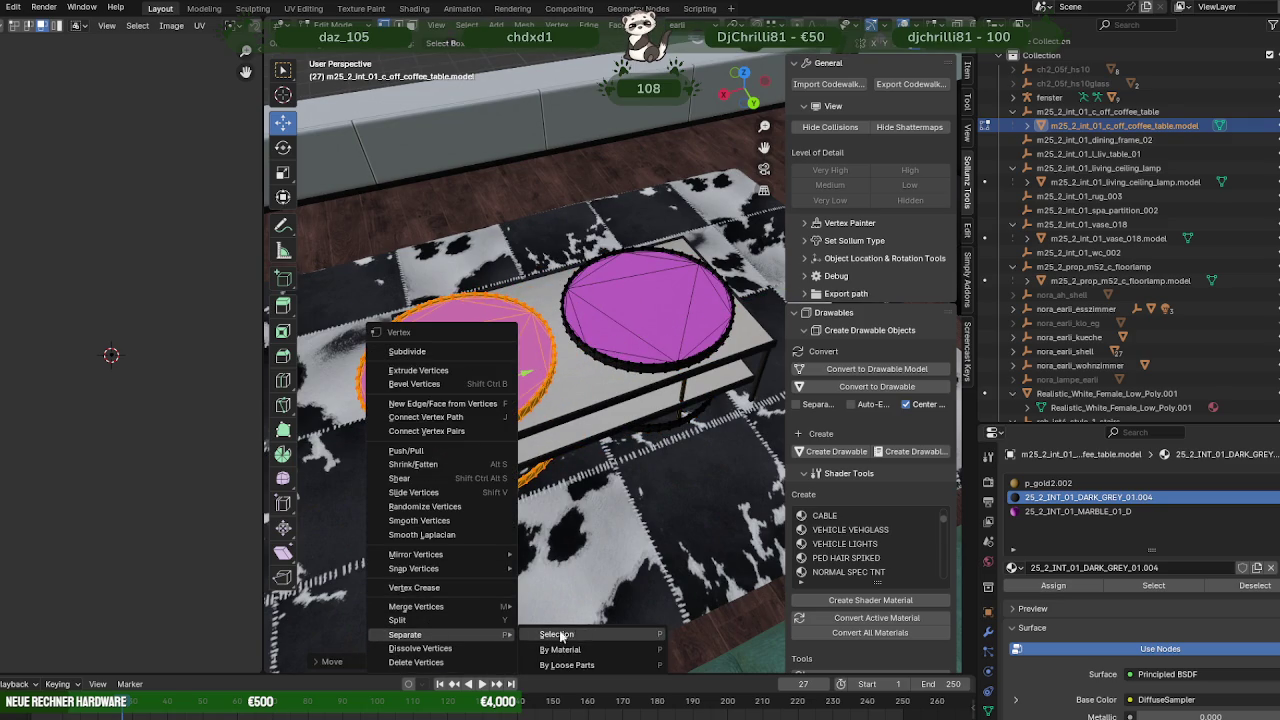
click(584, 631)
key(Tab)
Shrink the separated round copy around its centre.
click(503, 362)
key(Tab)
key(shift+space)
key(s)
key(s)
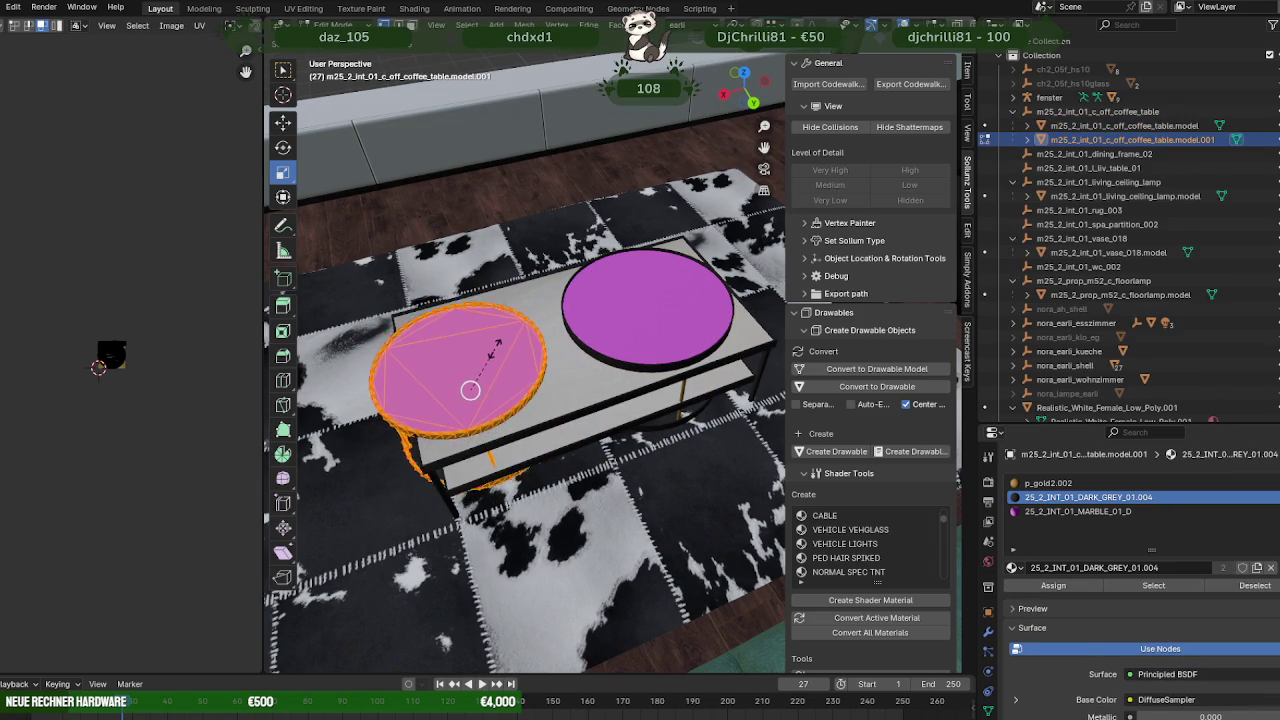
click(492, 352)
Flatten the separated disc along Z and shrink it slightly in width.
mouse_move(492, 352)
middle_down()
mouse_move(577, 289)
mouse_move(603, 426)
mouse_move(608, 335)
mouse_move(615, 461)
mouse_move(609, 399)
mouse_move(448, 214)
middle_up()
key(s)
key(z)
click(575, 460)
key(s)
key(shift+z)
click(615, 461)
Box-select the ring in wireframe and lower it below the coffee-table top.
key(shift+z)
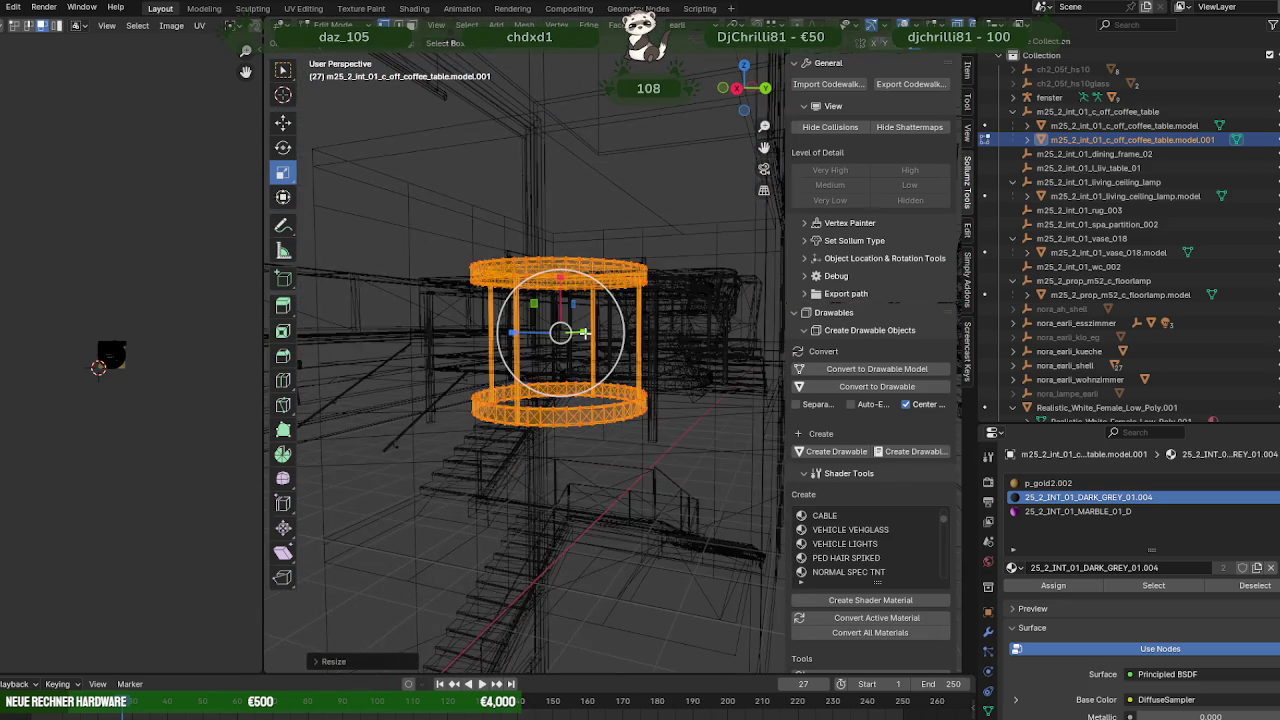
drag(448, 214, 664, 316)
key(shift+space)
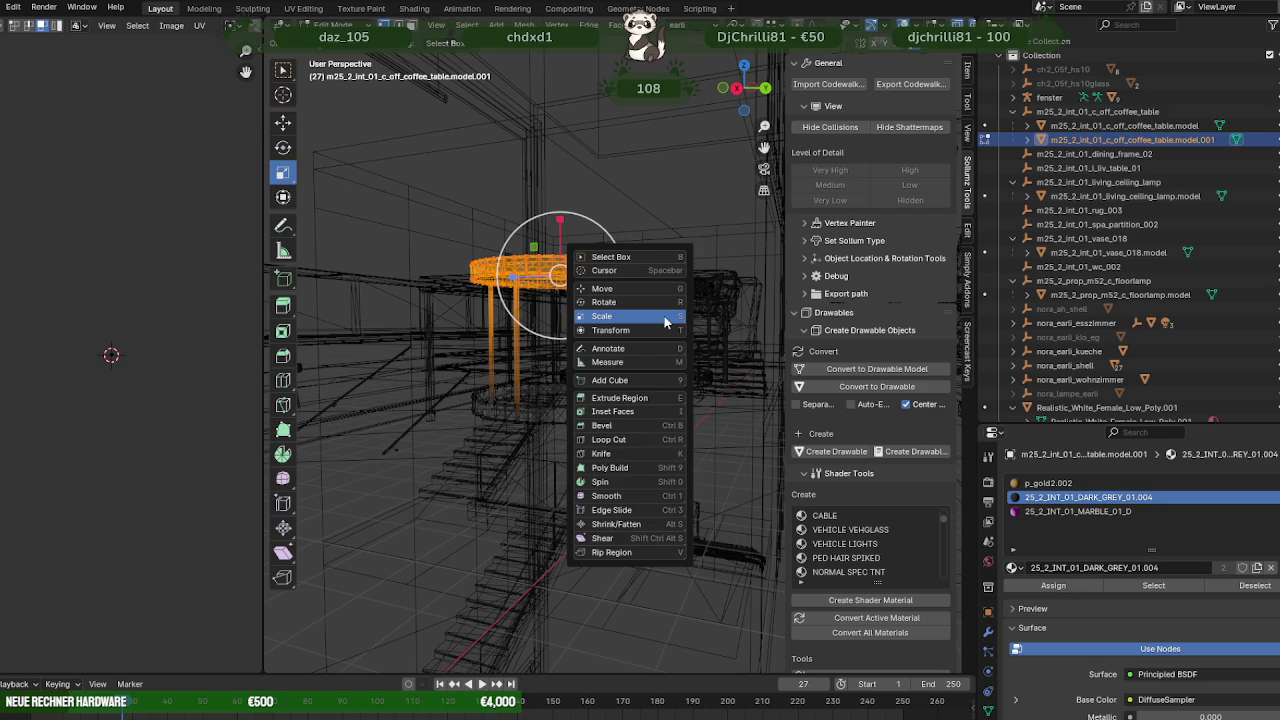
click(622, 288)
key(shift+z)
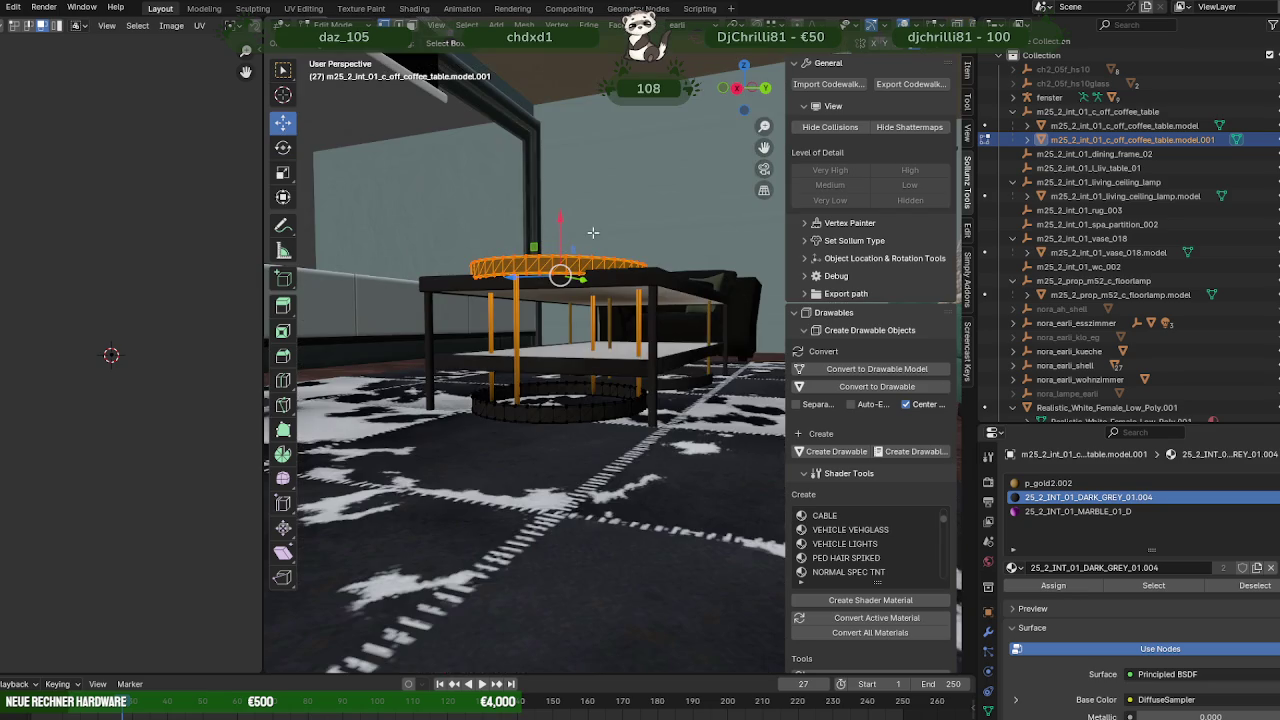
key(shift+z)
key(shift+z)
middle_drag(590, 256, 567, 258)
drag(550, 254, 550, 280)
middle_drag(550, 280, 677, 359)
Pick the room model's 25_2_INT_01_DARK_GREY_01 material slot and box-select nearby furniture in wireframe.
click(677, 359)
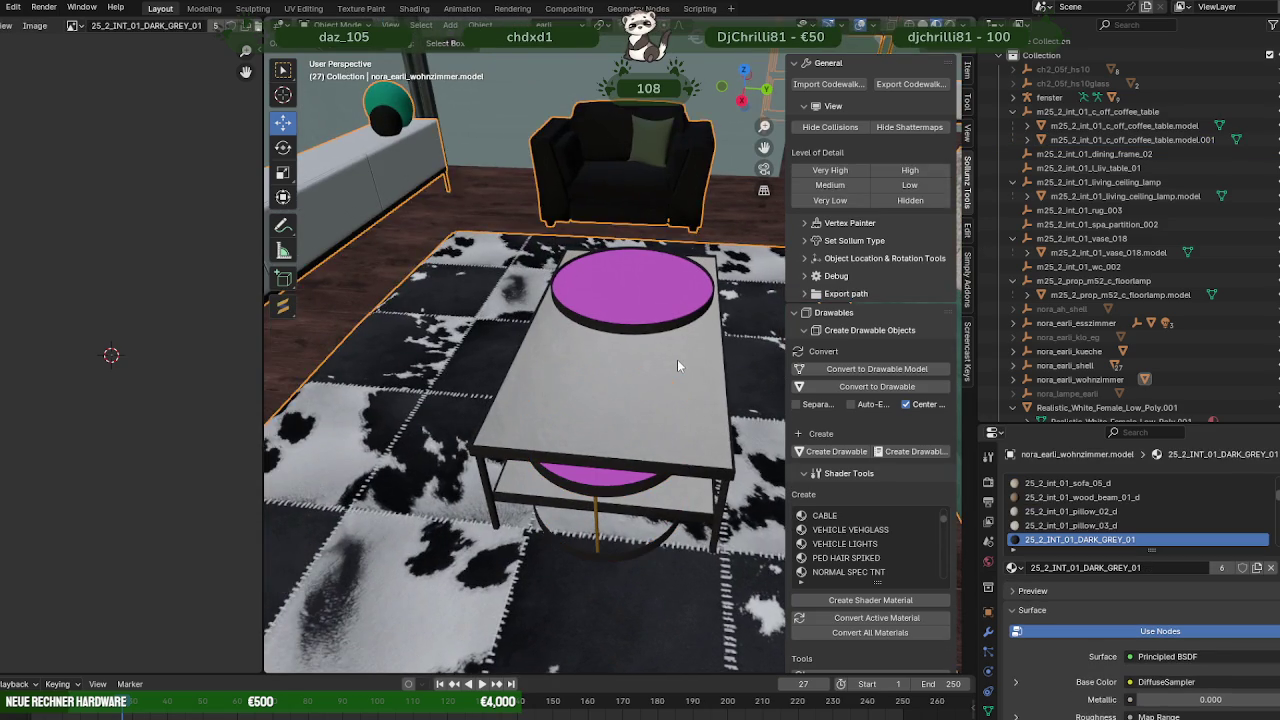
click(710, 420)
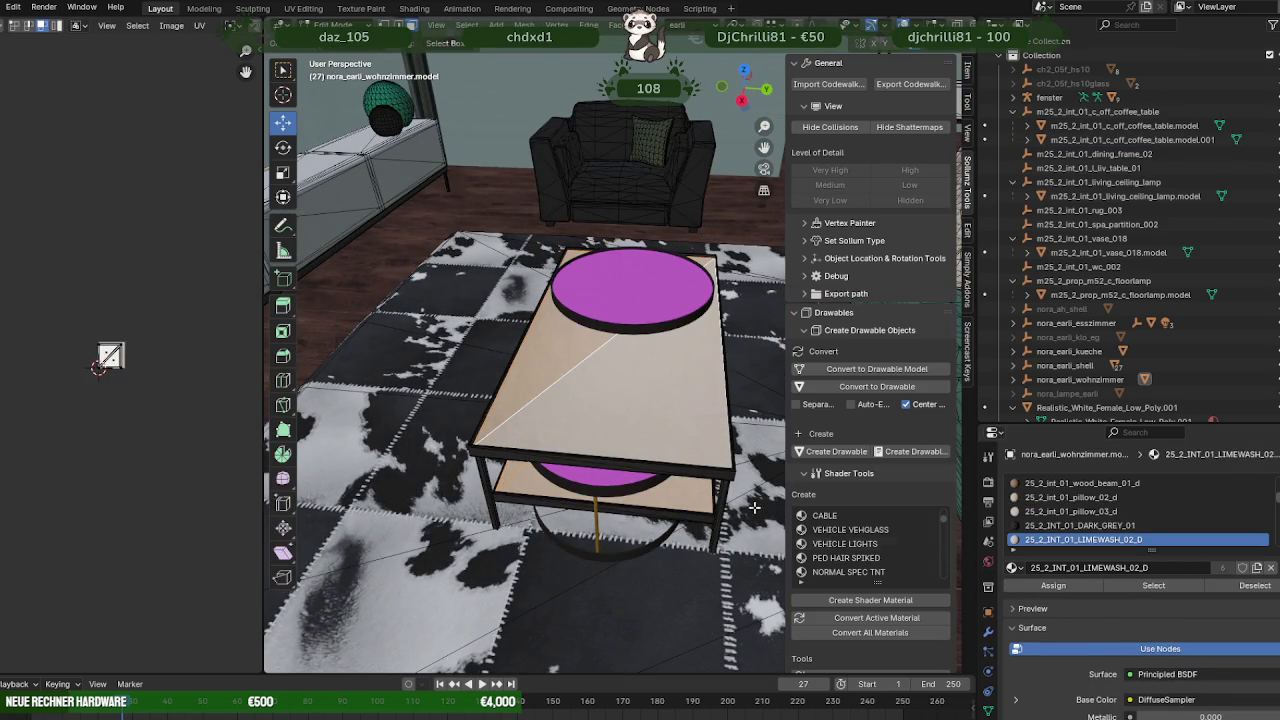
click(713, 475)
key(Tab)
scroll(594, 336, down, 3)
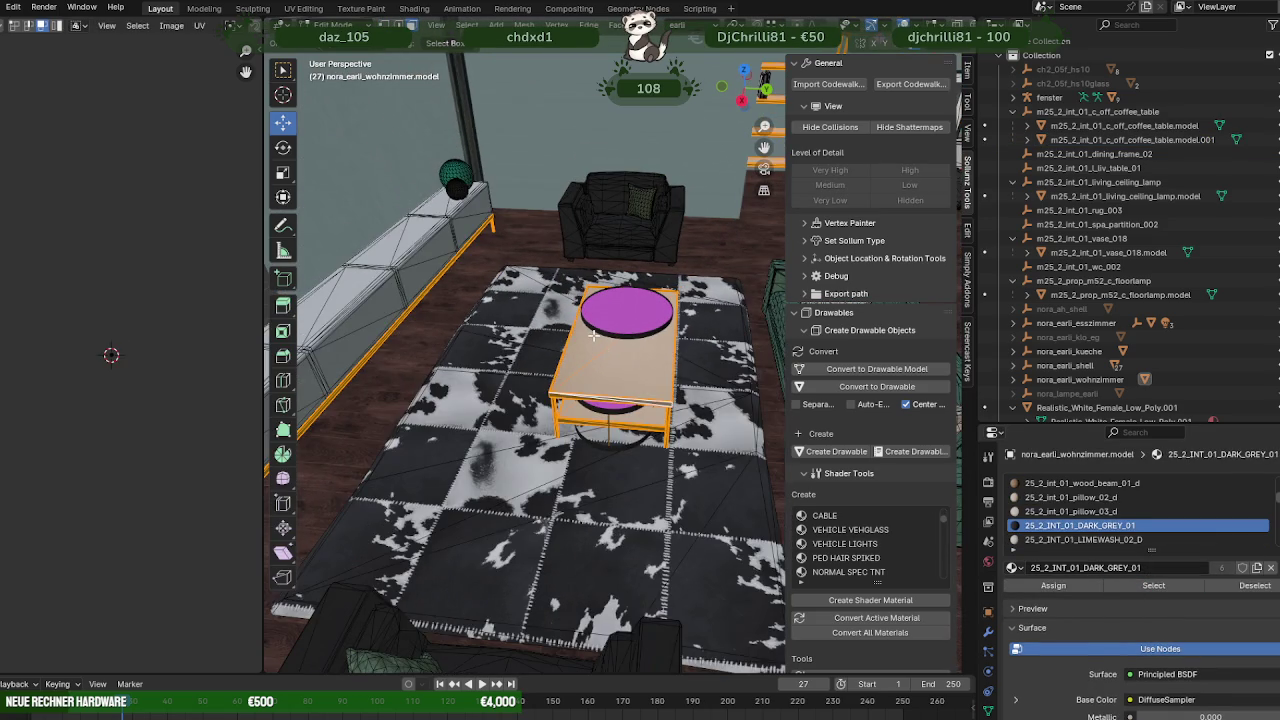
key(shift+z)
middle_drag(594, 336, 540, 427)
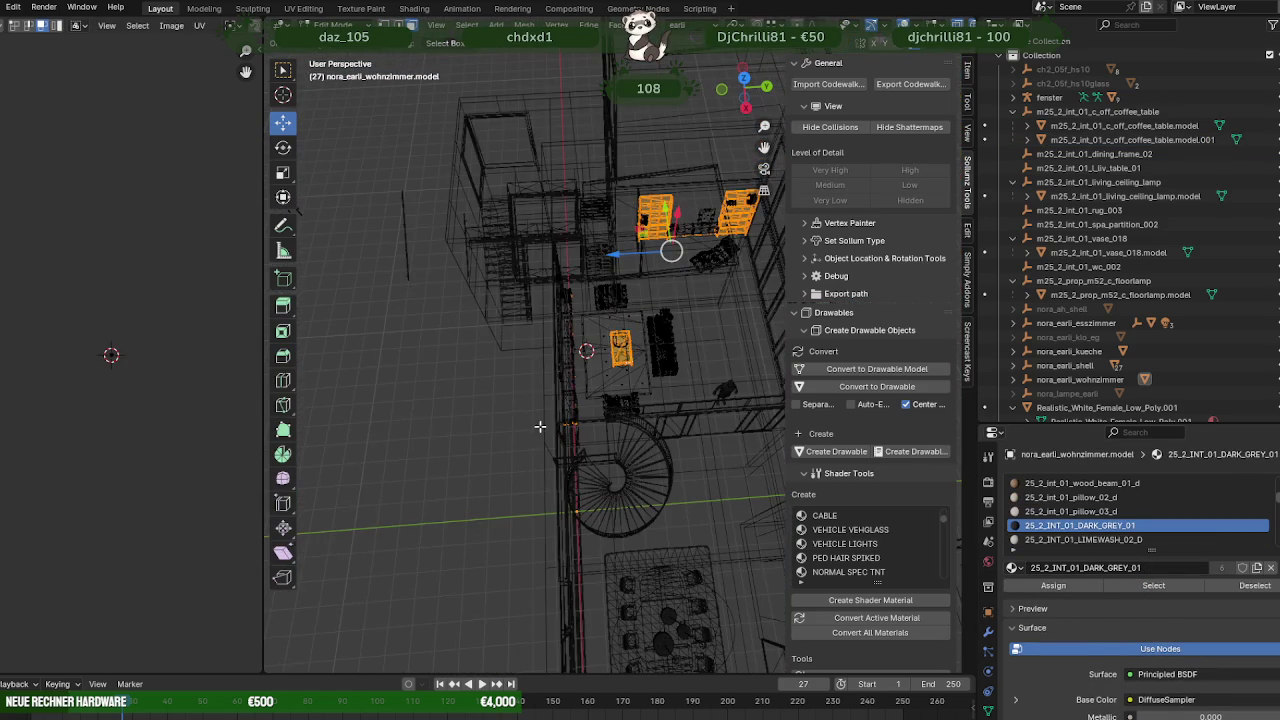
drag(522, 252, 606, 443)
drag(618, 137, 765, 265)
Separate the round-table pieces from the coffee table into their own object.
scroll(620, 345, up, 3)
key(ctrl+f)
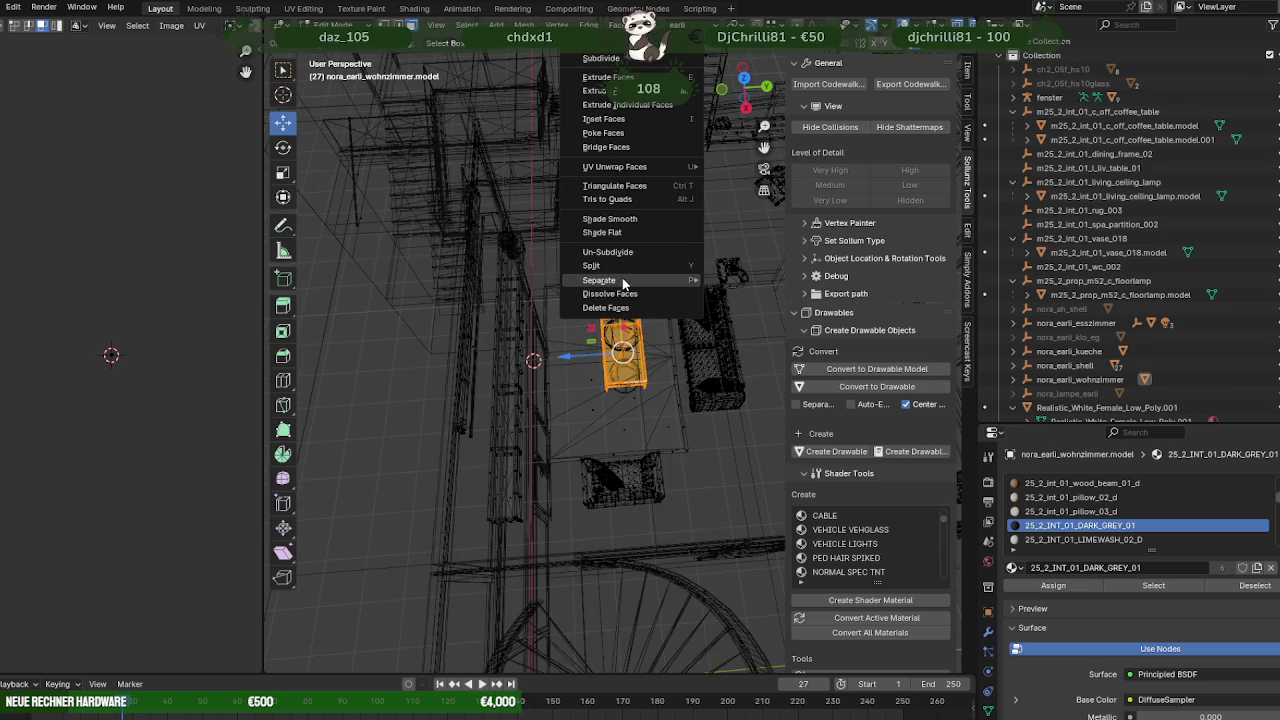
click(730, 283)
key(Tab)
click(634, 359)
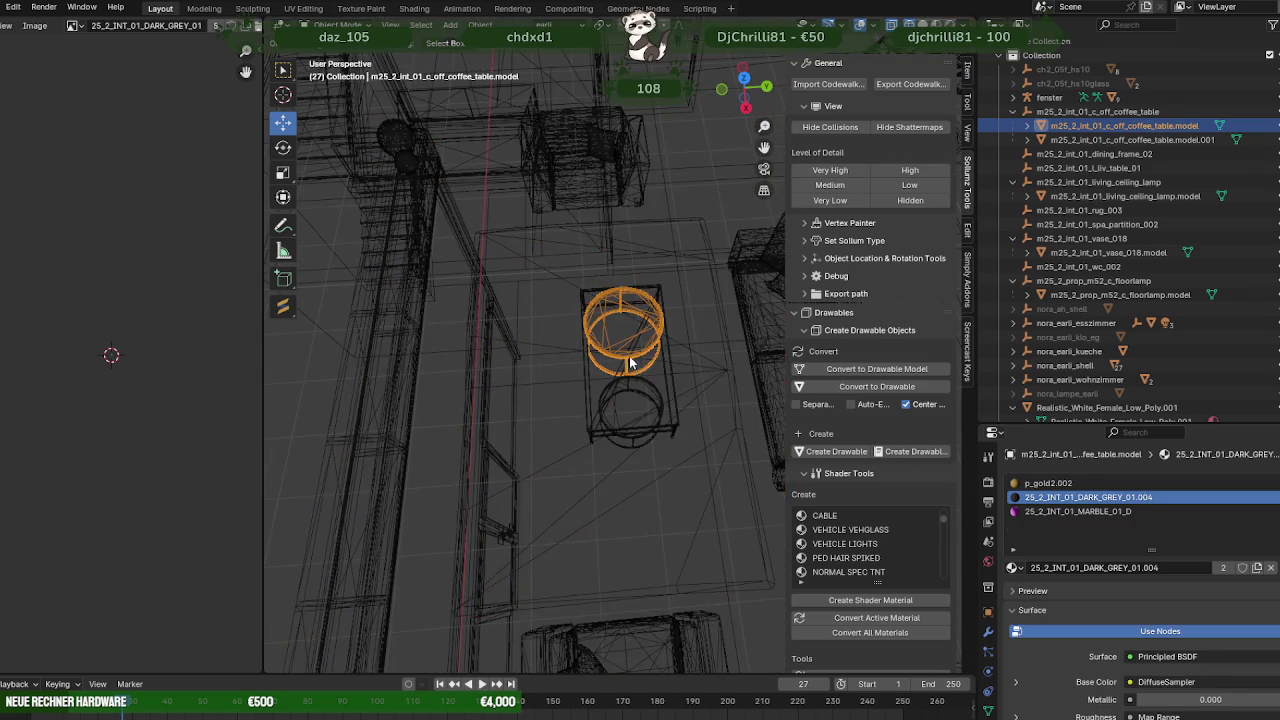
click(641, 338)
key(Tab)
key(g)
Rotate the round stool's upper cylinder around the vertical axis in Edit Mode.
click(628, 367)
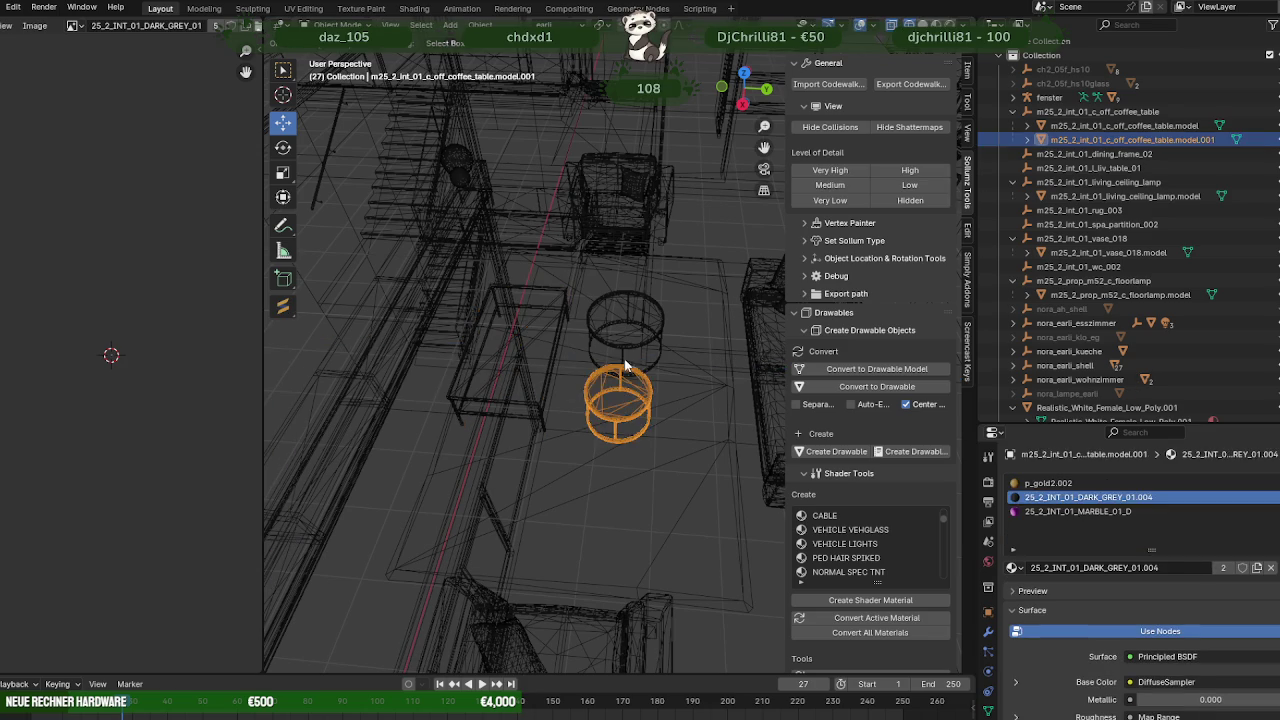
click(634, 344)
key(Tab)
key(l)
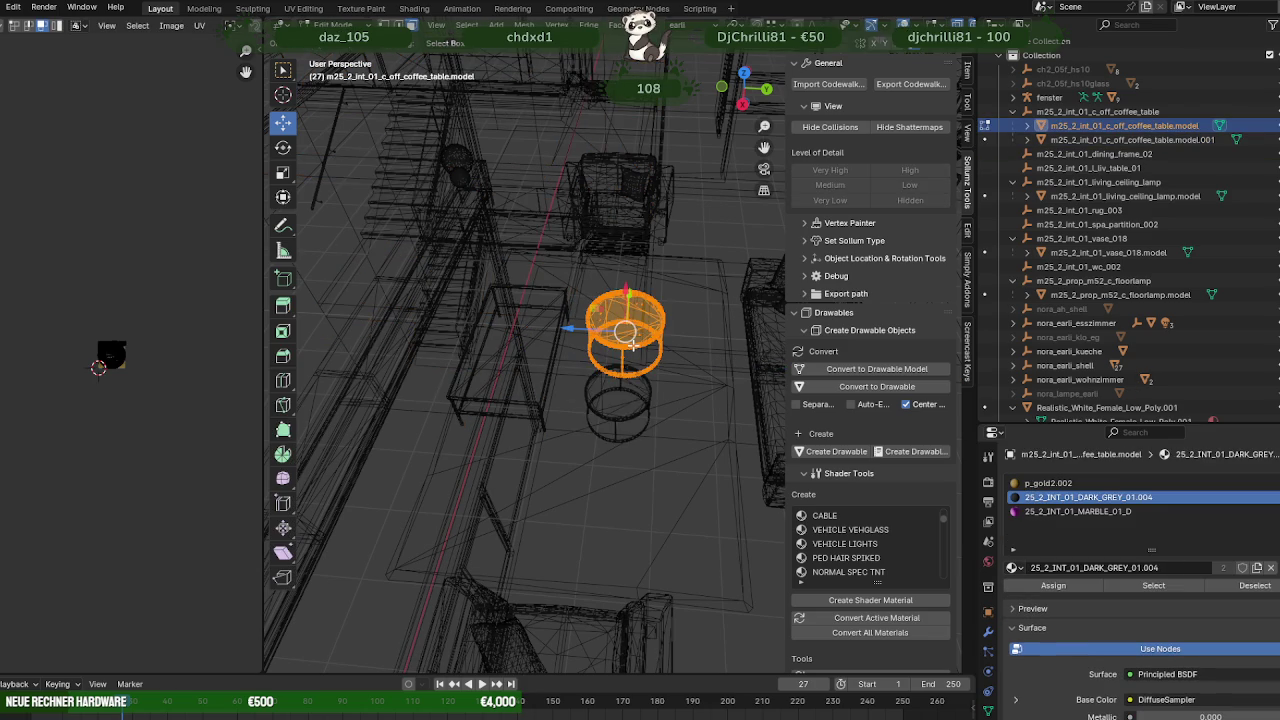
key(KP_7)
scroll(600, 340, up, 3)
mouse_move(600, 340)
middle_down()
mouse_move(529, 286)
mouse_move(660, 350)
middle_up()
key(shift+space)
click(592, 309)
drag(660, 350, 638, 350)
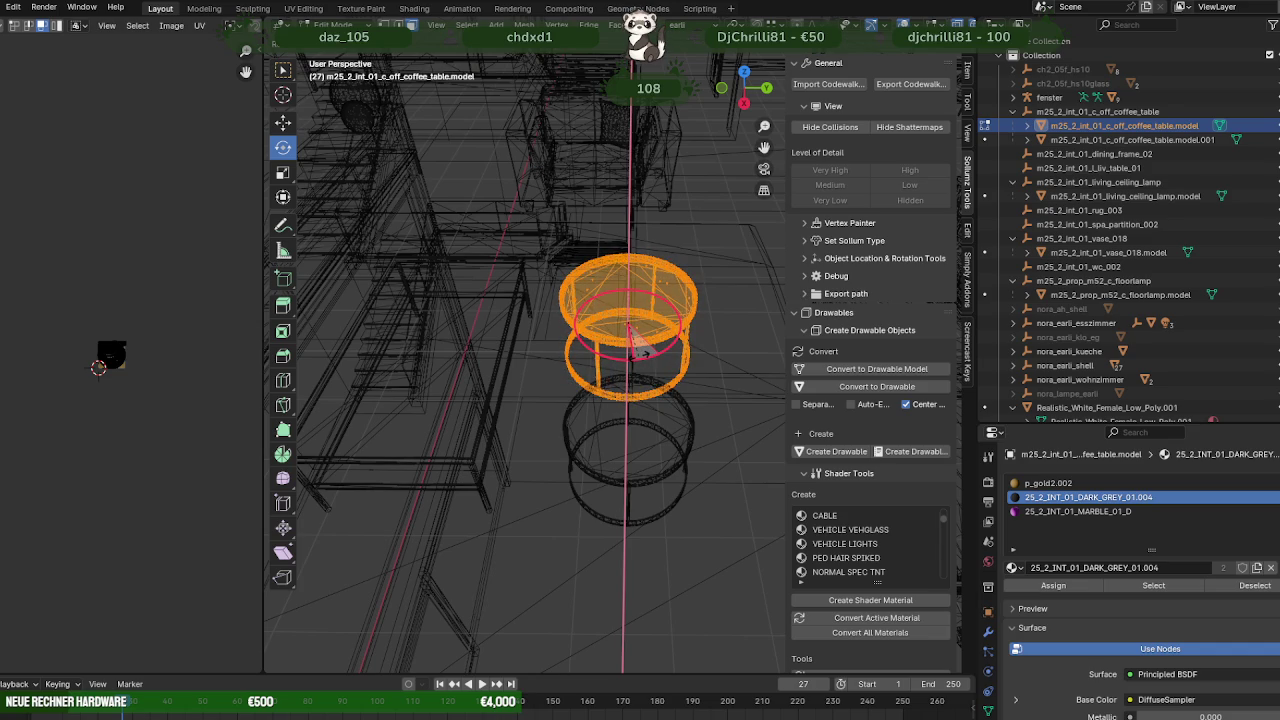
key(Tab)
Move the lower ring up along Y and right along X beside the coffee table.
click(650, 467)
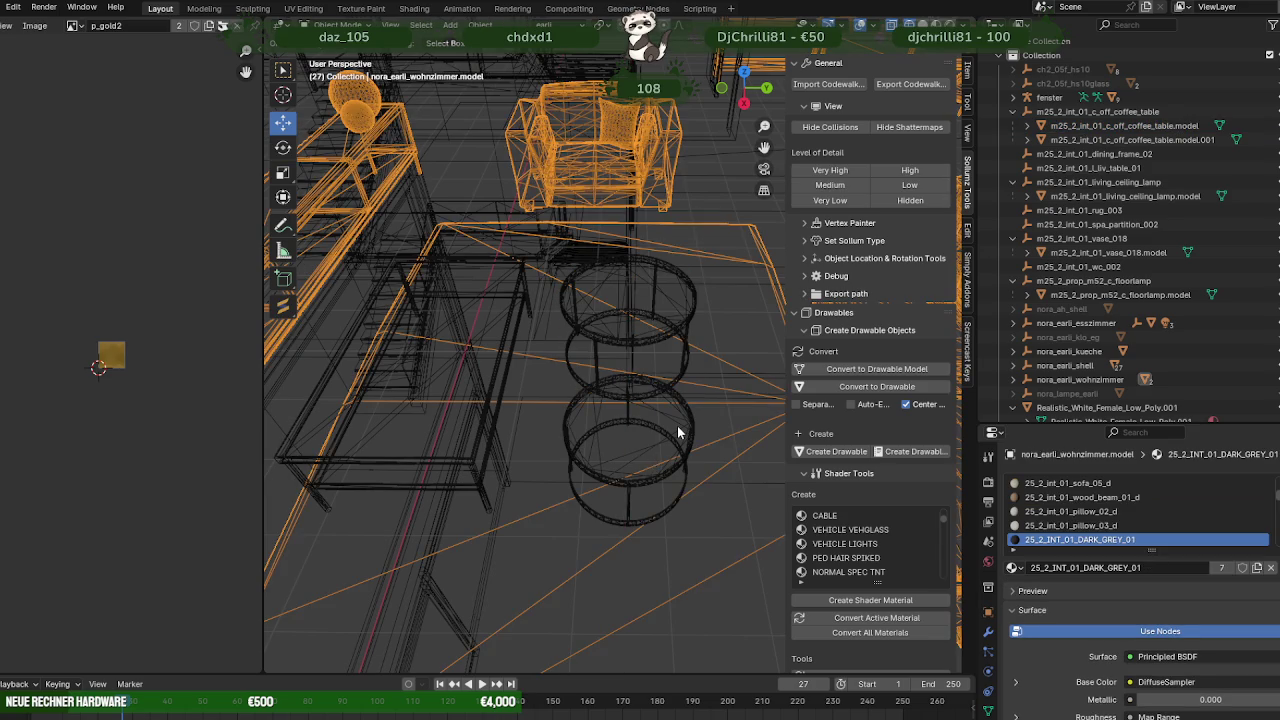
click(678, 432)
key(Tab)
middle_drag(678, 432, 678, 475)
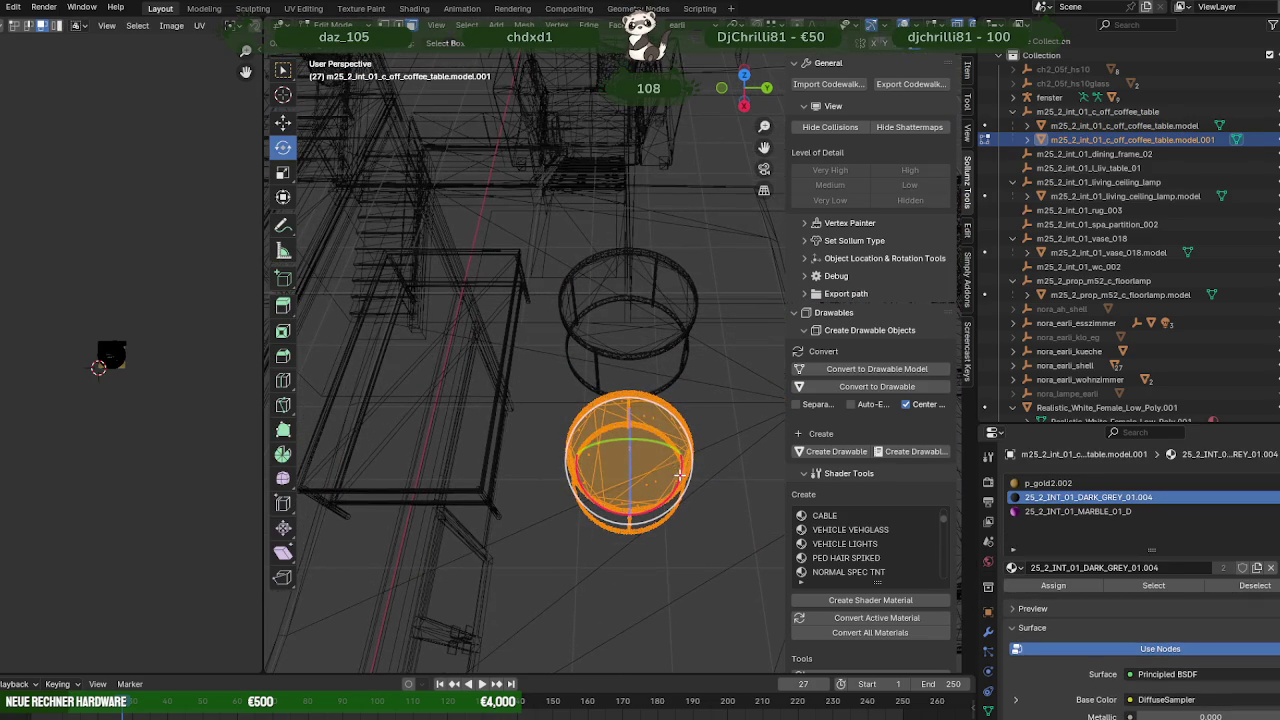
right_click(676, 476)
click(640, 520)
middle_drag(640, 520, 627, 403)
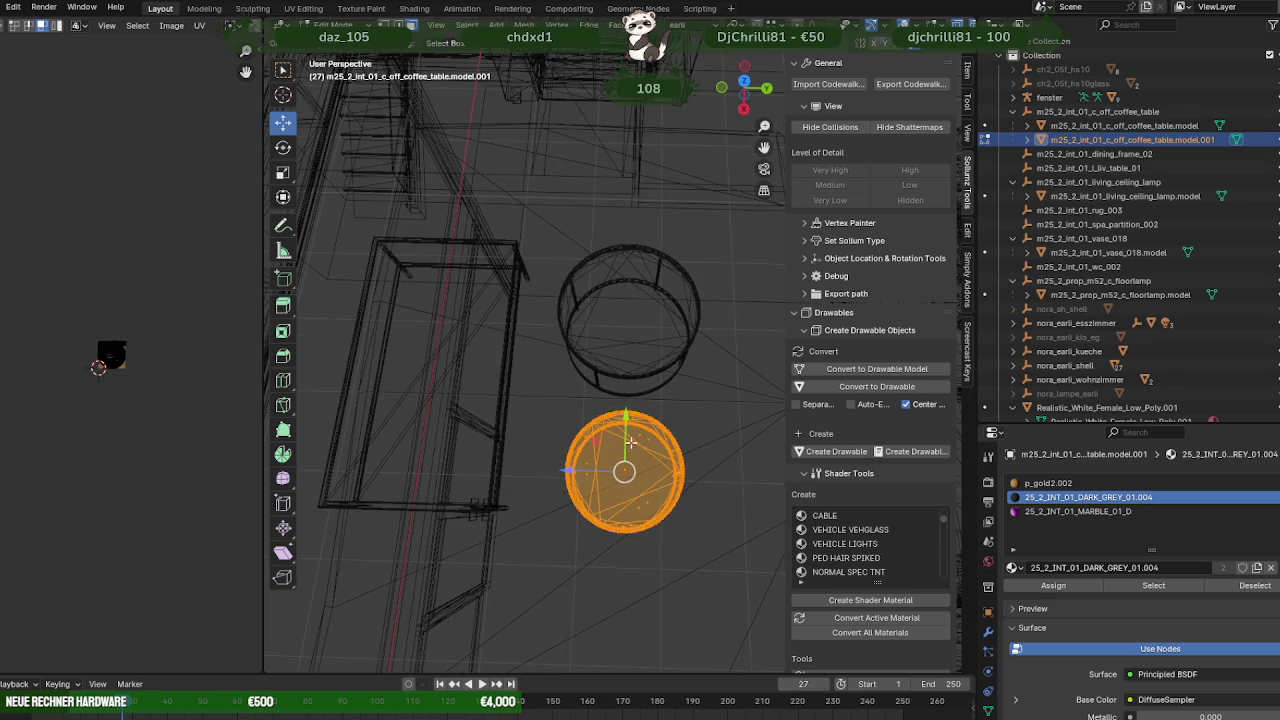
drag(627, 403, 627, 358)
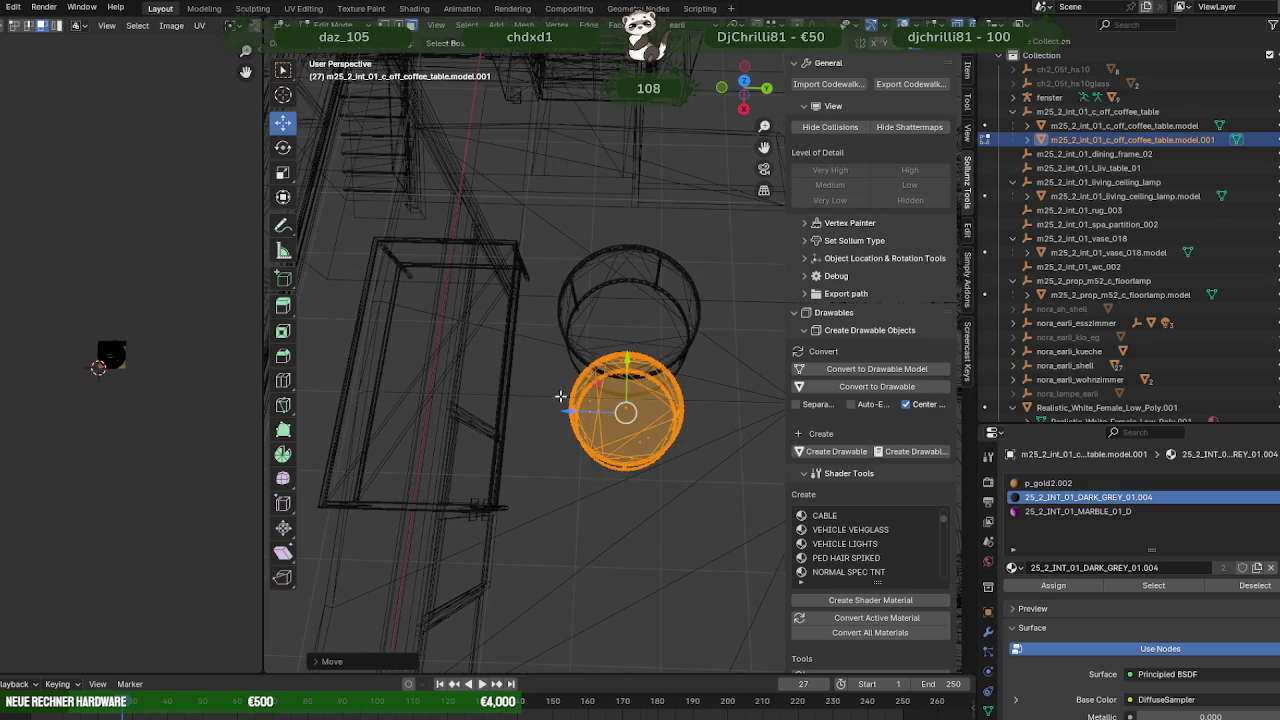
drag(567, 410, 594, 409)
mouse_move(594, 409)
middle_down()
mouse_move(585, 380)
mouse_move(559, 409)
middle_up()
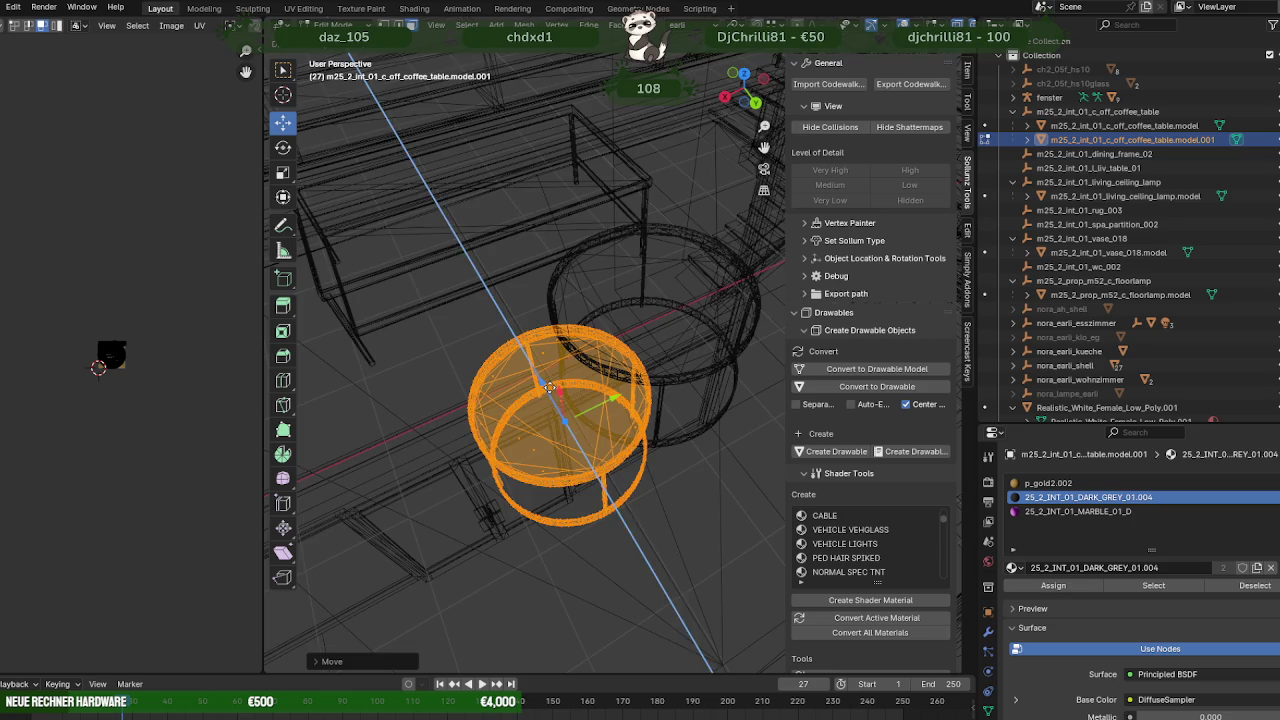
mouse_move(538, 377)
middle_down()
mouse_move(660, 331)
mouse_move(695, 353)
mouse_move(570, 355)
middle_up()
In Material Preview, select both round tables and scale the small one down.
key(shift+z)
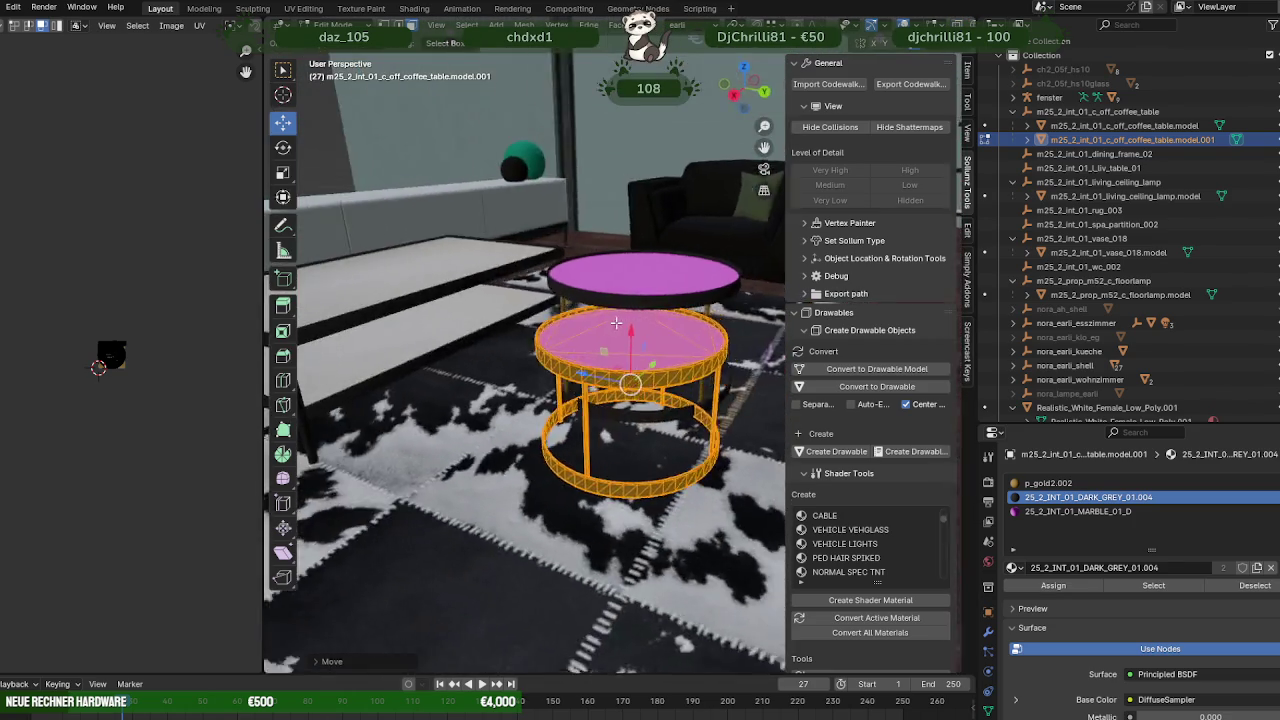
scroll(570, 355, up, 5)
scroll(575, 356, down, 4)
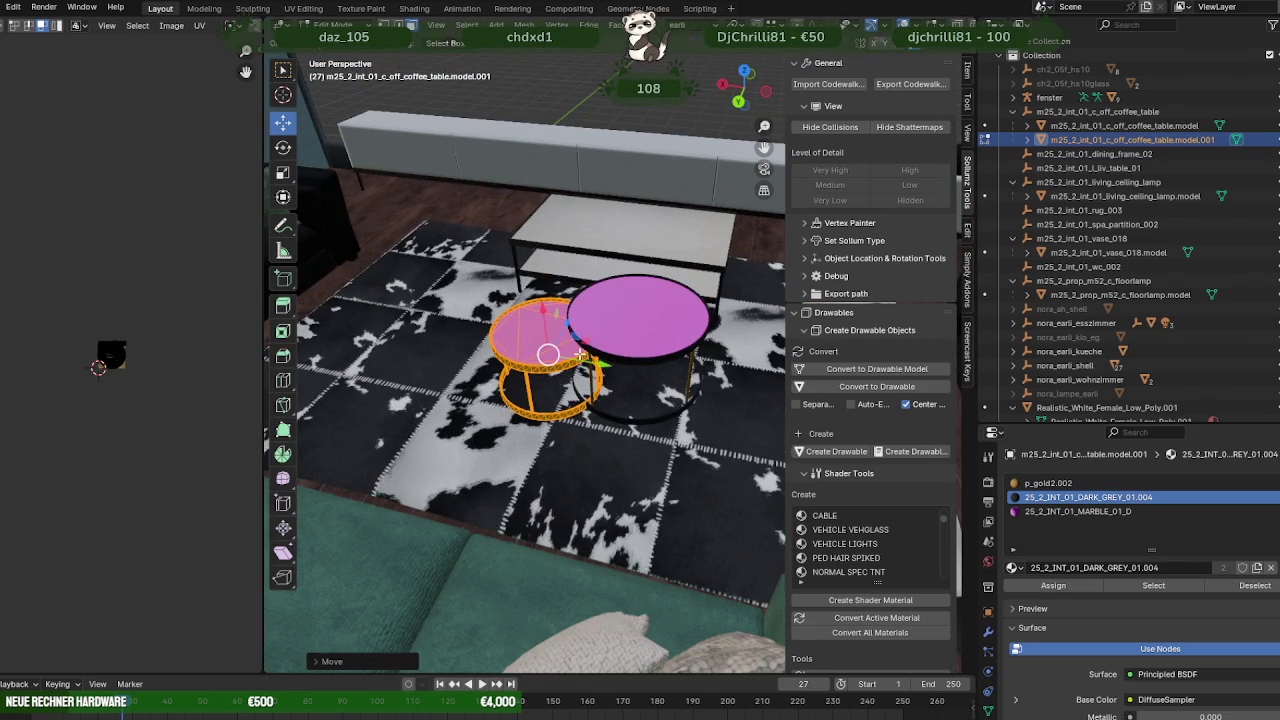
click(607, 329)
shift+click(556, 343)
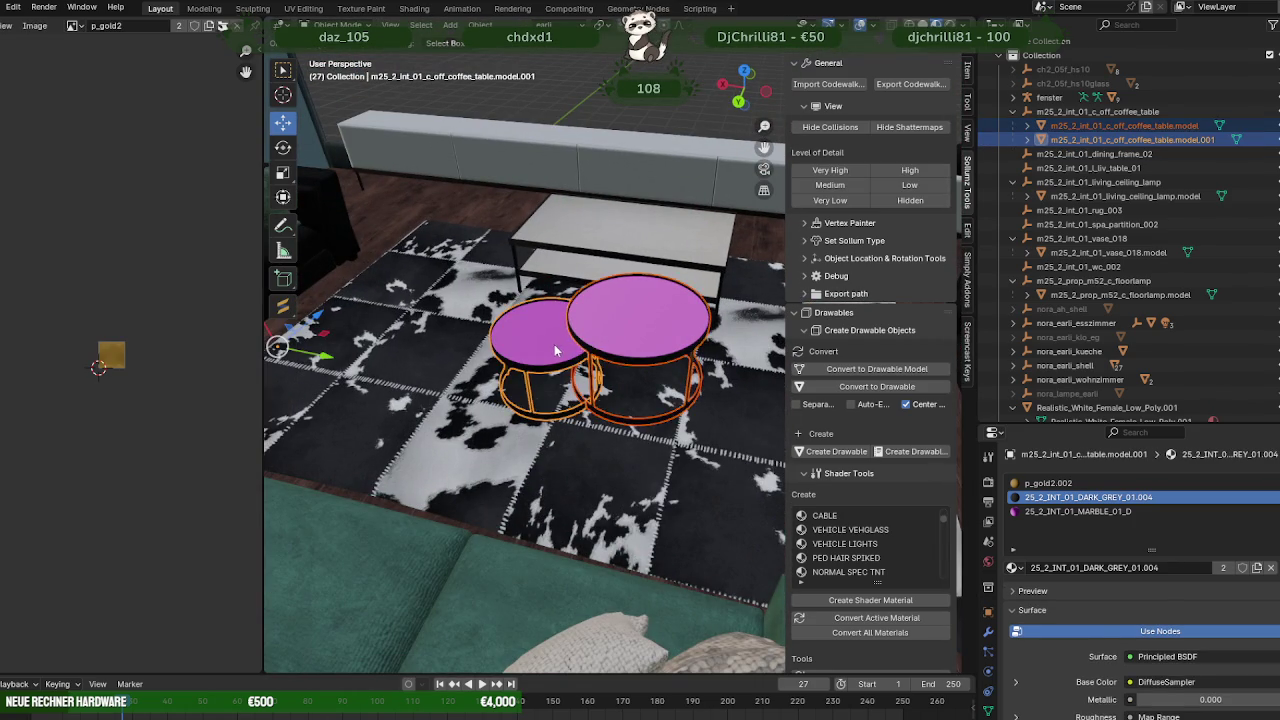
middle_drag(556, 343, 638, 382)
key(shift+space)
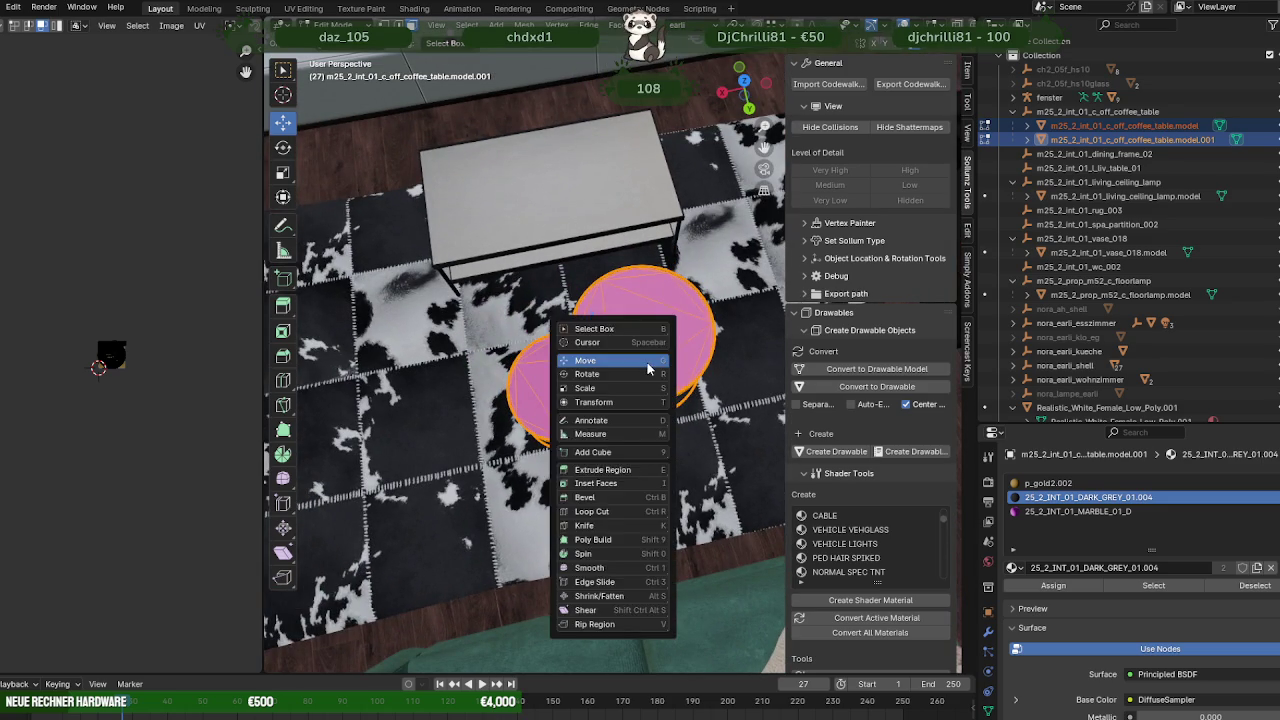
key(s)
key(s)
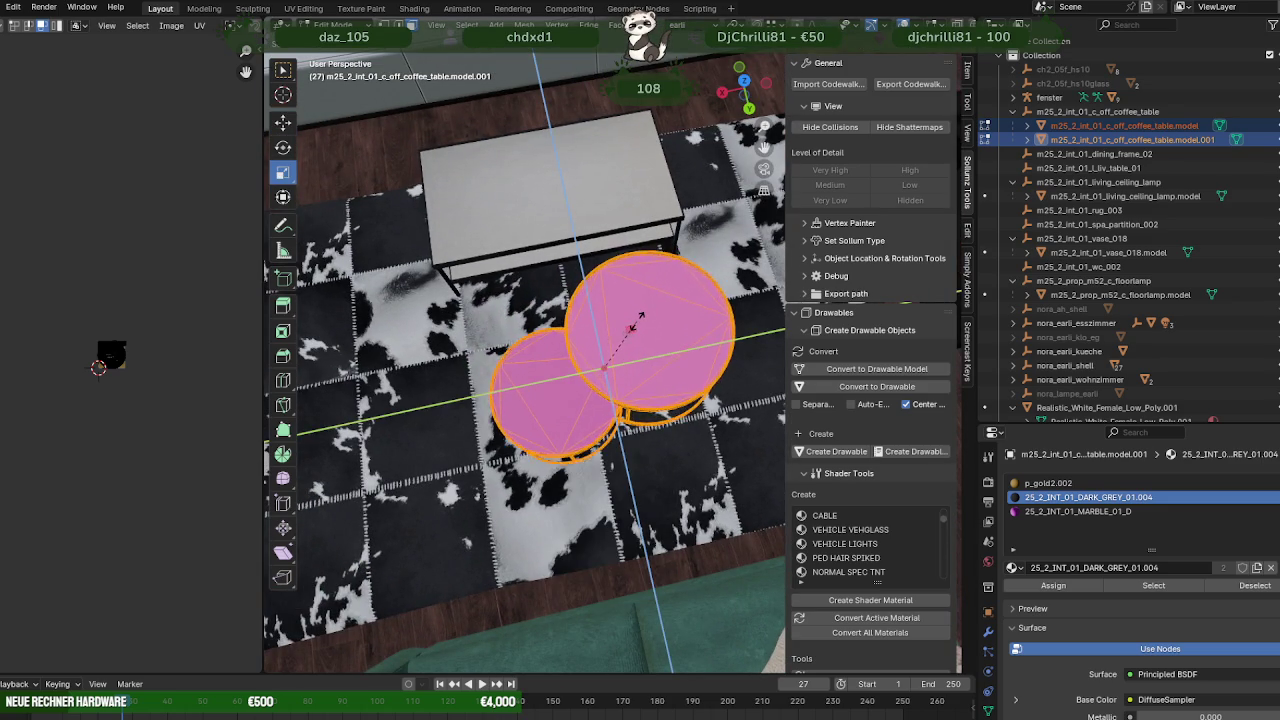
click(645, 313)
Rotate the small round table around its vertical axis.
mouse_move(645, 313)
middle_down()
mouse_move(720, 245)
mouse_move(714, 393)
middle_up()
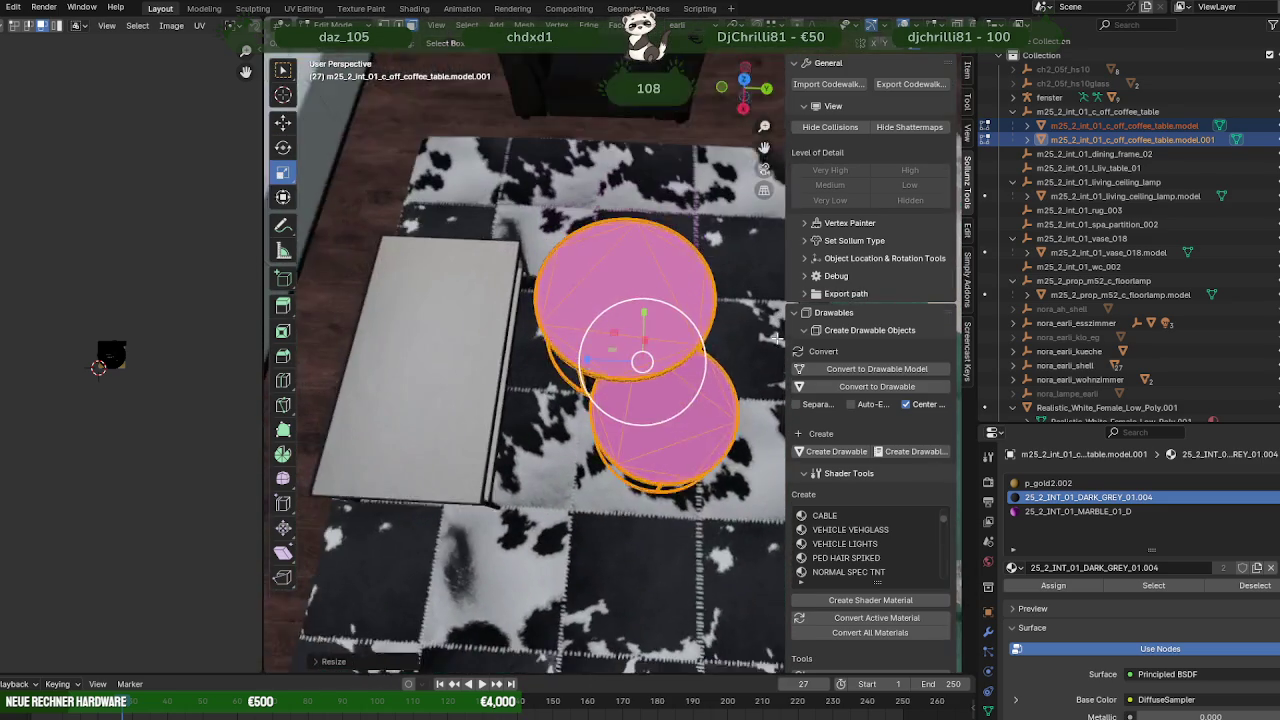
key(shift+space)
key(r)
drag(680, 405, 678, 403)
click(670, 405)
Slide the small table along Y to overlap the larger one, then return to Object Mode.
key(shift+space)
key(g)
drag(647, 318, 645, 345)
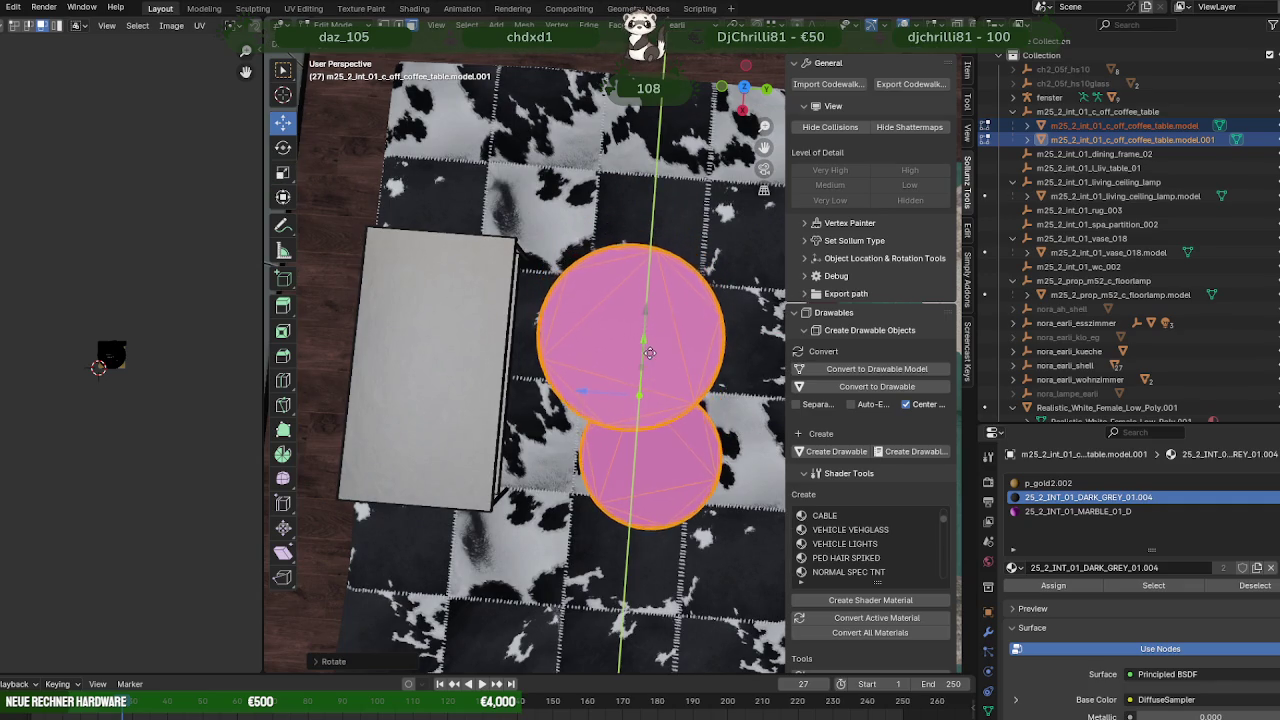
mouse_move(645, 345)
middle_down()
mouse_move(700, 381)
mouse_move(697, 407)
middle_up()
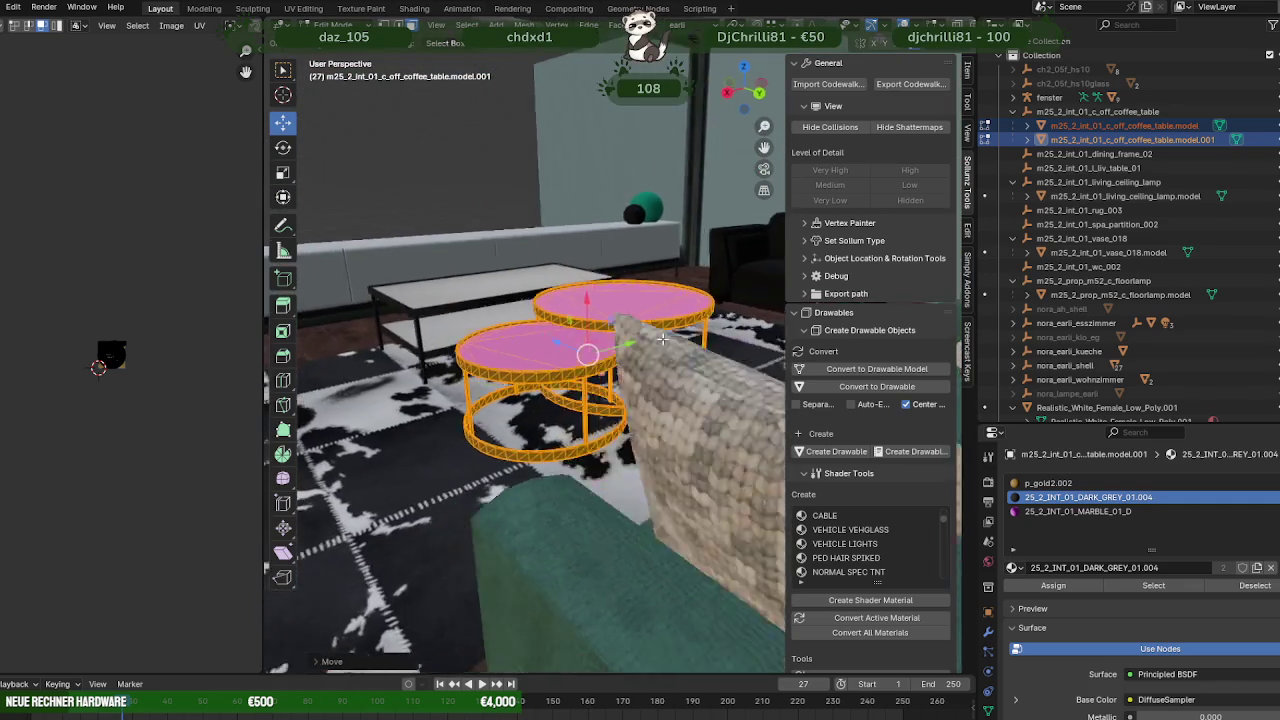
scroll(697, 407, up, 3)
key(Tab)
click(663, 408)
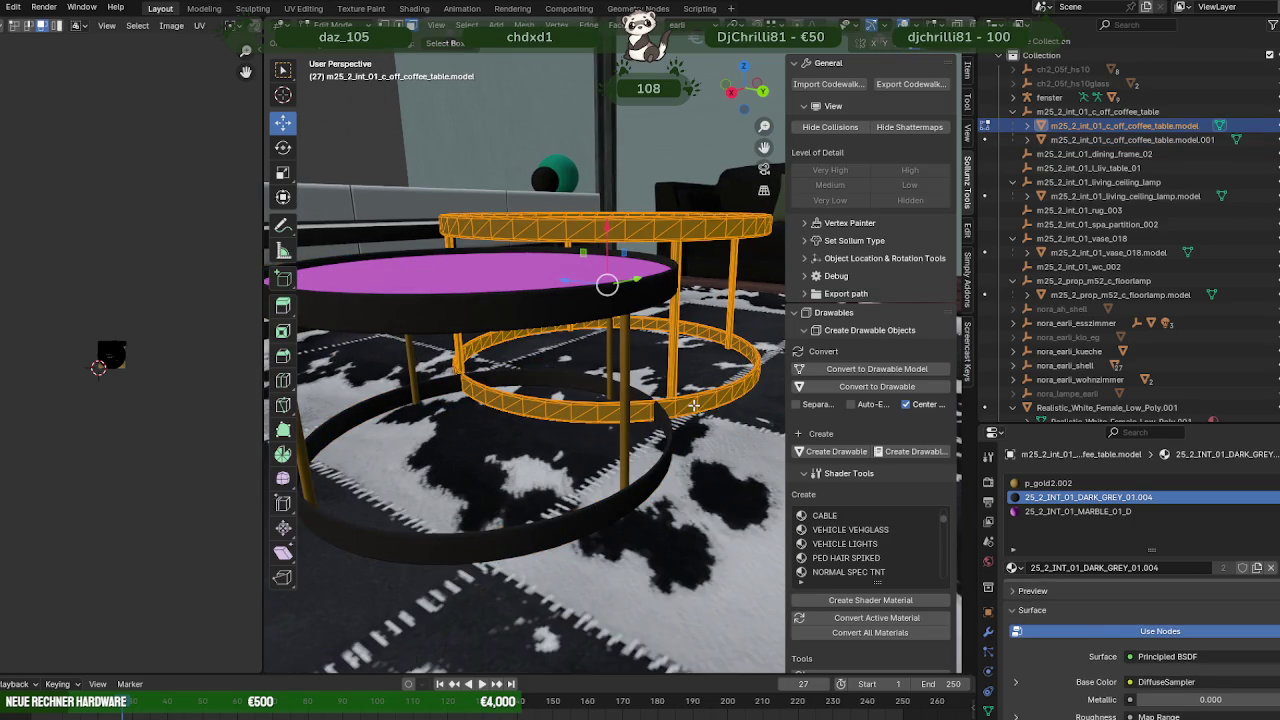
In wireframe Edit Mode, box-select the edges around the table's open end.
key(Tab)
key(shift+z)
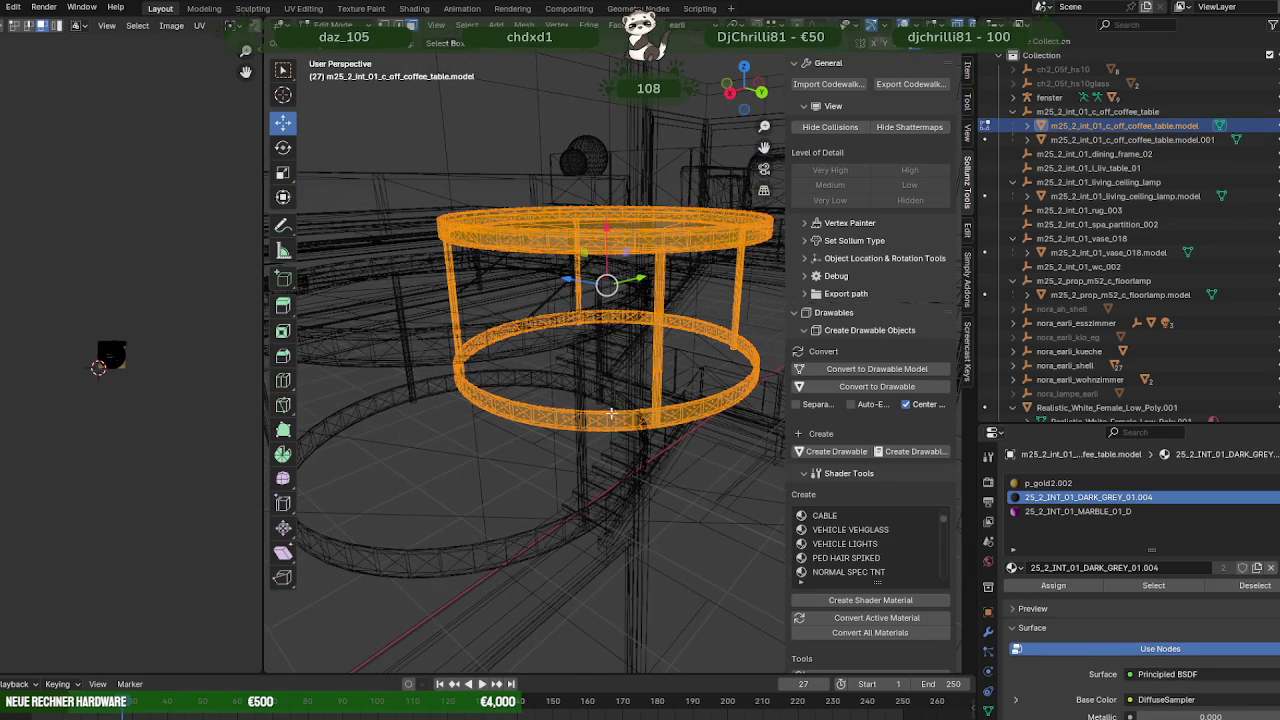
drag(626, 436, 642, 437)
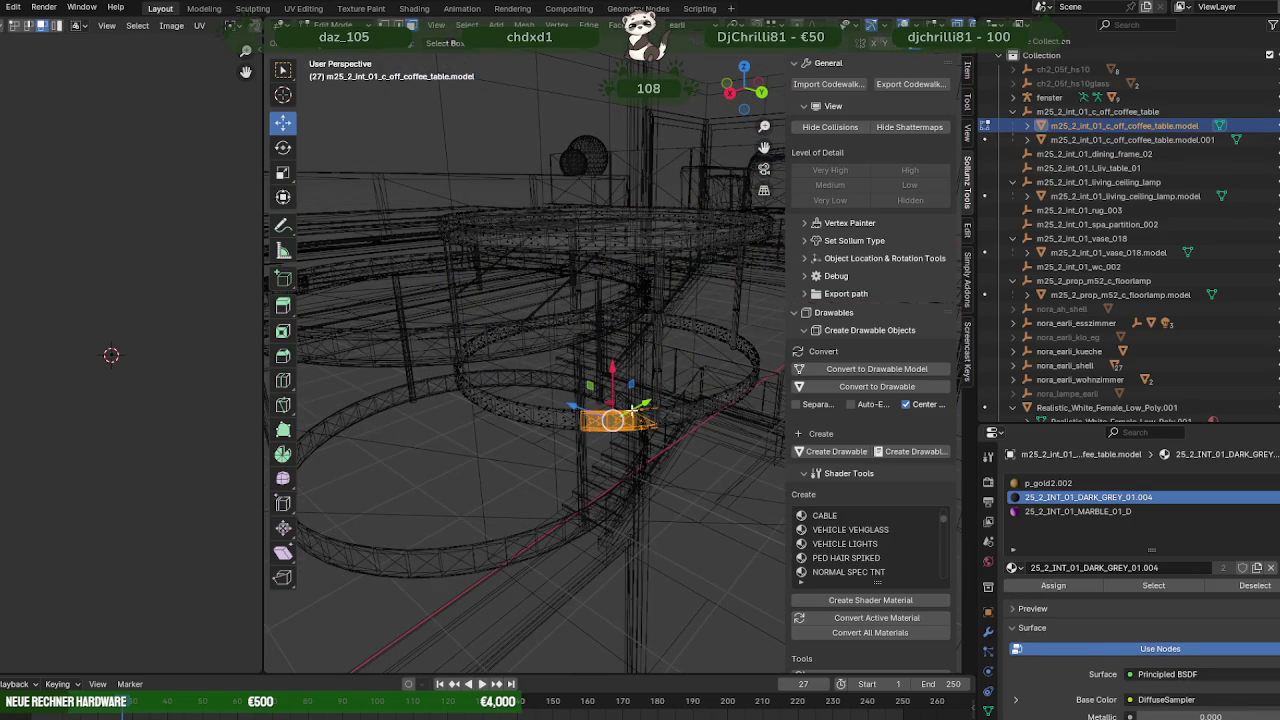
middle_drag(633, 408, 521, 412)
drag(521, 412, 629, 494)
mouse_move(633, 497)
middle_down()
mouse_move(606, 485)
mouse_move(637, 563)
middle_up()
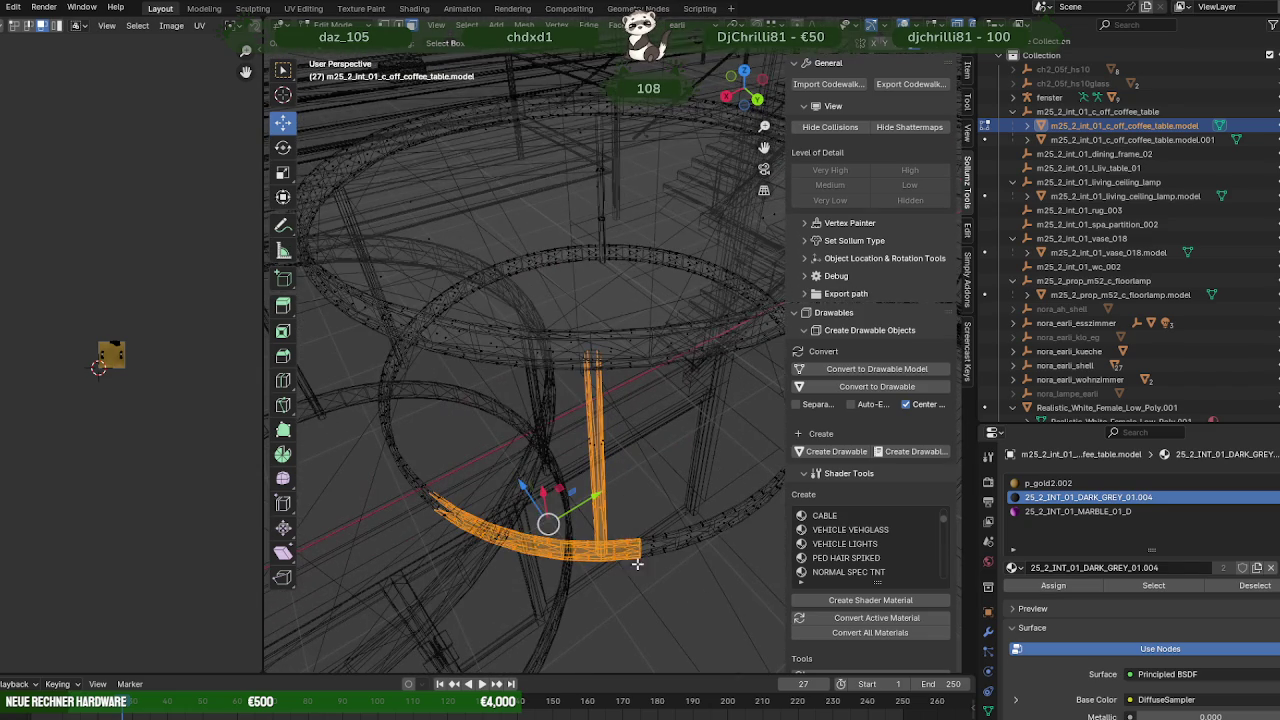
drag(609, 535, 609, 535)
middle_drag(535, 523, 631, 537)
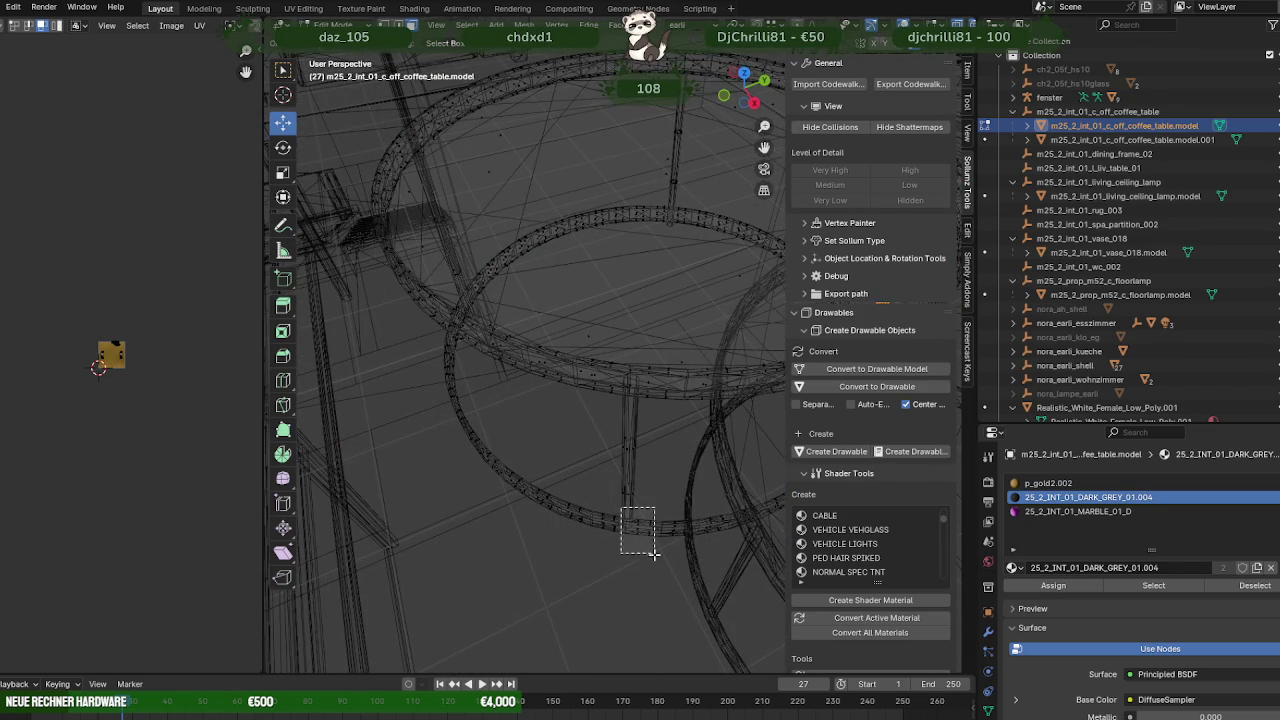
drag(654, 553, 654, 553)
middle_drag(650, 551, 560, 520)
drag(530, 500, 712, 576)
Refine the selection to just the open edge loop, dropping the tall vertical edge.
middle_drag(712, 576, 674, 437)
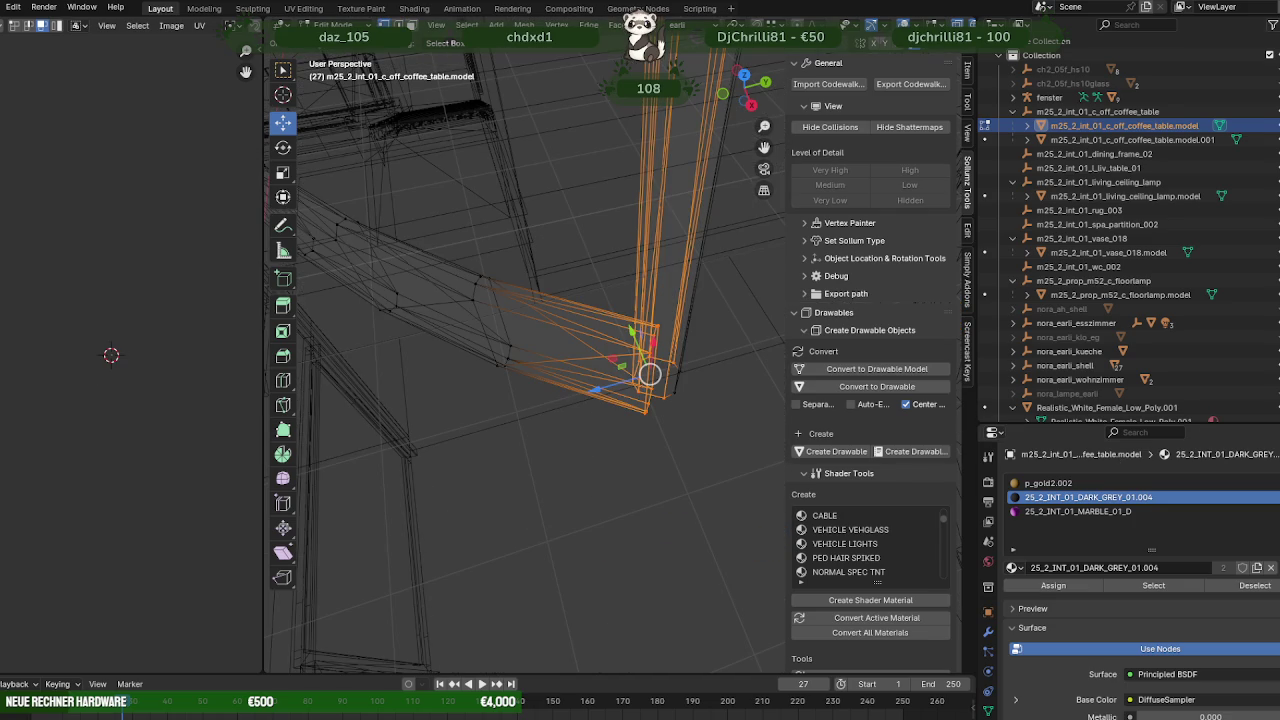
middle_drag(644, 414, 612, 376)
drag(724, 444, 656, 376)
mouse_move(683, 434)
middle_down()
mouse_move(662, 471)
mouse_move(686, 449)
mouse_move(616, 414)
mouse_move(599, 496)
middle_up()
drag(631, 516, 631, 516)
middle_drag(631, 516, 616, 519)
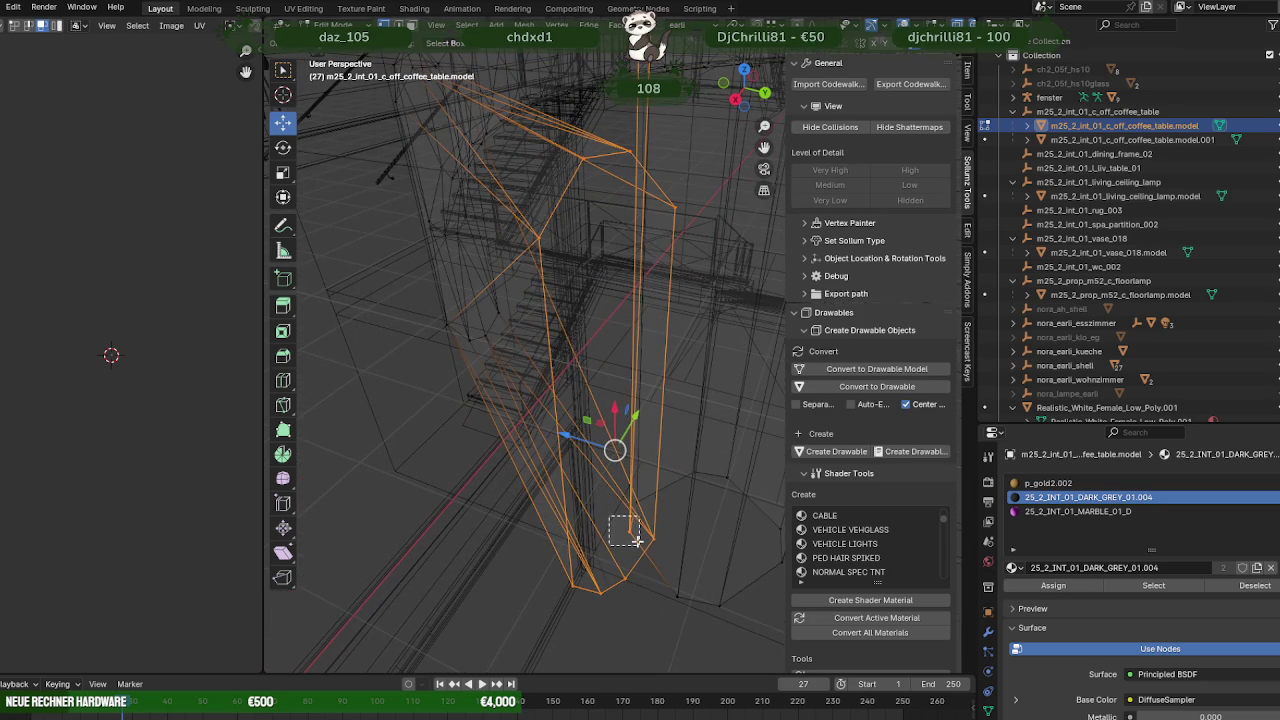
ctrl+drag(636, 541, 636, 541)
Extrude the open edge loop in place and merge its vertices at center.
key(e)
click(593, 415)
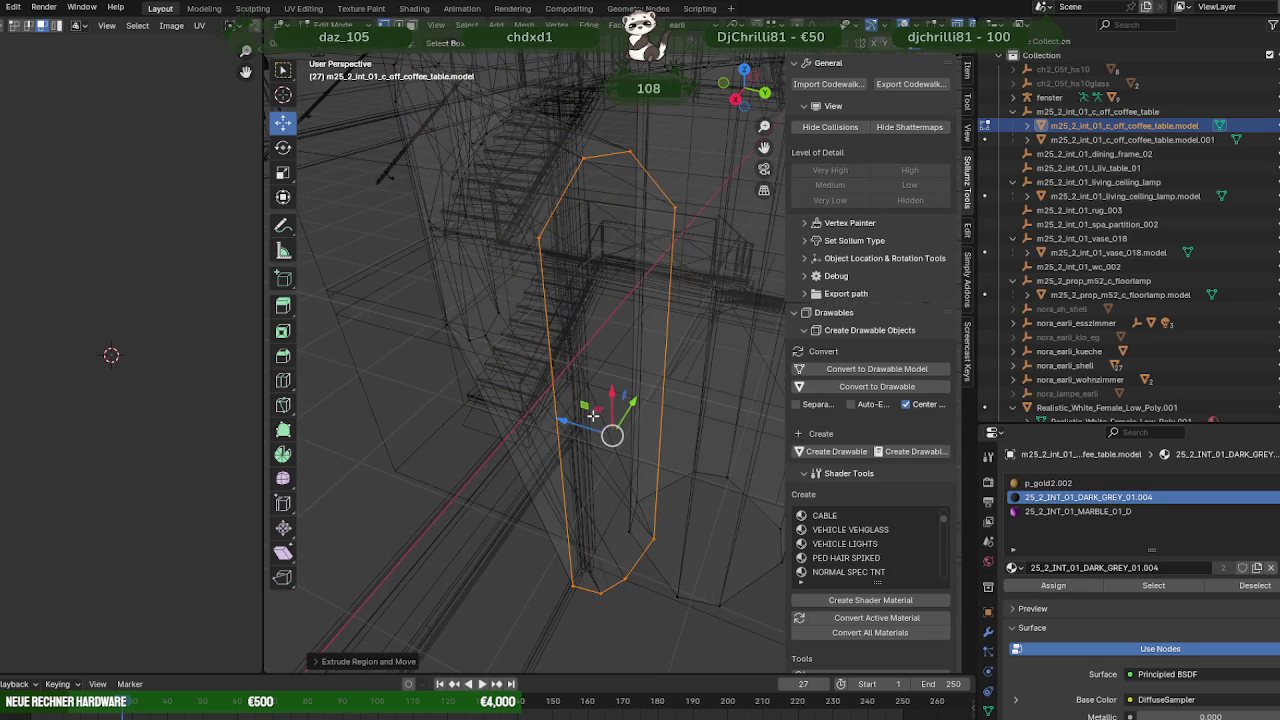
right_click(596, 425)
mouse_move(524, 418)
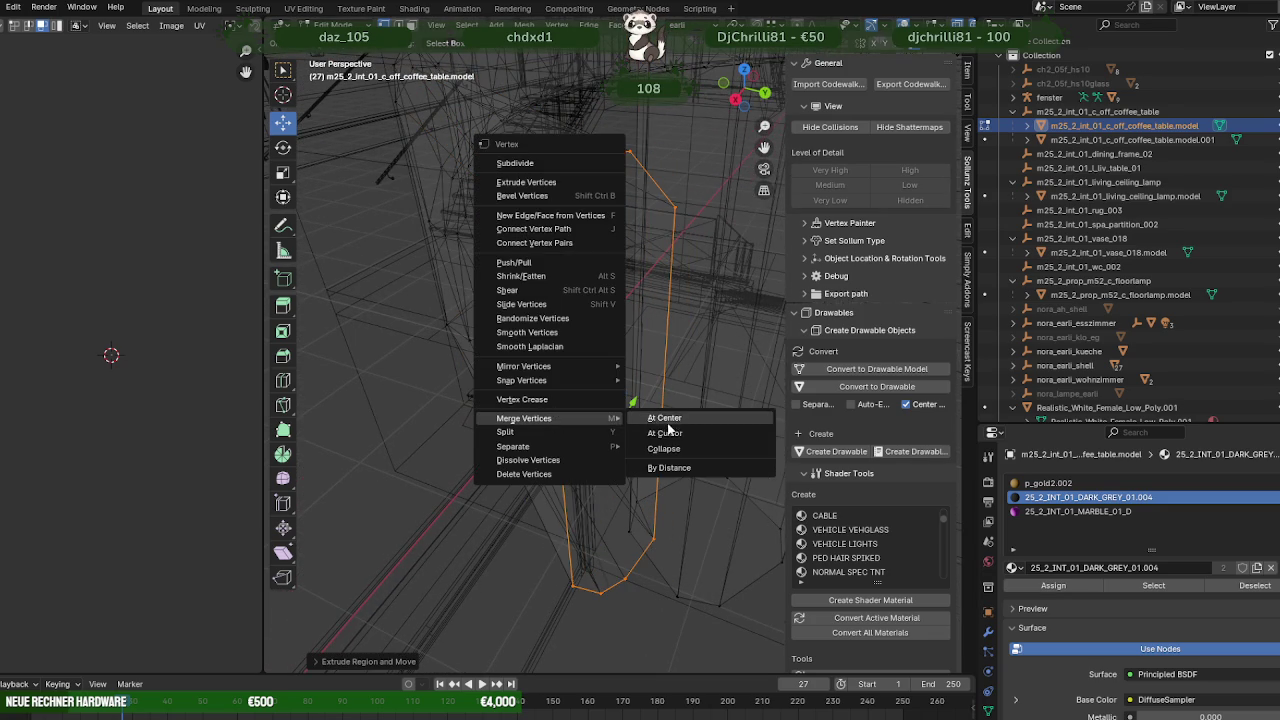
click(671, 423)
Back in solid shading, check the new face with the Face Orientation overlay.
key(alt+z)
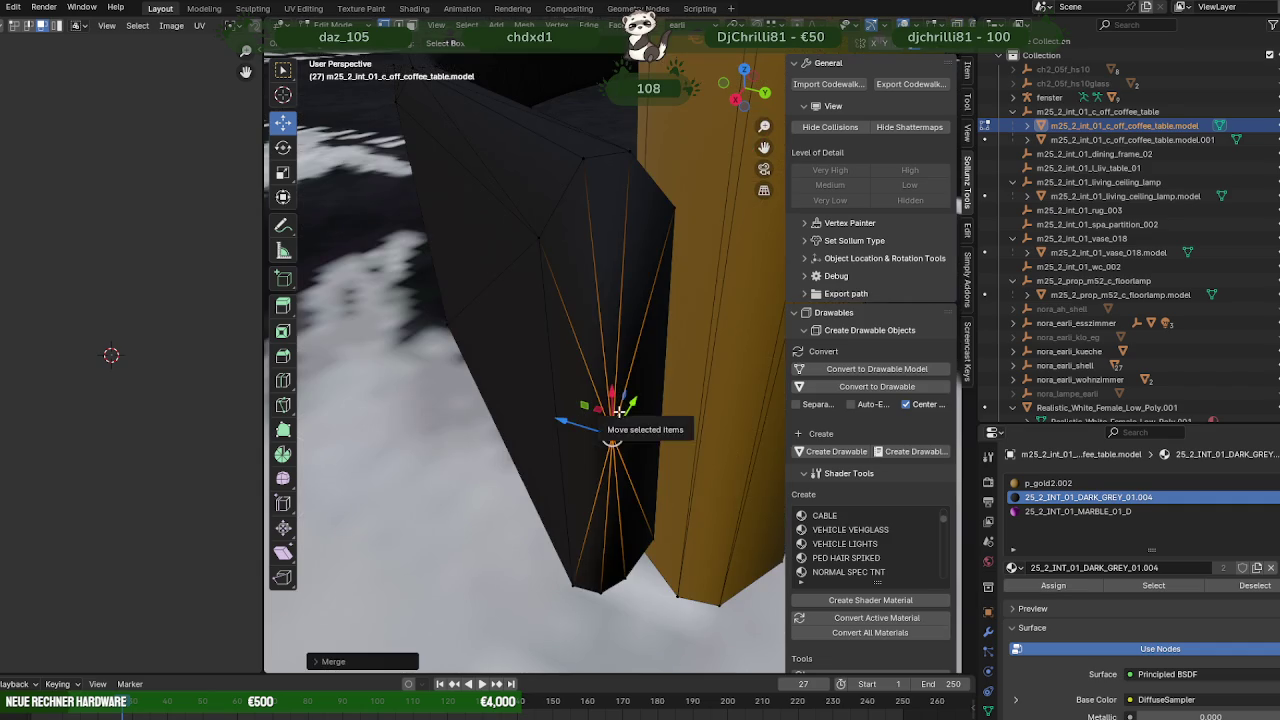
key(alt+a)
click(606, 378)
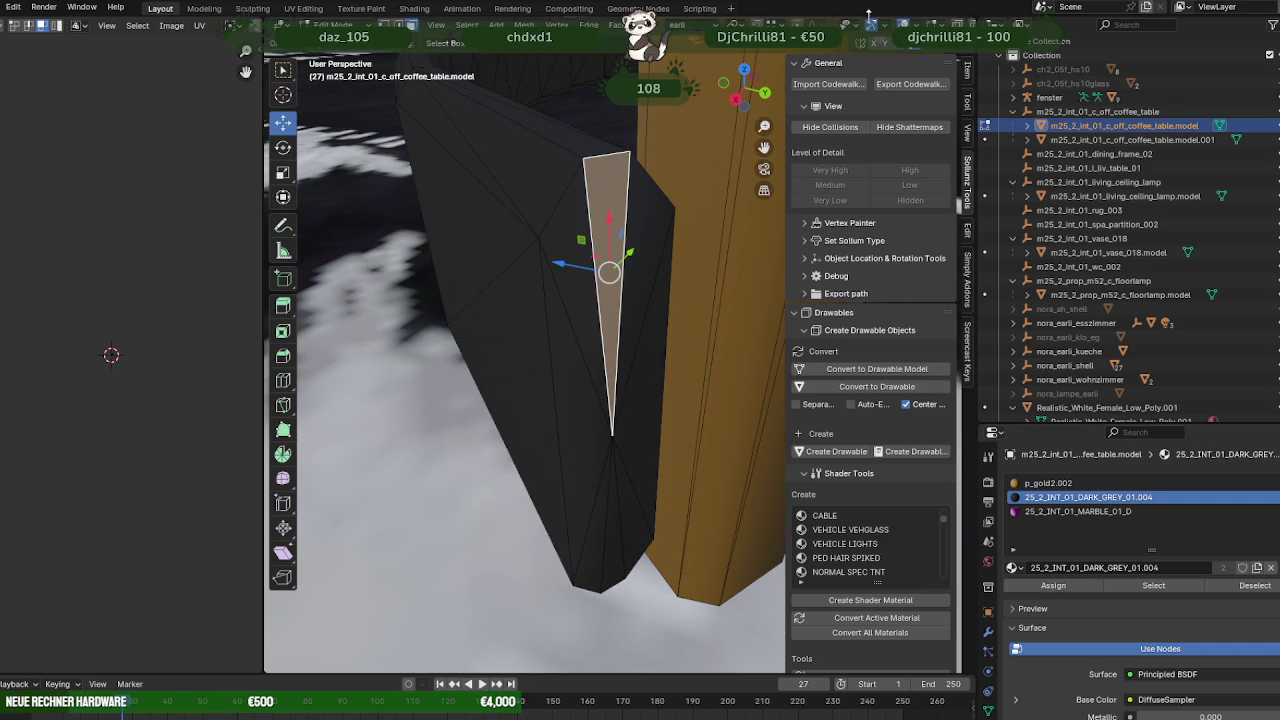
click(917, 23)
click(829, 310)
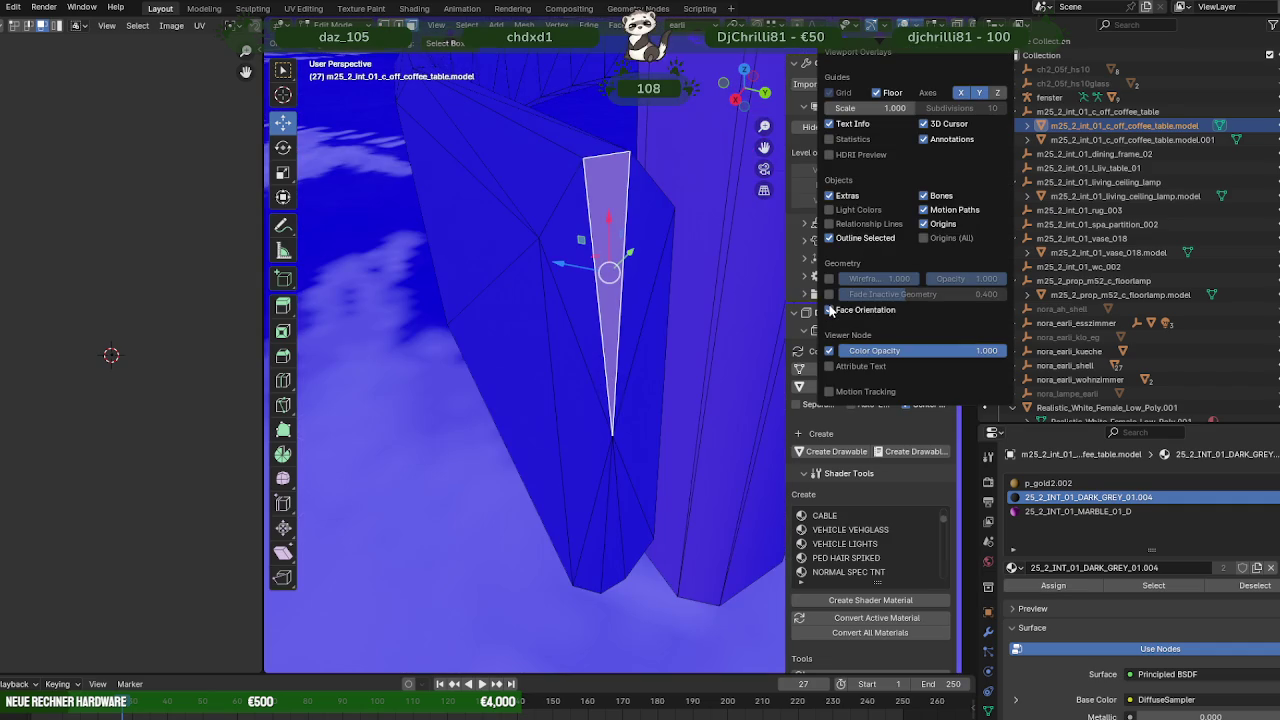
click(829, 310)
key(Tab)
mouse_move(700, 300)
middle_down()
mouse_move(637, 305)
mouse_move(658, 340)
mouse_move(719, 327)
mouse_move(584, 303)
mouse_move(606, 280)
mouse_move(636, 344)
middle_up()
click(637, 342)
key(Tab)
Select both round tables and join them into one object.
click(639, 331)
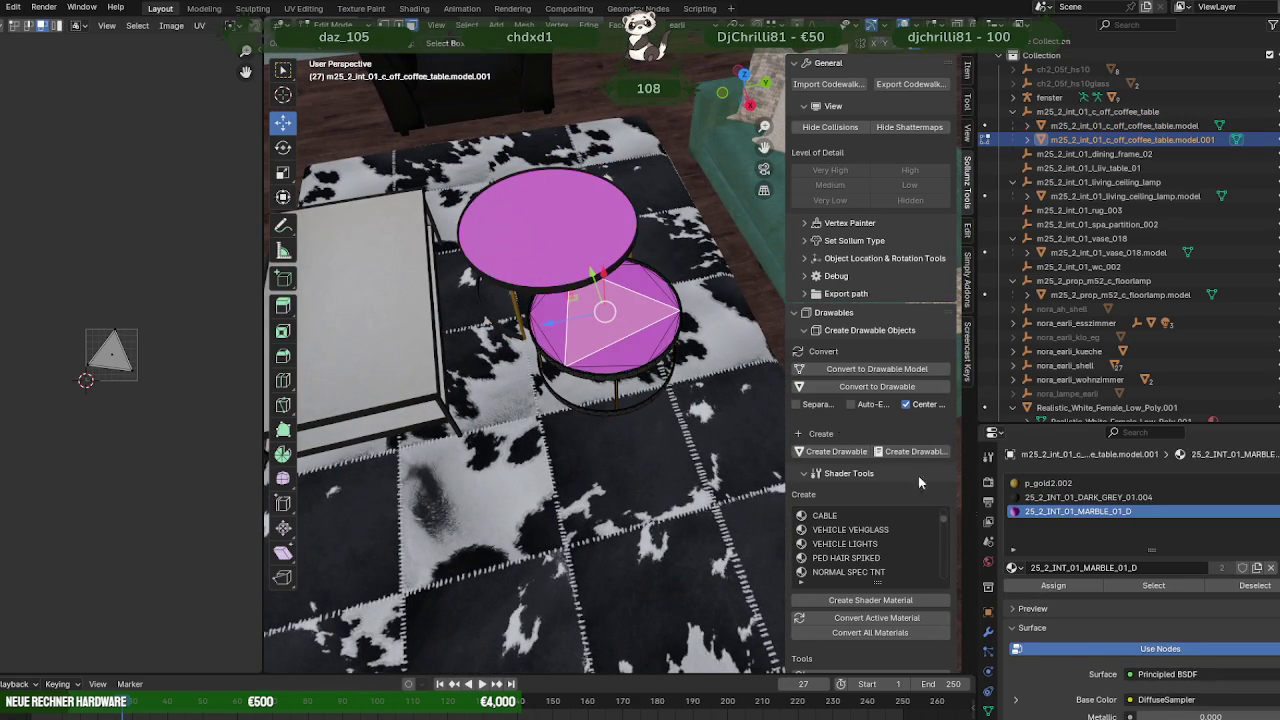
key(Tab)
click(443, 285)
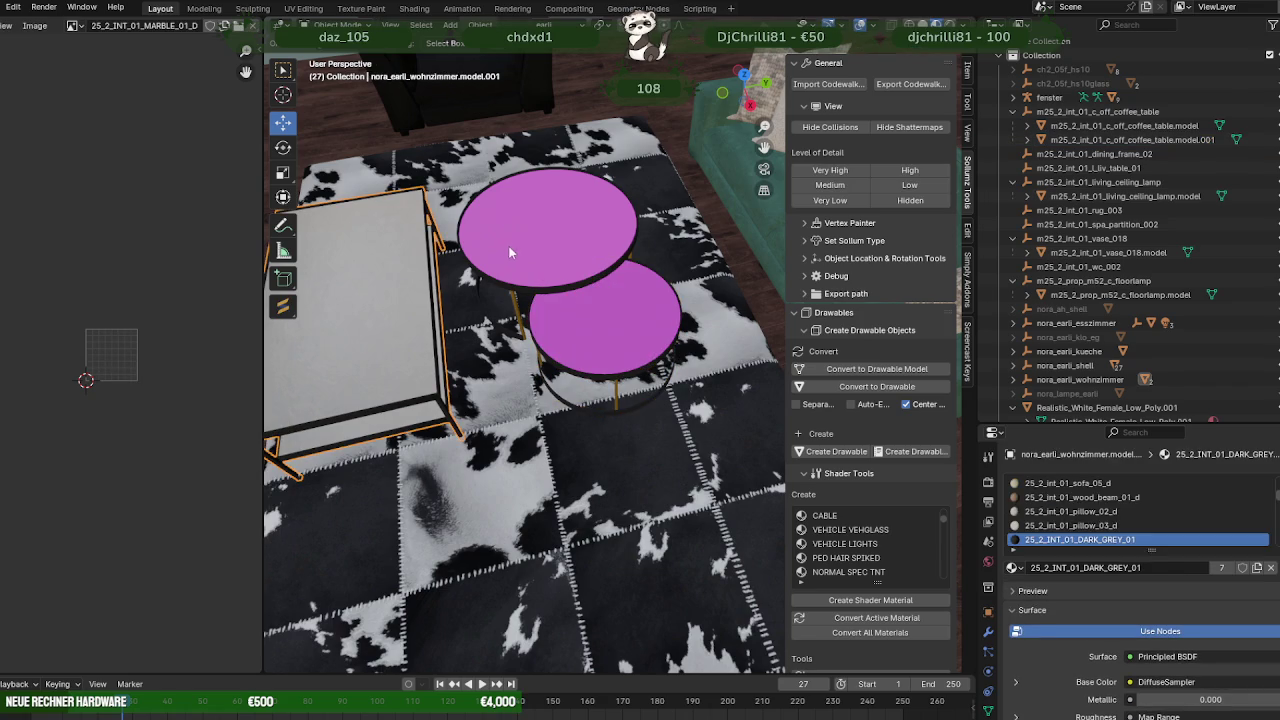
click(594, 320)
mouse_move(634, 309)
middle_down()
mouse_move(602, 285)
mouse_move(480, 250)
middle_up()
right_click(480, 250)
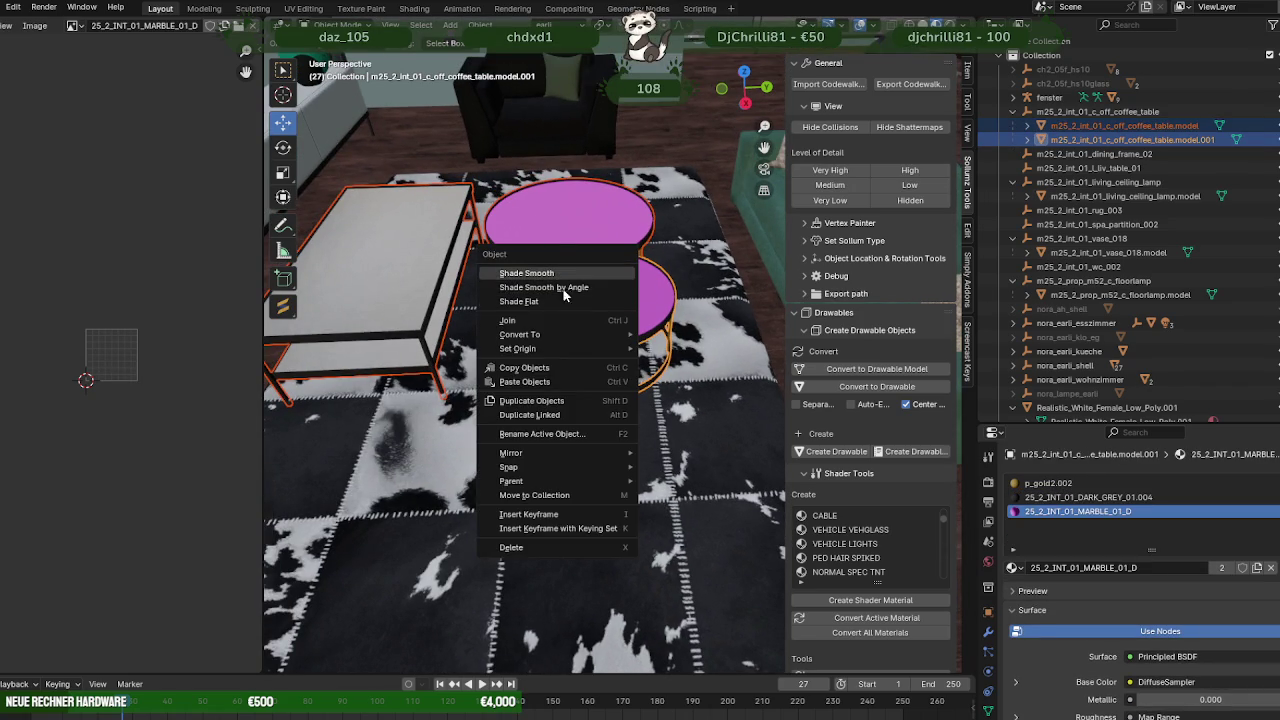
click(508, 320)
Assign the LIMEWASH_02_D material to both pink tabletops.
key(Tab)
click(570, 215)
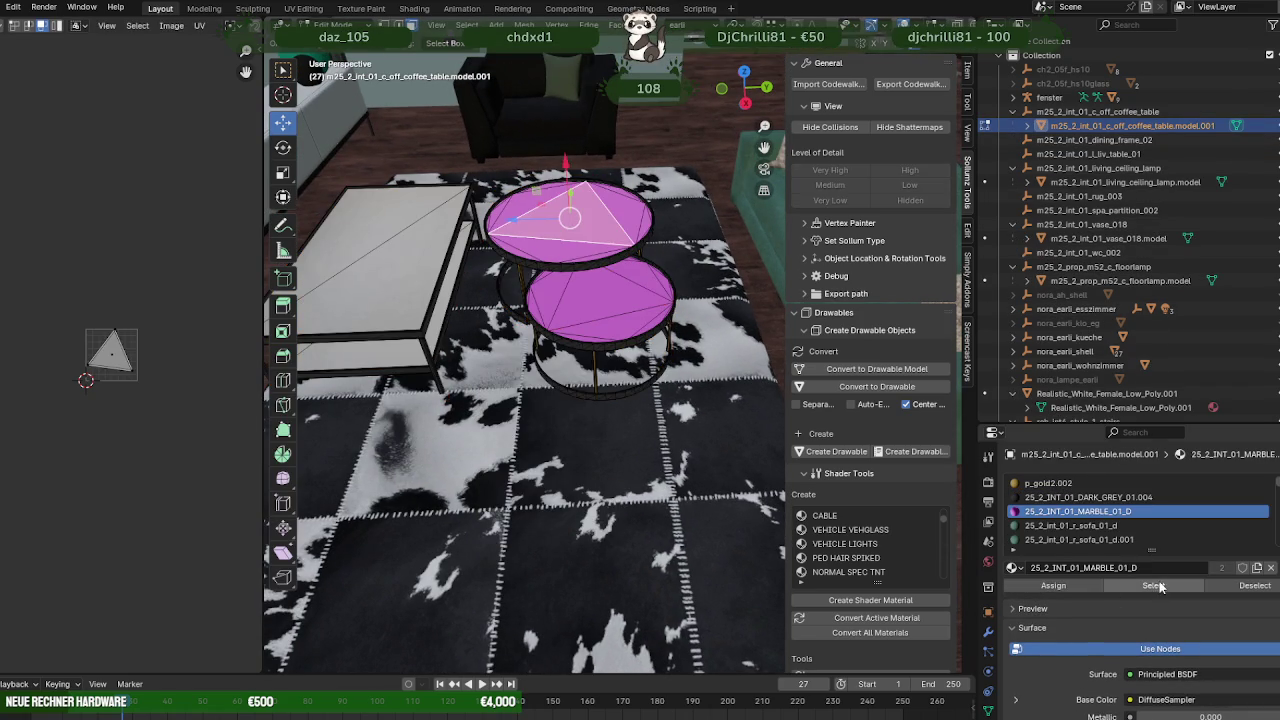
click(1156, 586)
scroll(1100, 515, down, 5)
click(1083, 539)
click(1057, 589)
Inspect the gold leg and dark grey rim material slots, then return to Object Mode.
middle_drag(600, 420, 580, 330)
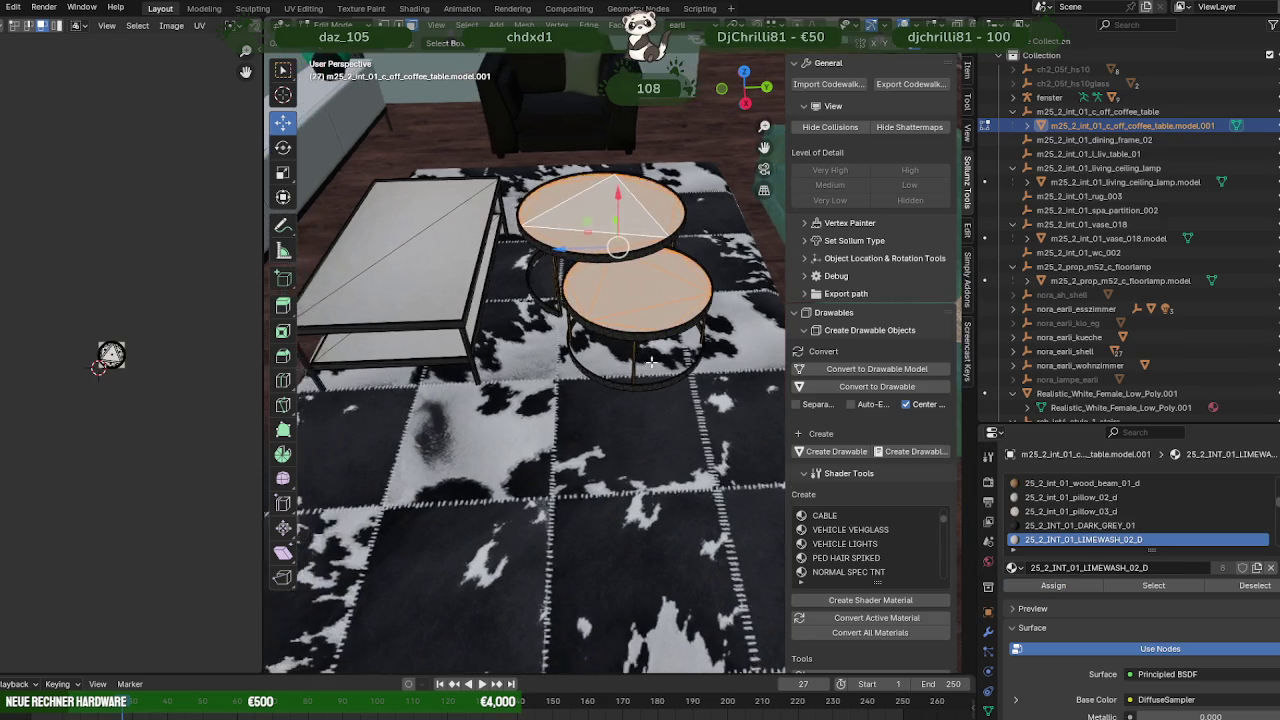
scroll(600, 380, up, 3)
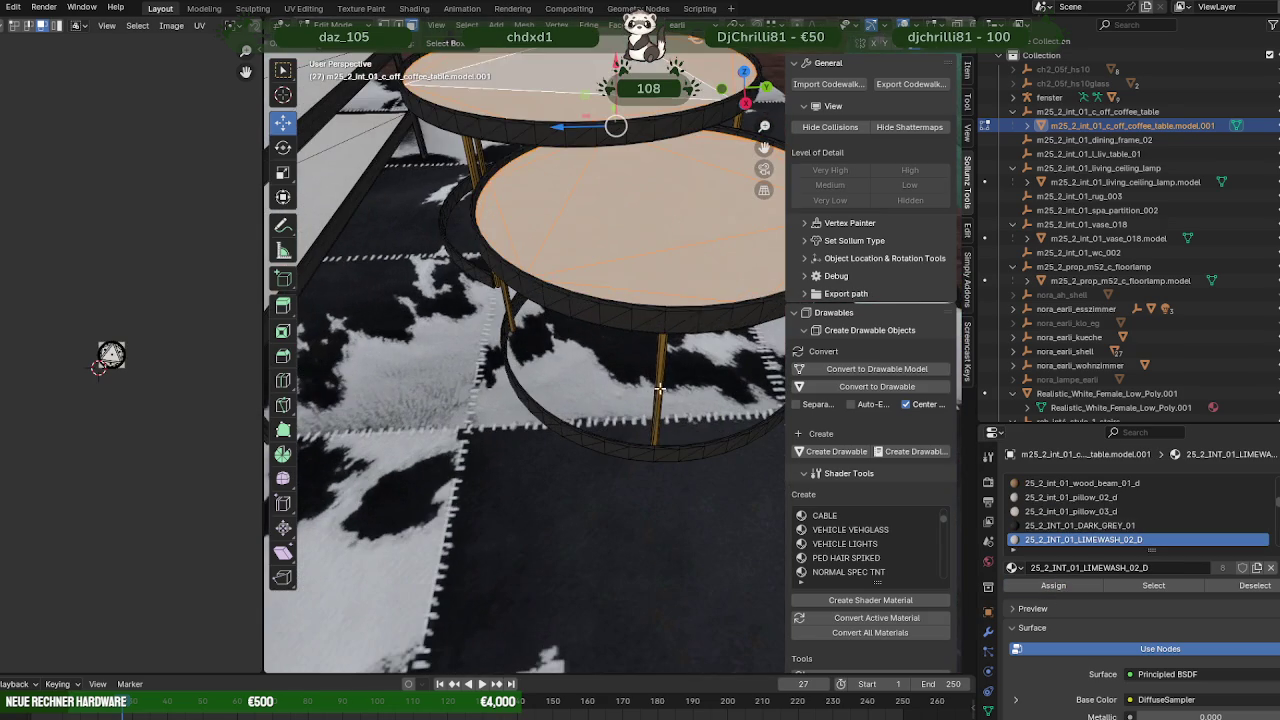
click(1160, 588)
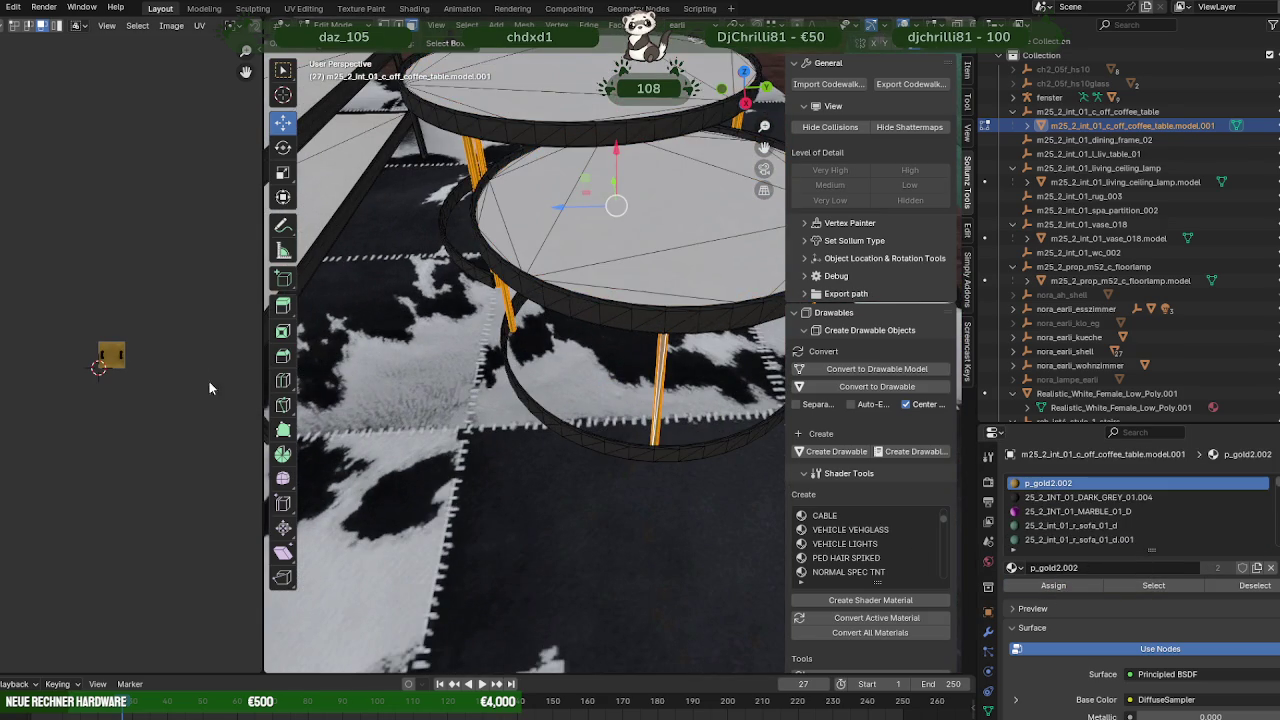
click(546, 414)
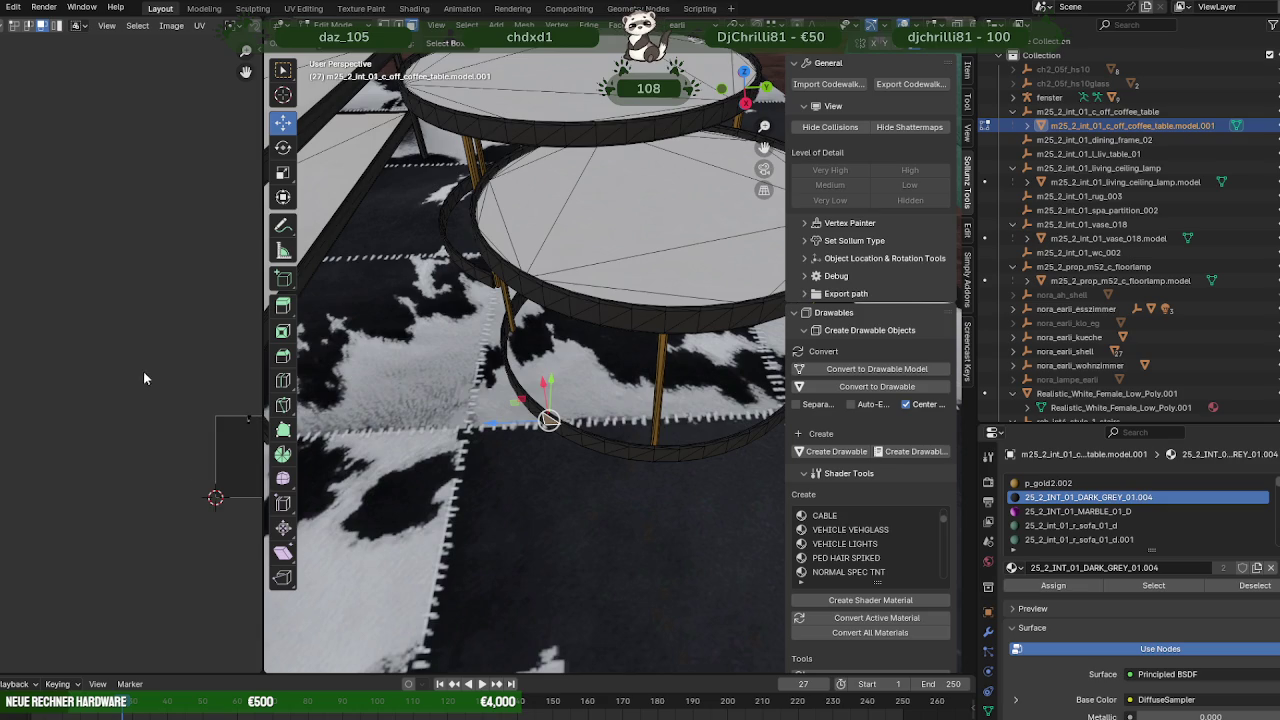
scroll(600, 360, down, 5)
key(Tab)
middle_drag(660, 343, 620, 383)
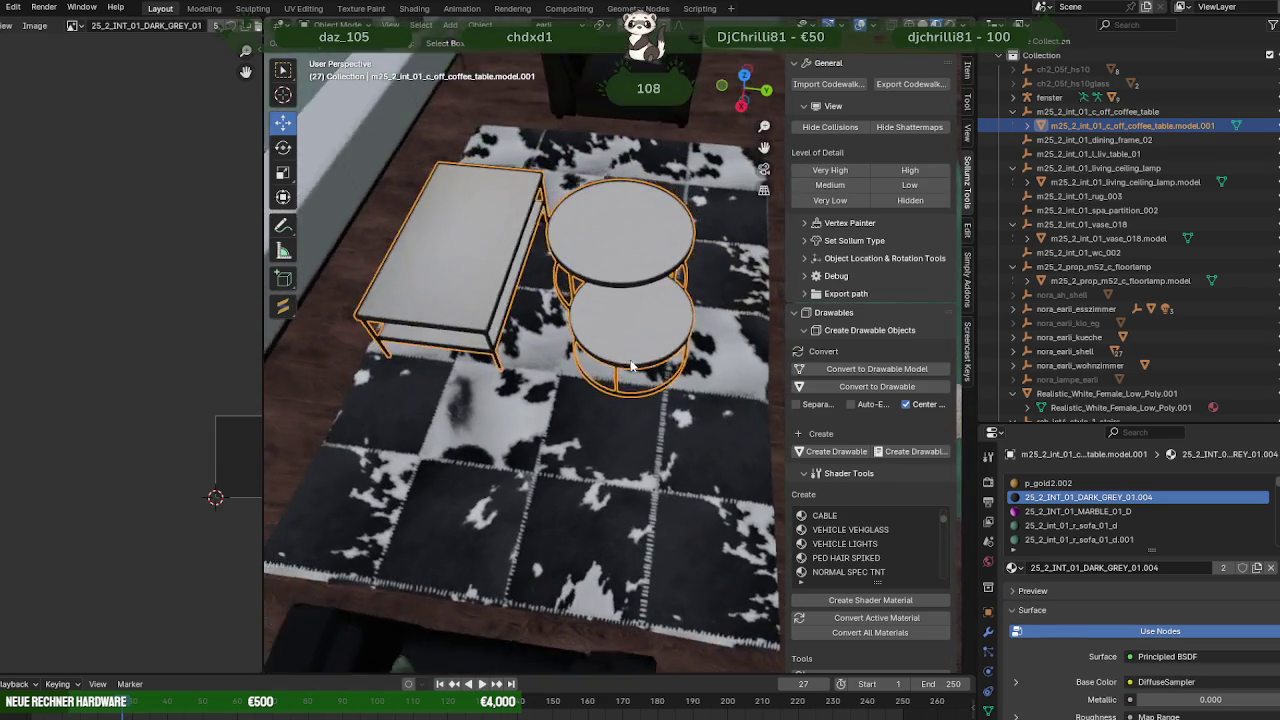
With X-ray on, box-select the rectangular table's vertices and delete them.
key(Tab)
scroll(620, 383, up, 8)
key(shift+z)
scroll(600, 300, down, 5)
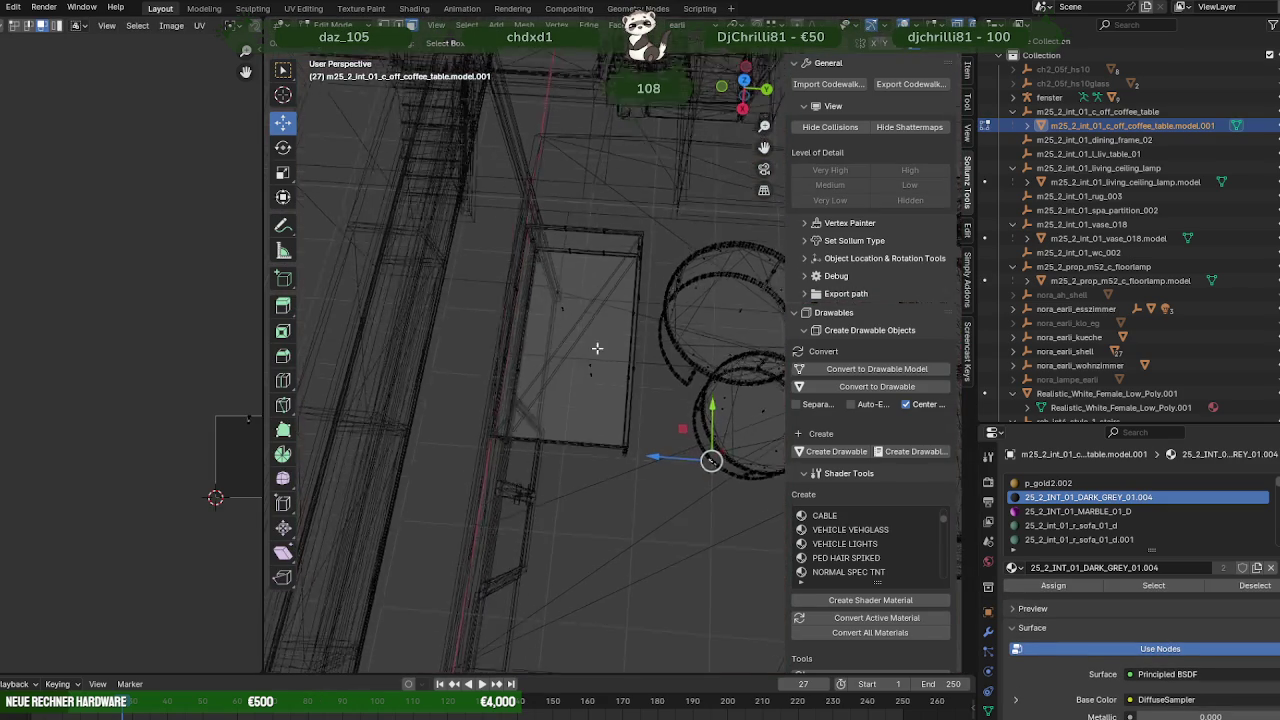
scroll(500, 294, up, 2)
mouse_move(458, 187)
mouse_down()
mouse_move(587, 497)
mouse_move(644, 516)
mouse_up()
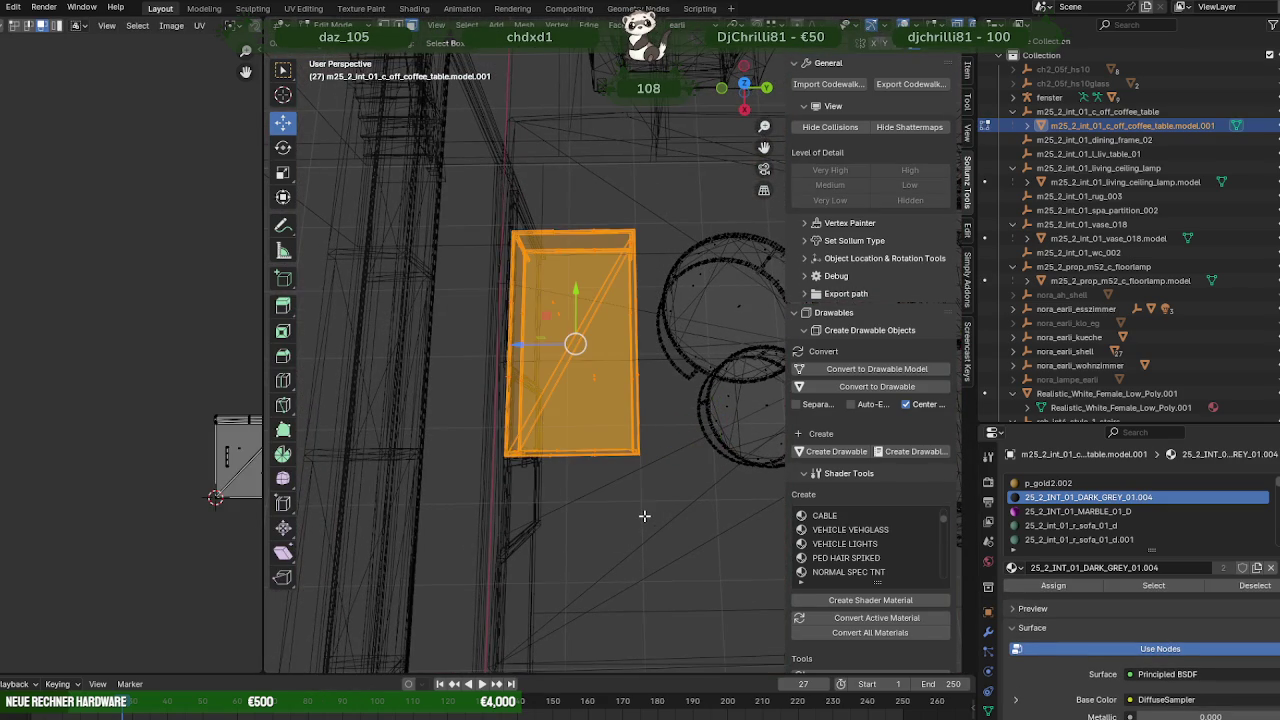
key(x)
click(644, 515)
key(shift+z)
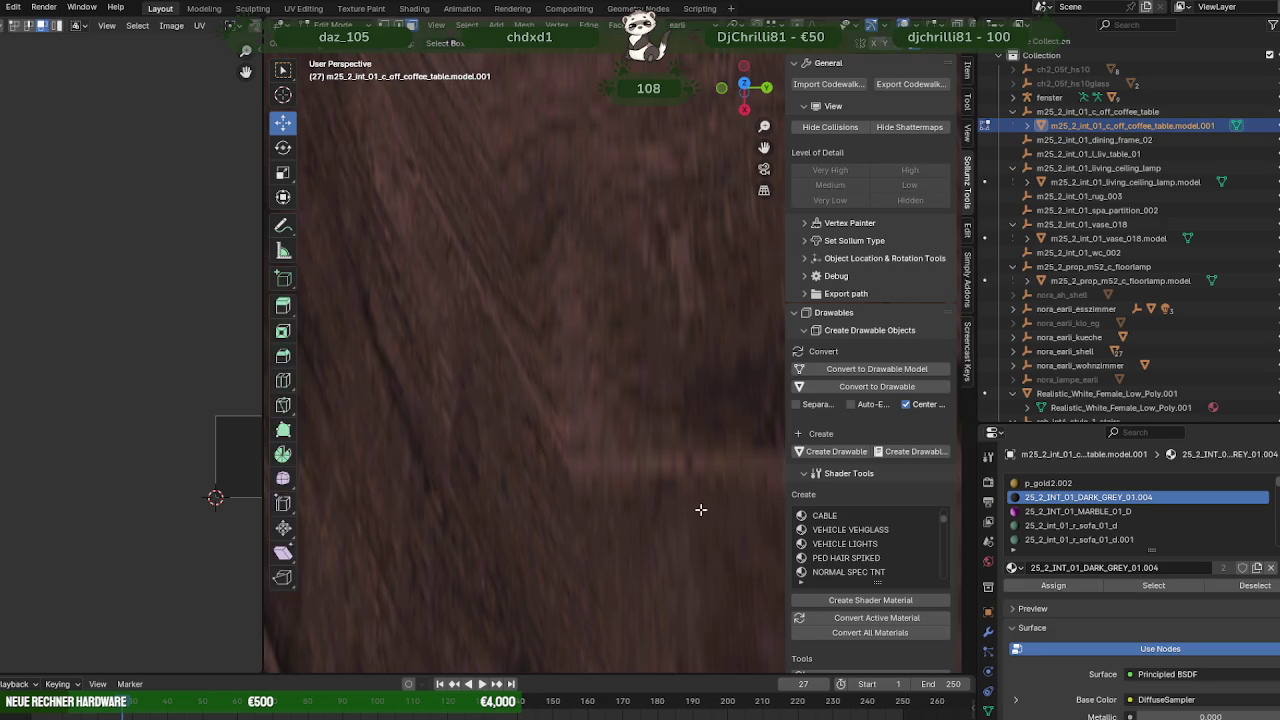
key(Tab)
Orbit and zoom around the remaining round tables on the rug to check the result.
scroll(622, 416, down, 5)
middle_drag(622, 416, 630, 320)
key(Tab)
key(Tab)
scroll(609, 276, down, 3)
scroll(591, 222, down, 3)
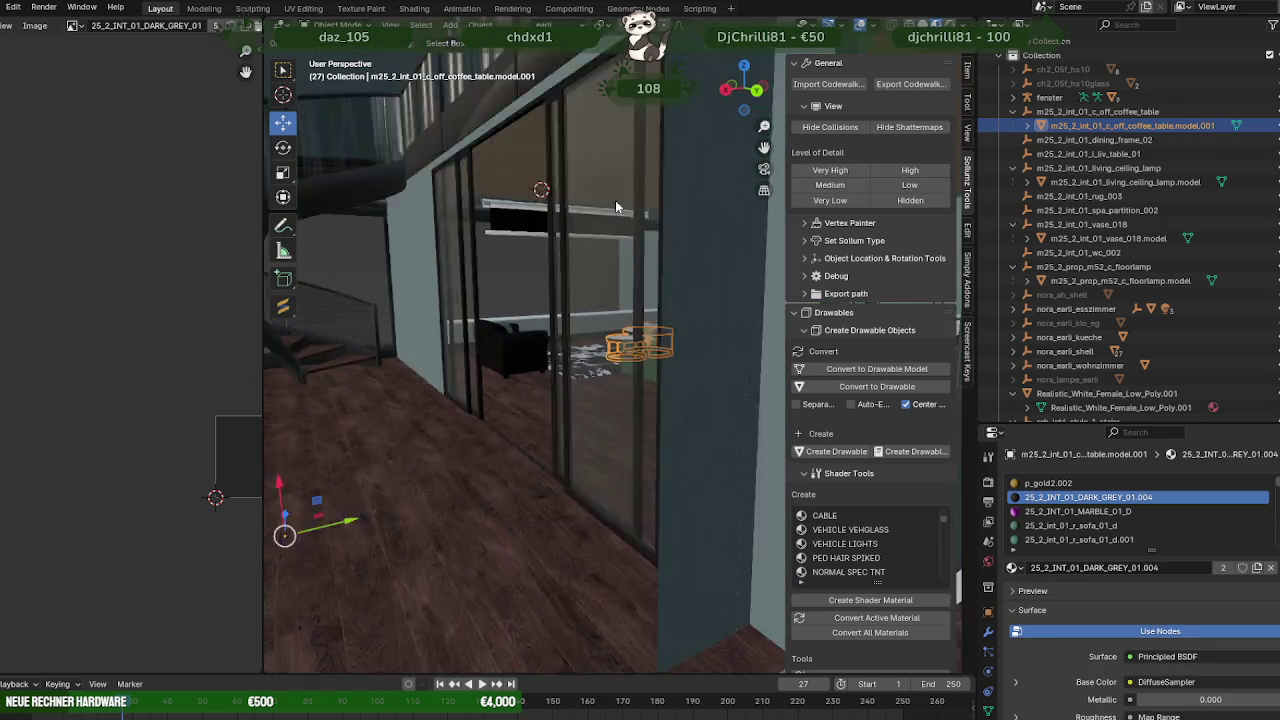
scroll(615, 200, down, 3)
scroll(505, 240, up, 3)
scroll(510, 276, up, 2)
scroll(560, 300, up, 3)
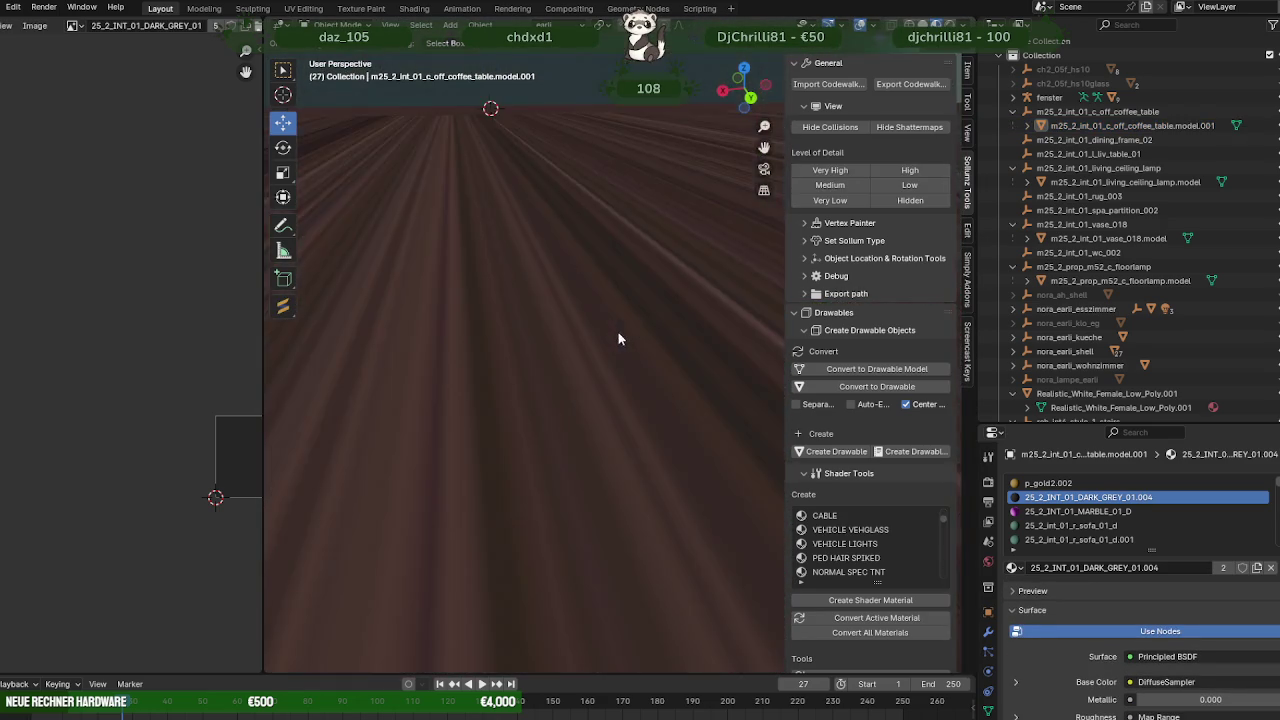
scroll(600, 345, up, 3)
mouse_move(590, 362)
middle_down()
mouse_move(617, 346)
mouse_move(653, 366)
mouse_move(617, 382)
middle_up()
mouse_move(706, 383)
middle_down()
mouse_move(747, 430)
mouse_move(658, 393)
mouse_move(700, 395)
mouse_move(709, 381)
mouse_move(668, 406)
middle_up()
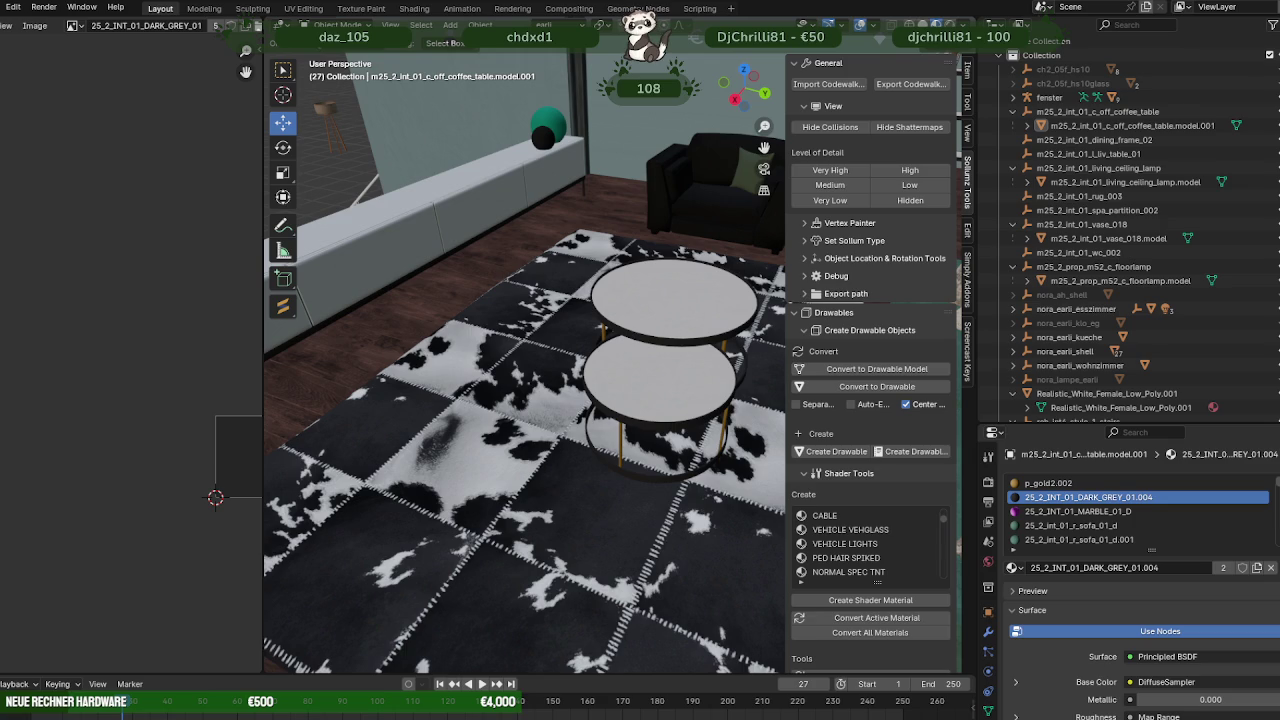
mouse_move(583, 388)
middle_down()
mouse_move(433, 308)
mouse_move(595, 346)
mouse_move(712, 330)
middle_up()
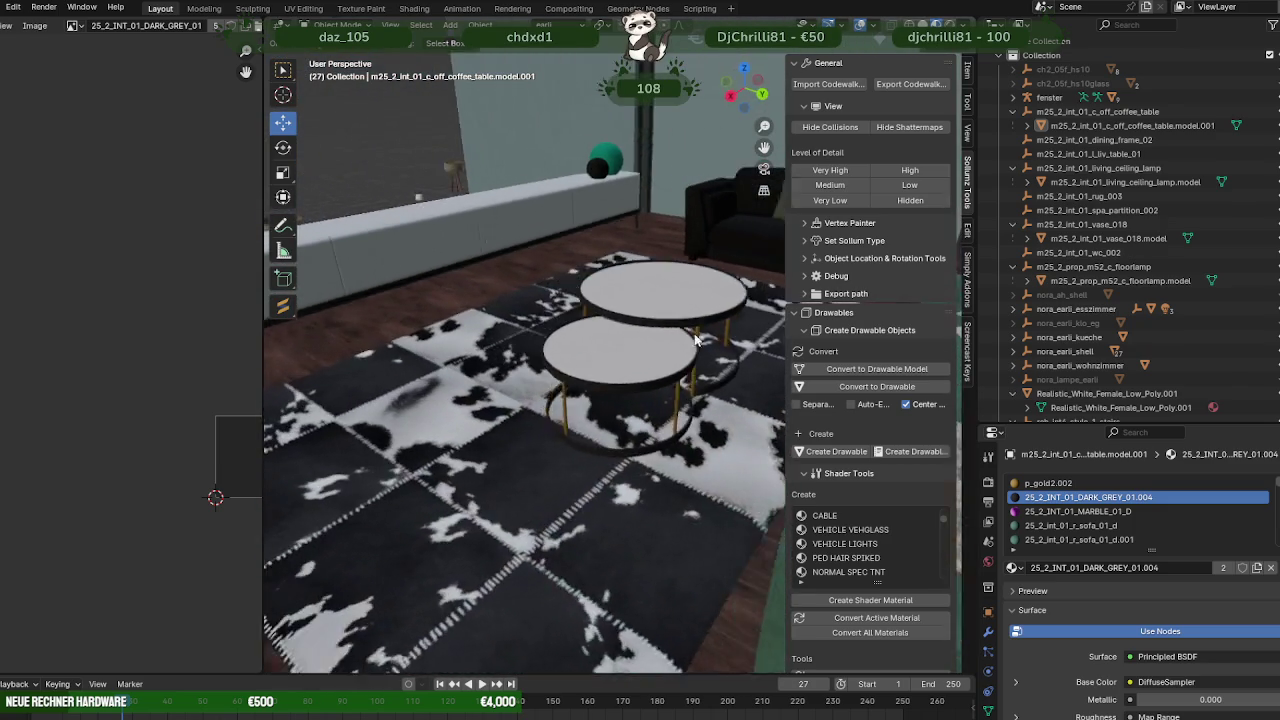
scroll(673, 314, down, 5)
scroll(673, 314, up, 3)
scroll(613, 291, up, 3)
scroll(590, 320, up, 3)
scroll(570, 351, up, 2)
scroll(568, 335, down, 5)
mouse_move(568, 335)
middle_down()
mouse_move(727, 342)
mouse_move(613, 304)
mouse_move(693, 263)
mouse_move(846, 263)
middle_up()
Select the coffee table beside the sofa and enter Edit Mode on its mesh.
scroll(740, 257, up, 3)
scroll(760, 275, down, 5)
middle_drag(740, 280, 600, 298)
click(595, 296)
key(Tab)
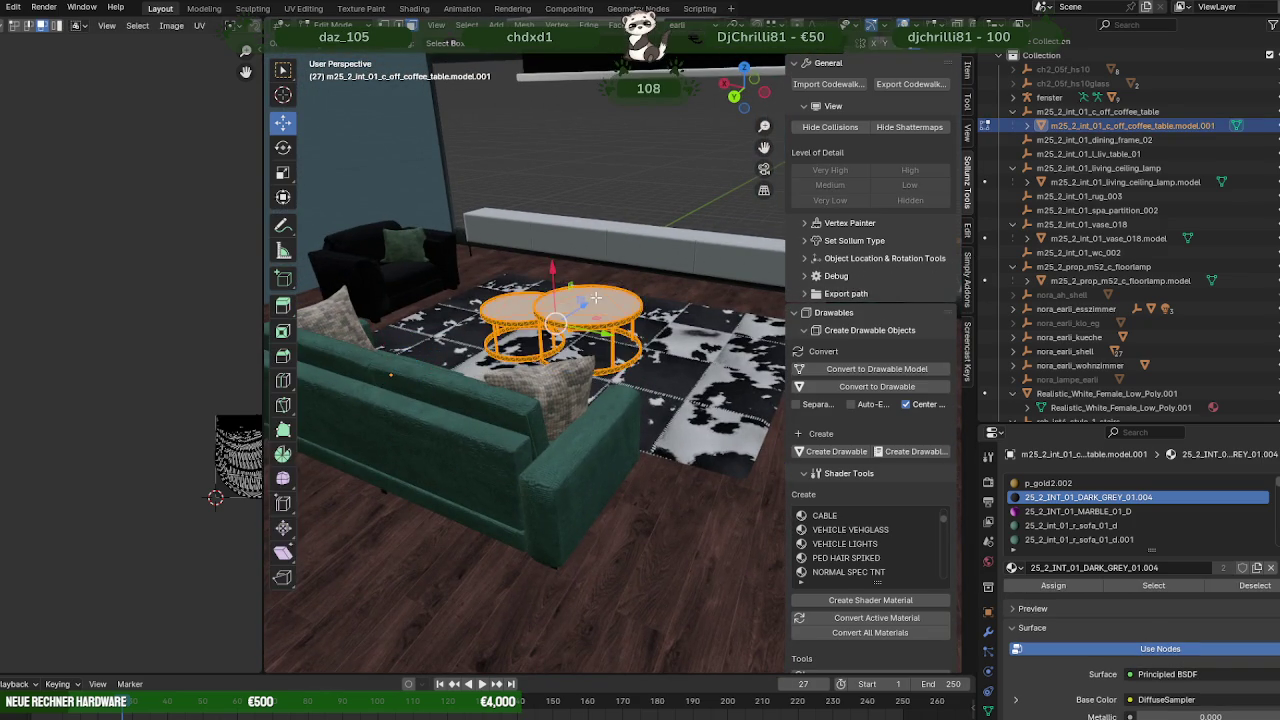
In top-down wireframe view, slide the round tables left across the rug and confirm.
scroll(595, 296, up, 5)
middle_drag(654, 357, 681, 333)
key(KP_7)
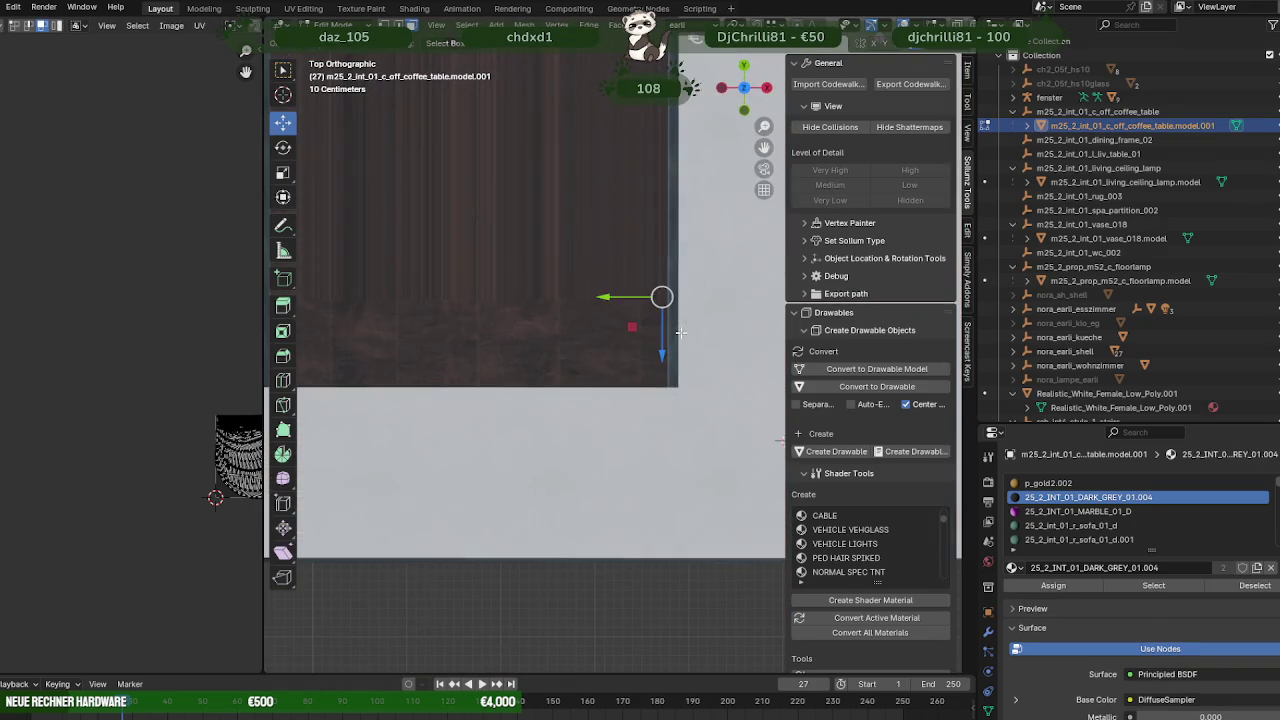
key(shift+z)
shift+middle_drag(640, 290, 618, 298)
drag(612, 300, 595, 305)
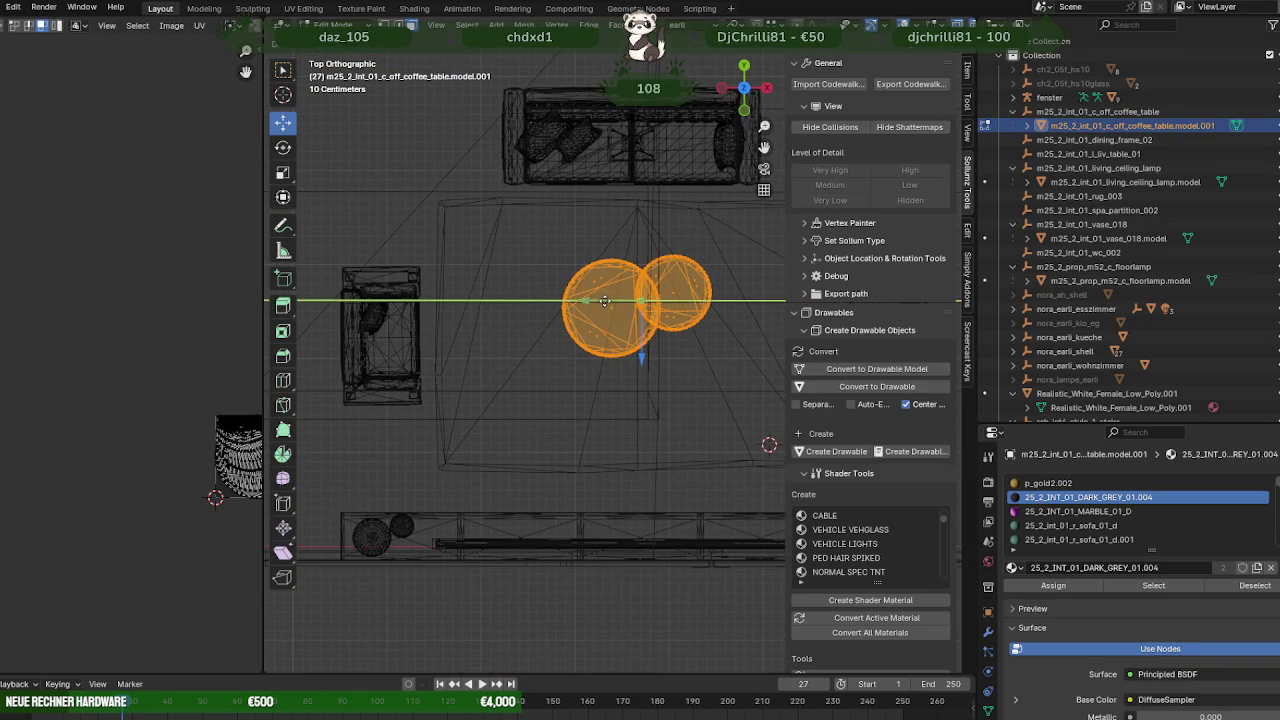
key(z)
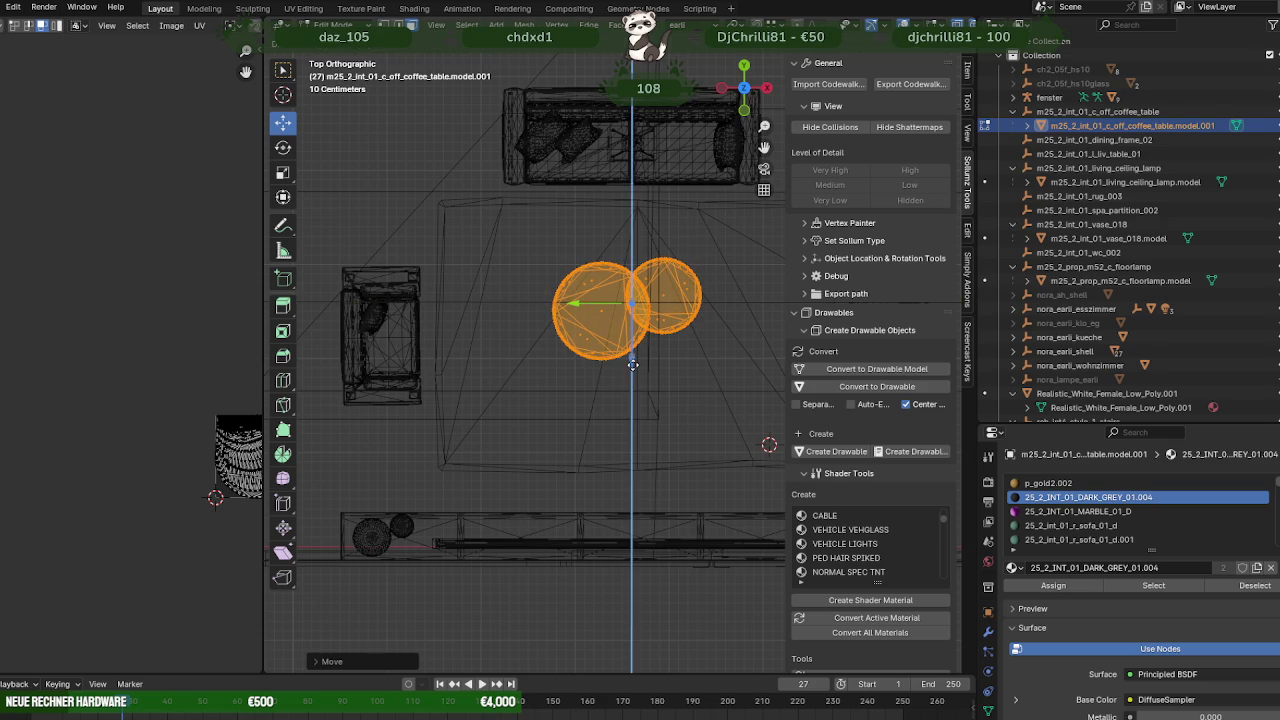
click(600, 315)
Return to material shading and orbit to check the tables' new spot on the rug.
mouse_move(600, 315)
middle_down()
mouse_move(615, 336)
mouse_move(593, 303)
mouse_move(508, 282)
mouse_move(385, 282)
mouse_move(494, 270)
middle_up()
scroll(605, 320, up, 2)
key(shift+z)
scroll(593, 303, down, 3)
mouse_move(527, 270)
middle_down()
mouse_move(743, 310)
mouse_move(571, 311)
mouse_move(514, 280)
mouse_move(597, 217)
mouse_move(586, 293)
middle_up()
scroll(600, 285, up, 5)
scroll(743, 310, down, 5)
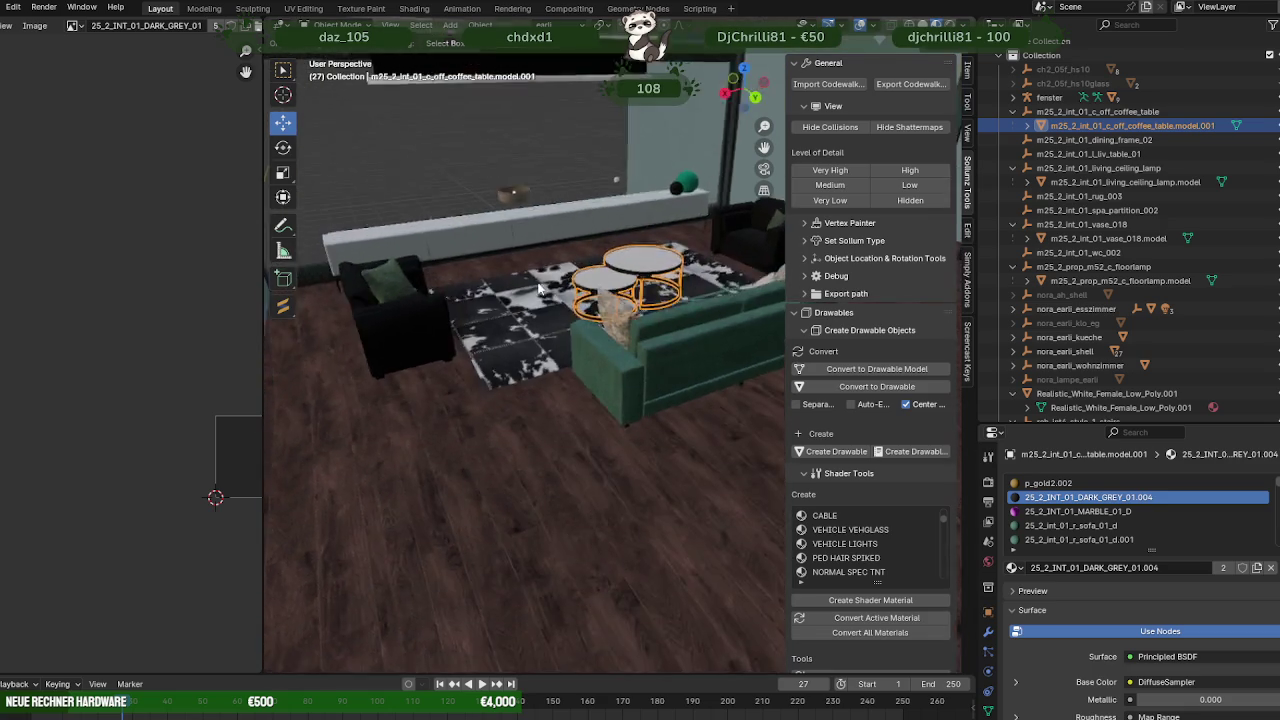
scroll(582, 293, down, 3)
scroll(582, 293, down, 2)
mouse_move(582, 293)
middle_down()
mouse_move(584, 246)
mouse_move(506, 242)
mouse_move(556, 274)
mouse_move(484, 259)
mouse_move(545, 270)
mouse_move(535, 283)
mouse_move(762, 288)
mouse_move(561, 295)
middle_up()
scroll(506, 243, up, 3)
scroll(565, 296, up, 1)
scroll(585, 298, up, 1)
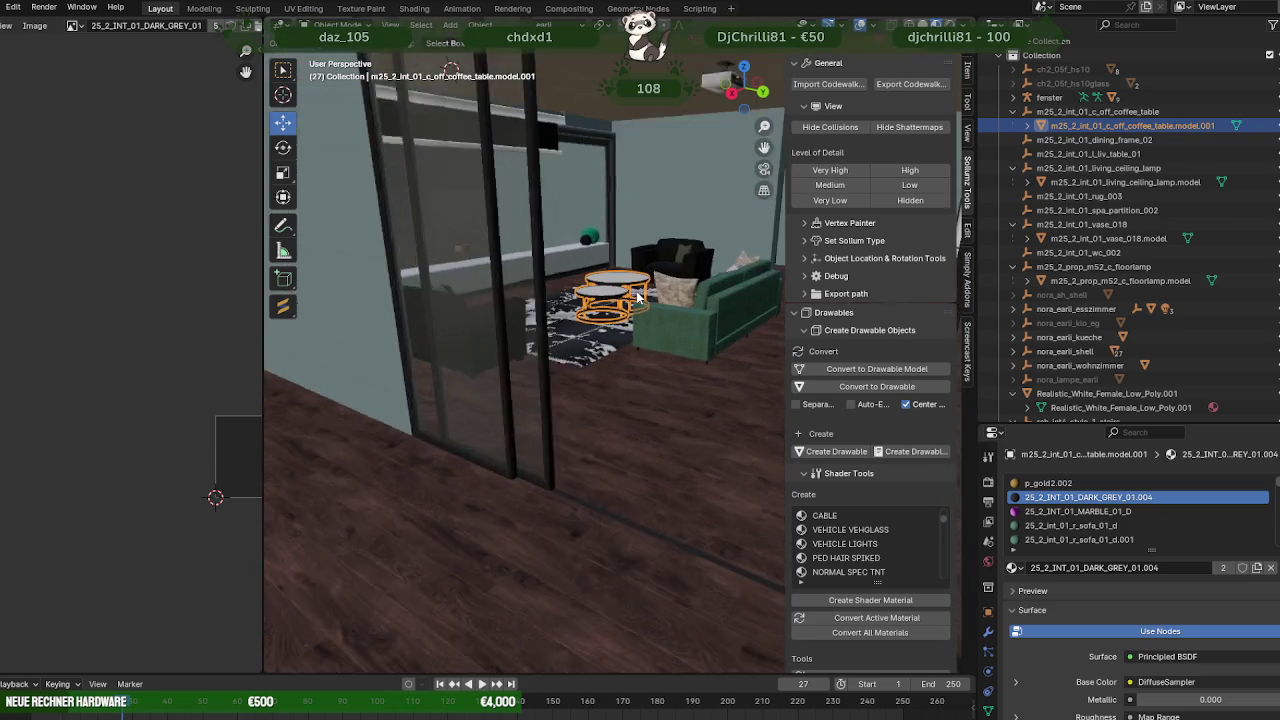
scroll(605, 298, up, 1)
scroll(625, 300, up, 2)
middle_drag(632, 300, 709, 285)
middle_drag(816, 289, 848, 293)
mouse_move(610, 260)
middle_down()
mouse_move(649, 205)
mouse_move(636, 190)
mouse_move(655, 198)
mouse_move(589, 217)
mouse_move(662, 200)
mouse_move(612, 277)
mouse_move(658, 171)
middle_up()
Select the deckeEG ceiling slab in Edit Mode and zoom out to a building overview.
click(659, 169)
key(Tab)
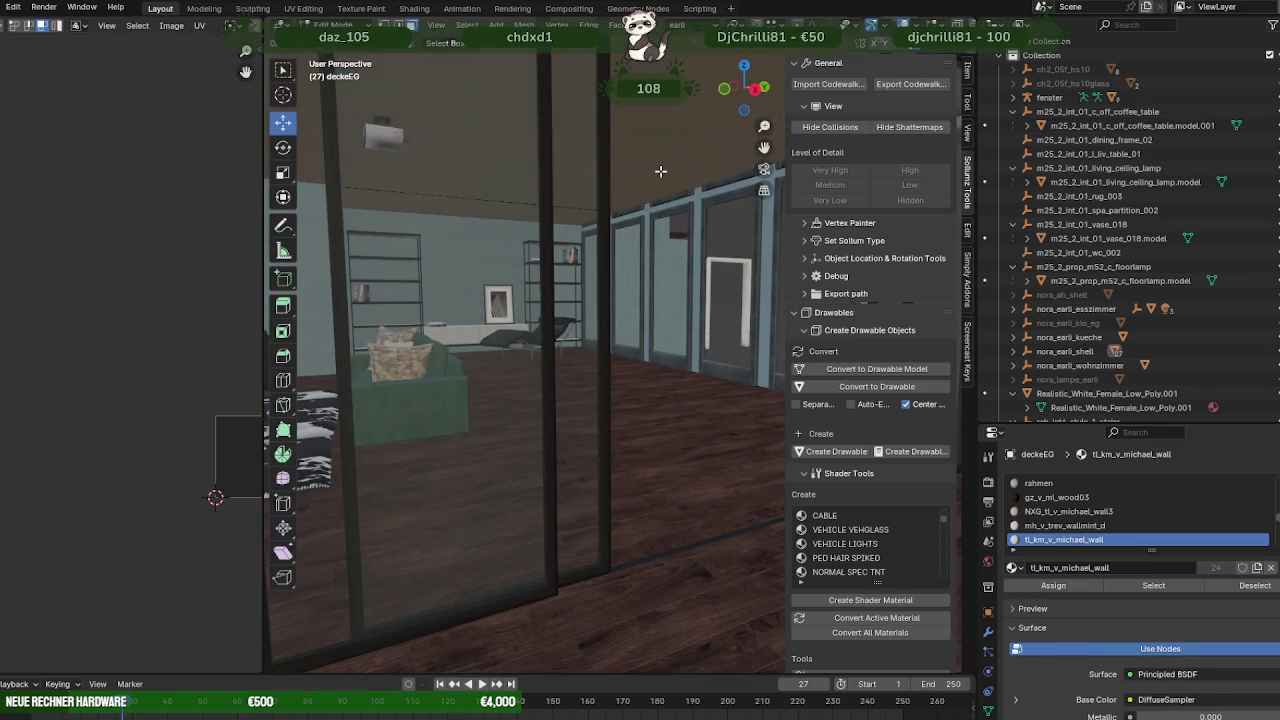
click(660, 171)
mouse_move(427, 314)
middle_down()
mouse_move(526, 280)
mouse_move(753, 294)
mouse_move(590, 256)
mouse_move(620, 250)
mouse_move(509, 244)
mouse_move(519, 240)
middle_up()
scroll(506, 283, down, 2)
scroll(514, 229, down, 3)
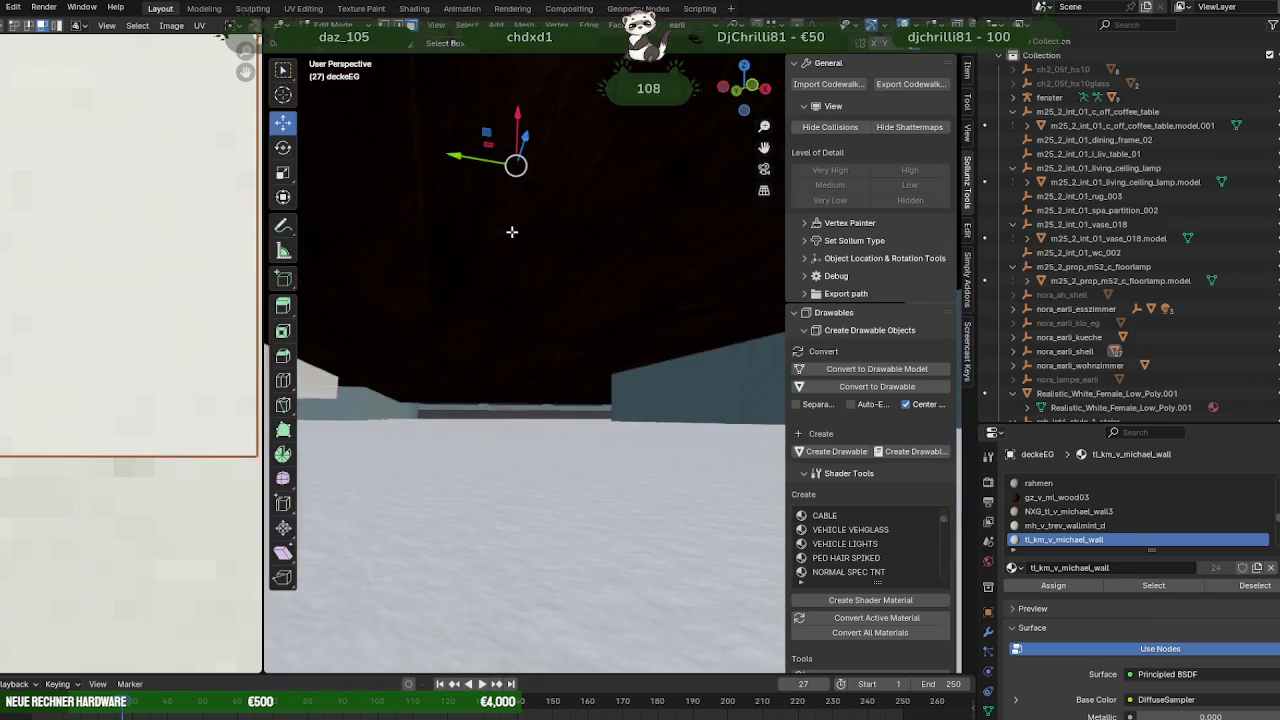
scroll(523, 286, down, 3)
scroll(520, 286, down, 2)
middle_drag(520, 286, 615, 478)
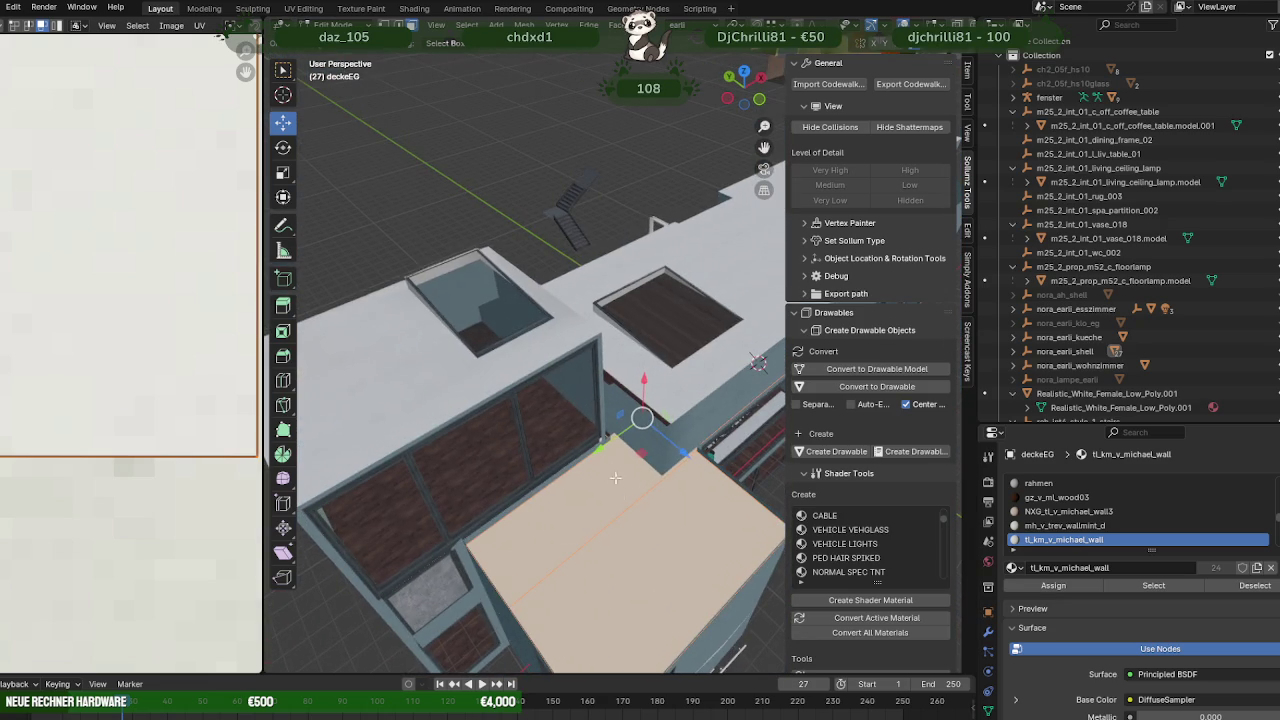
Inspect the slabs in wireframe from top-down and eye-level angles, then return to solid shading.
key(shift+z)
middle_drag(657, 566, 604, 475)
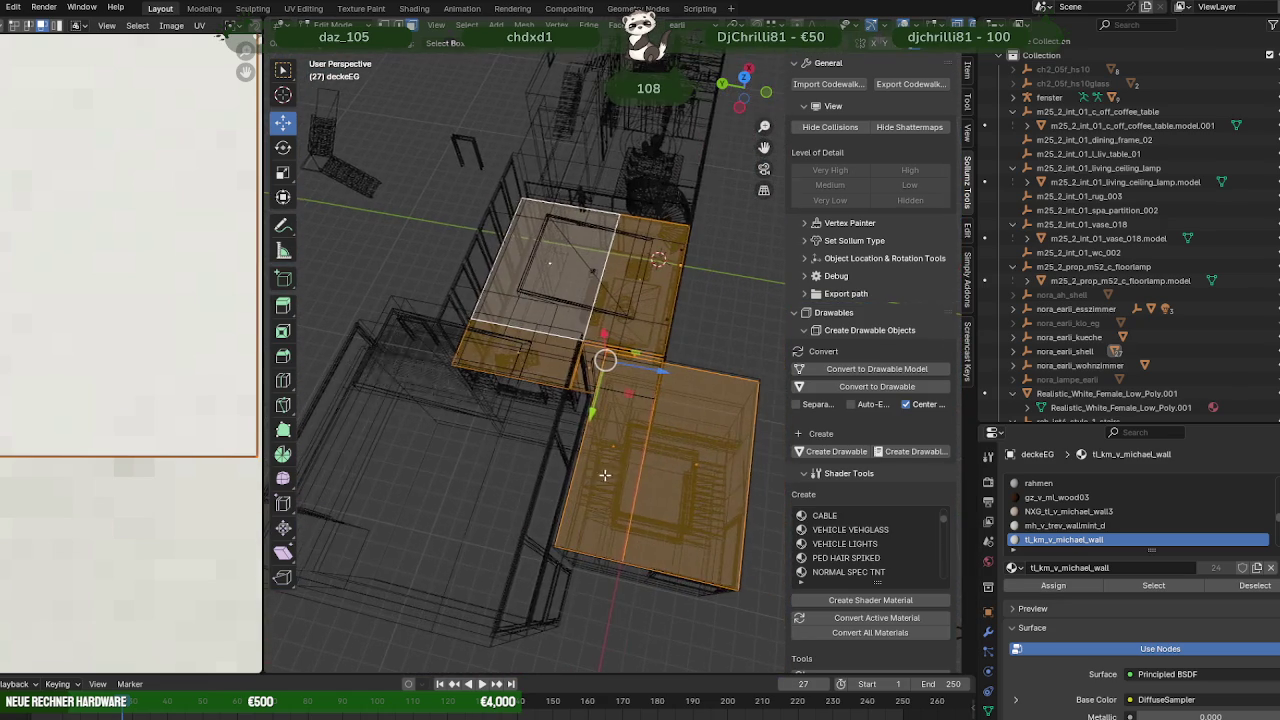
scroll(605, 448, up, 2)
scroll(590, 430, up, 3)
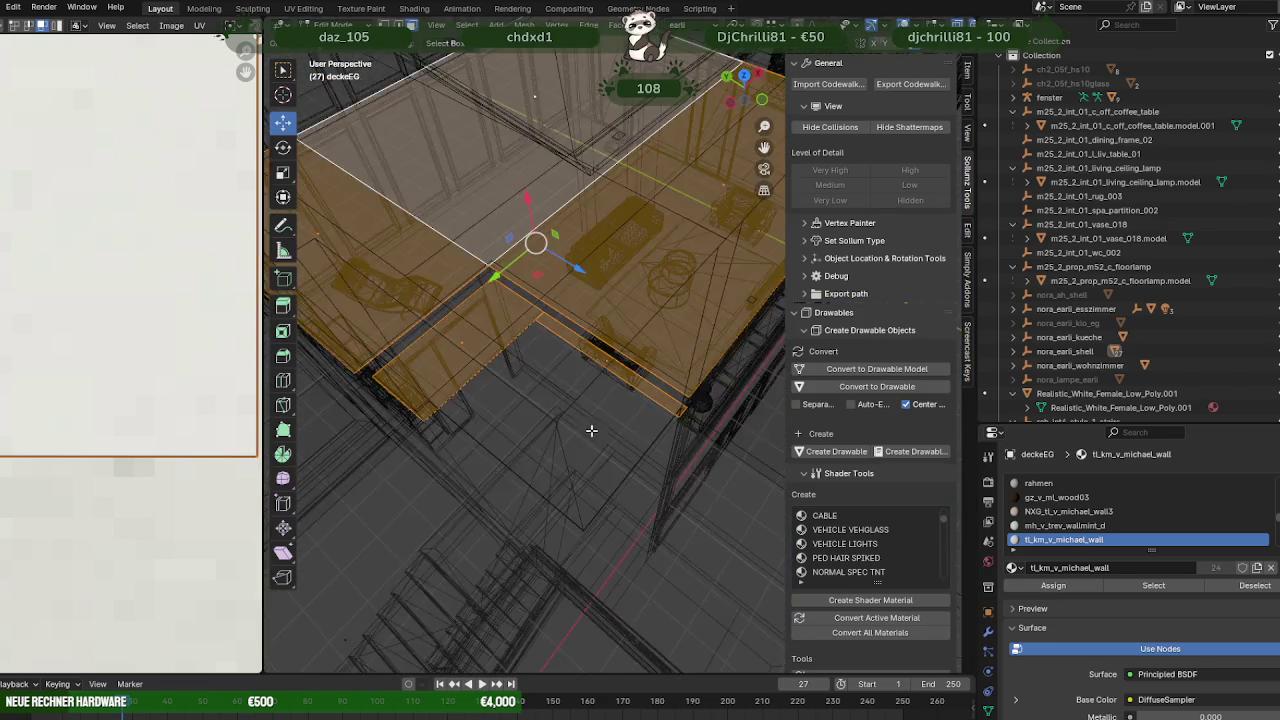
scroll(574, 403, up, 2)
mouse_move(574, 403)
middle_down()
mouse_move(539, 371)
mouse_move(541, 345)
middle_up()
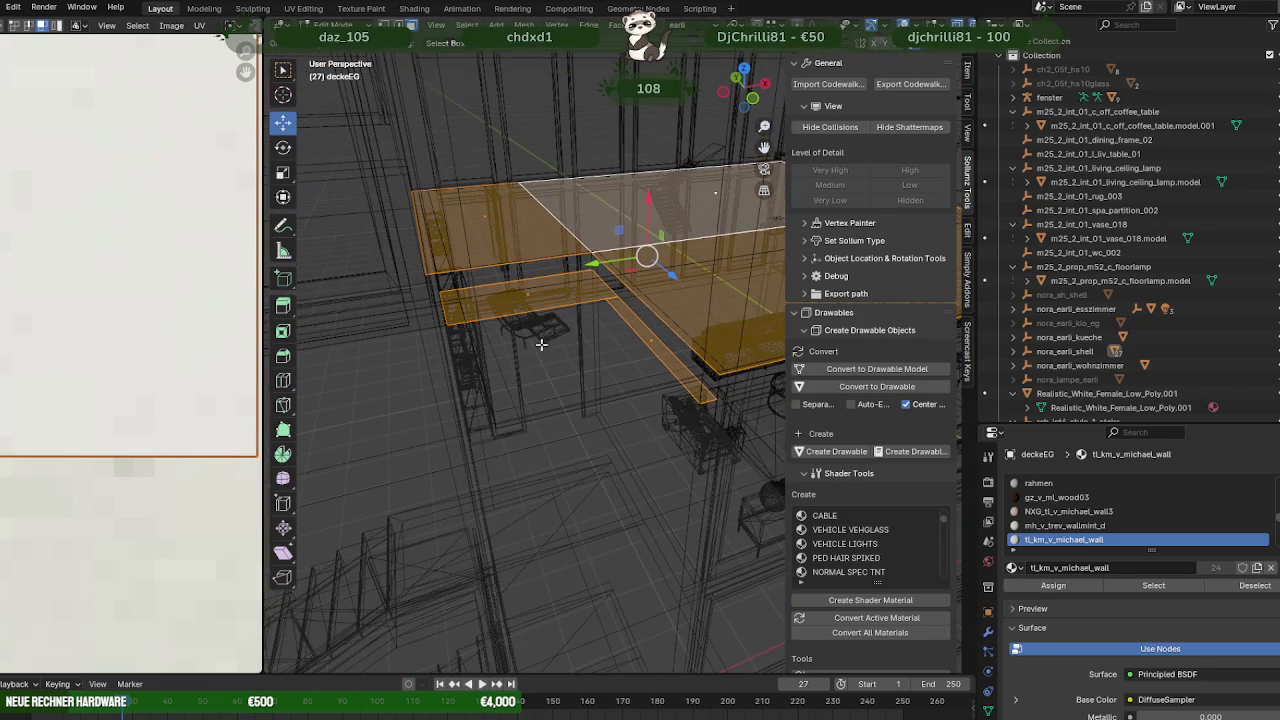
middle_drag(660, 365, 580, 300)
key(shift+z)
scroll(567, 289, up, 3)
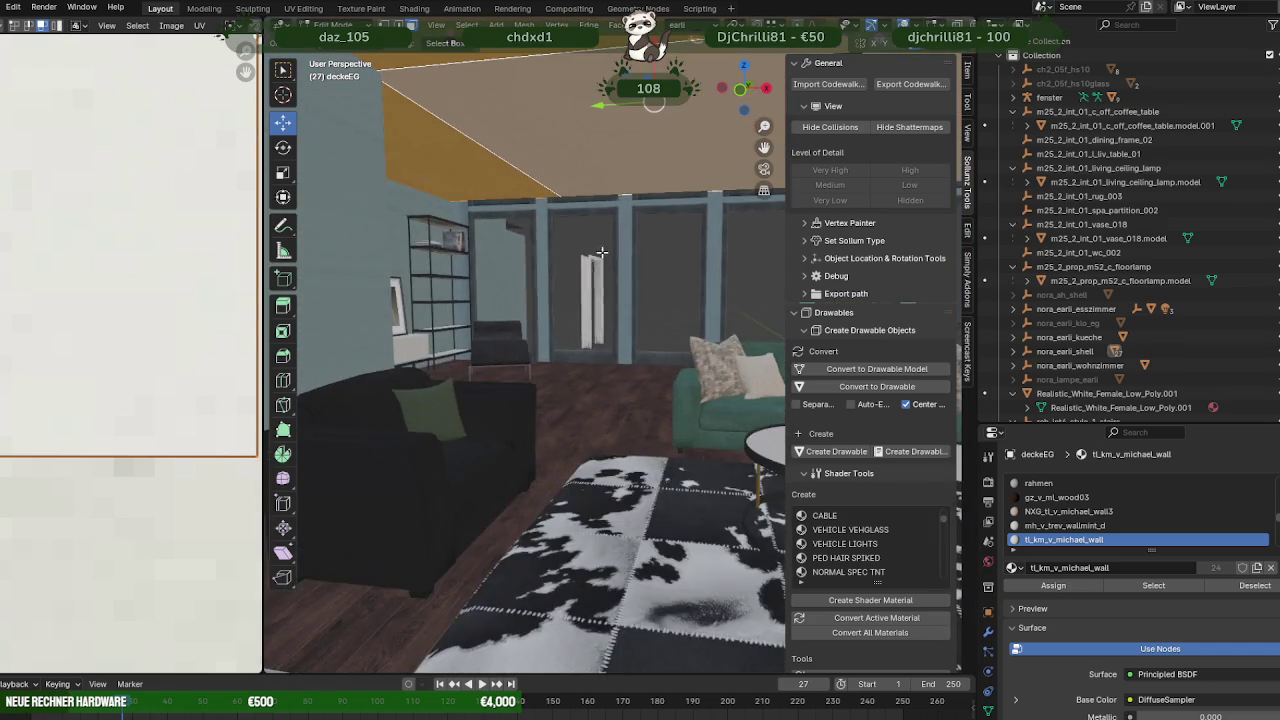
scroll(550, 286, up, 2)
scroll(530, 282, up, 2)
scroll(502, 277, up, 2)
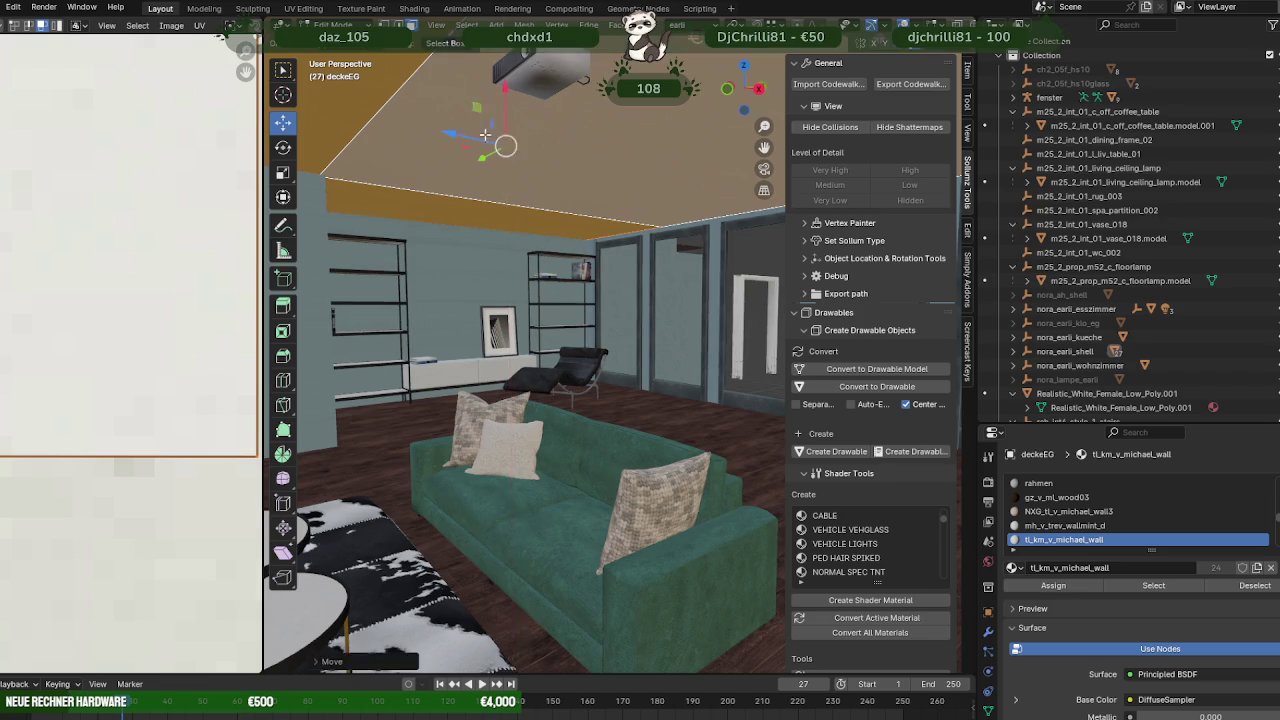
scroll(484, 133, up, 3)
scroll(490, 300, up, 3)
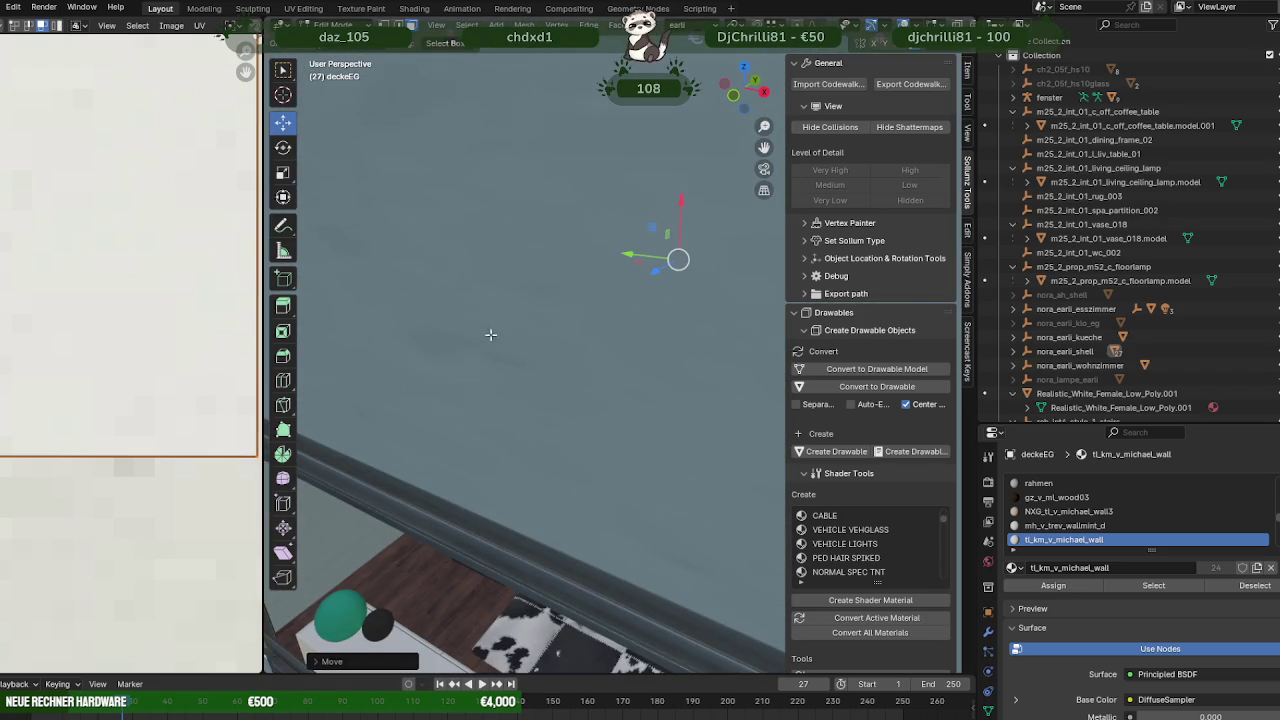
Lower the ceiling slab to its new final height in wireframe view.
key(shift+z)
mouse_move(483, 331)
middle_down()
mouse_move(550, 321)
mouse_move(561, 300)
middle_up()
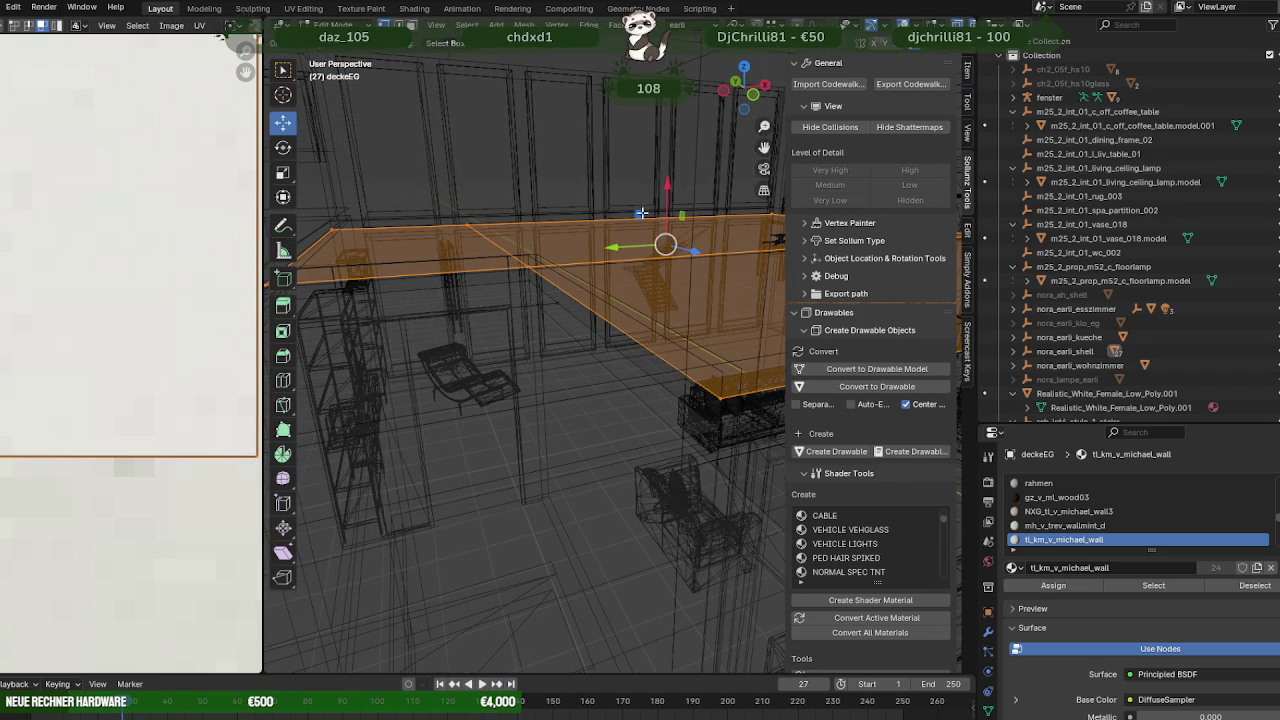
drag(668, 187, 566, 294)
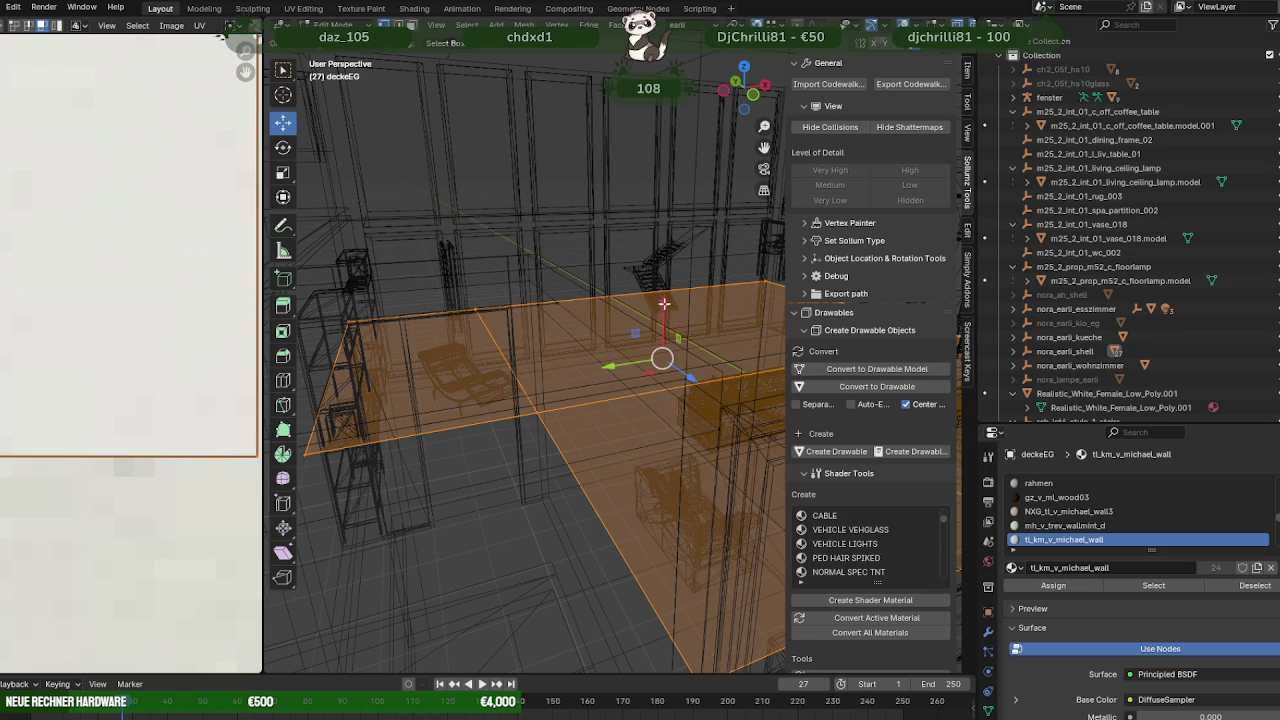
drag(663, 302, 554, 307)
middle_drag(577, 305, 550, 273)
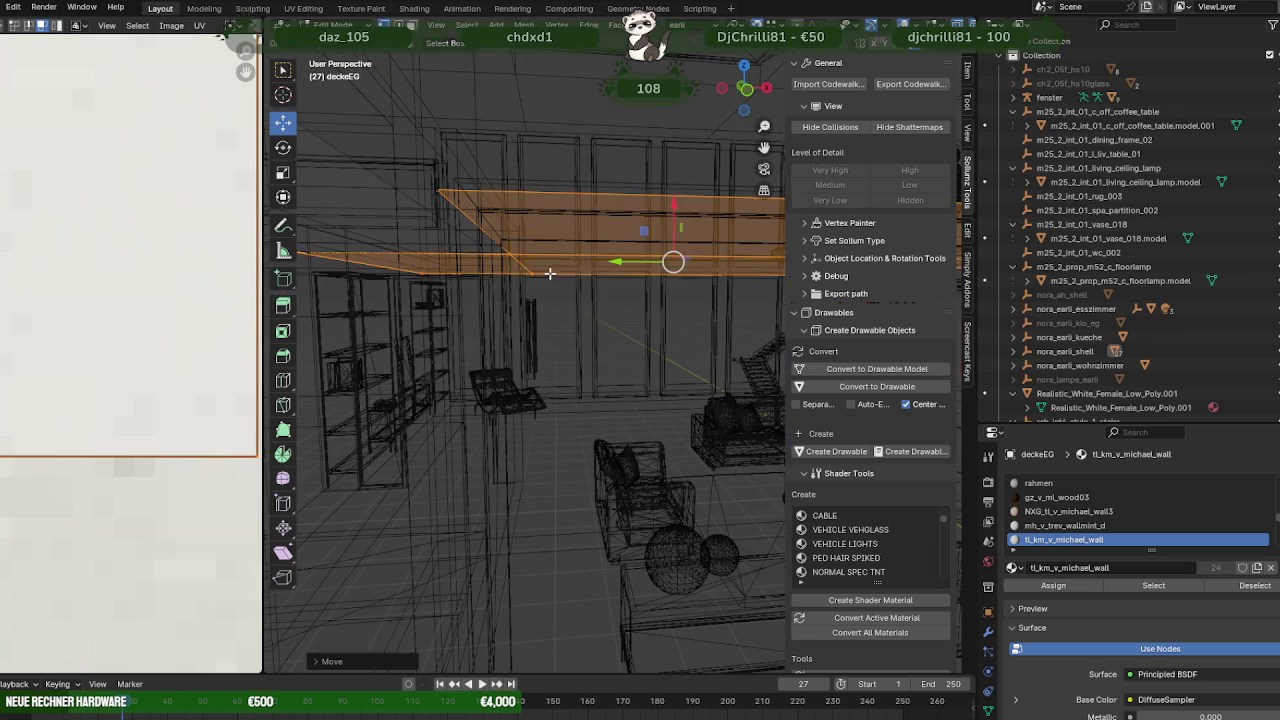
key(ctrl+z)
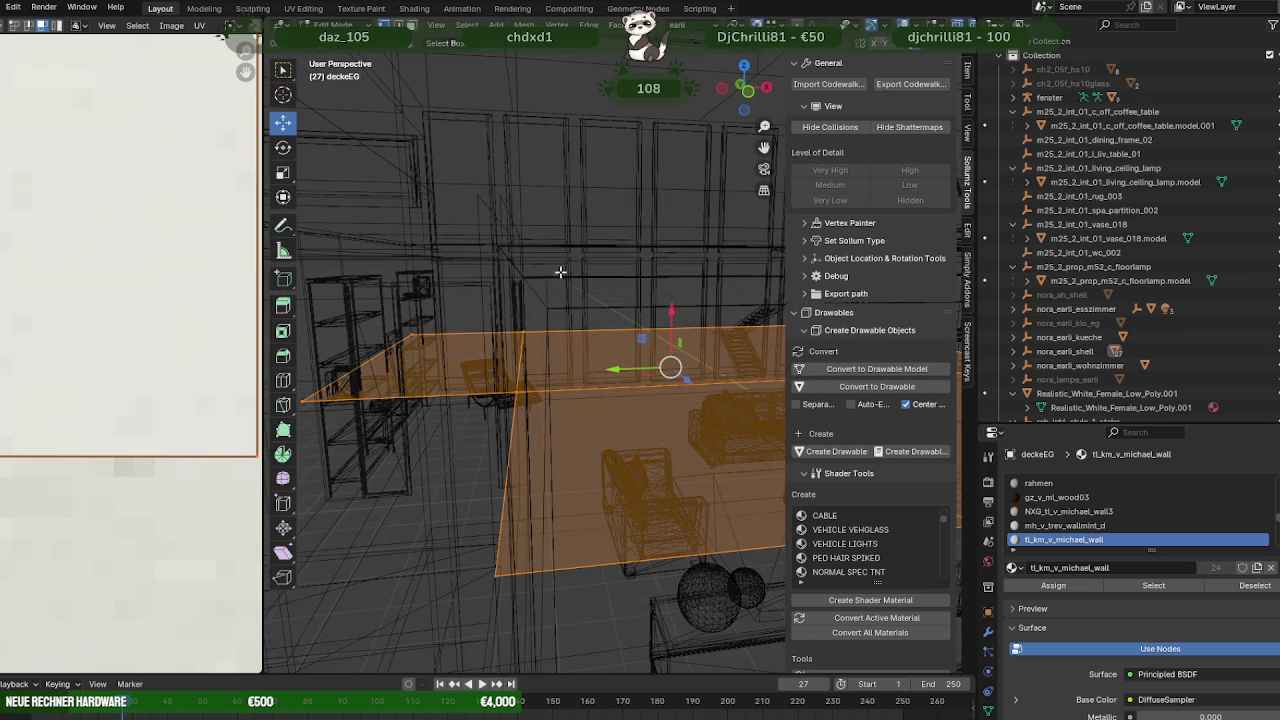
middle_drag(578, 290, 468, 226)
Leave Edit Mode, restore material shading and select the nora_earli_wohnzimmer model.
key(Tab)
key(shift+z)
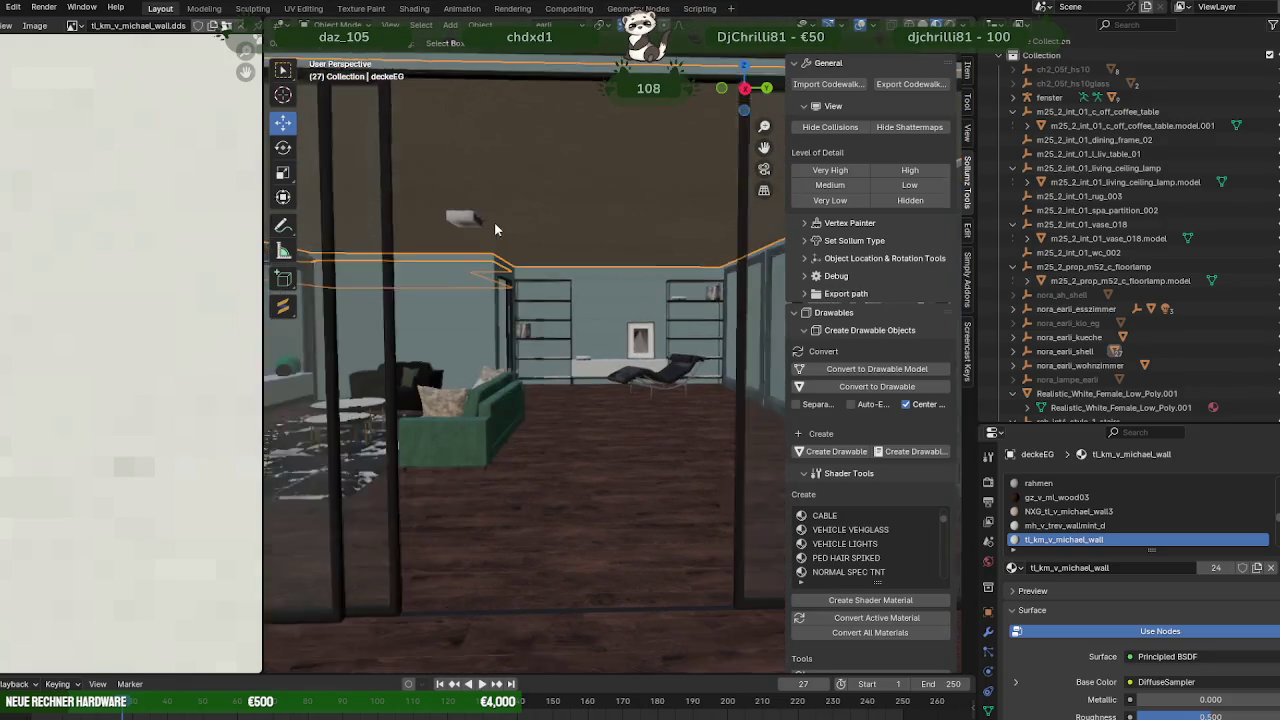
click(468, 226)
Box-select the ceiling slab geometry near the projector, move it, and return to Object Mode.
key(Tab)
middle_drag(457, 214, 401, 223)
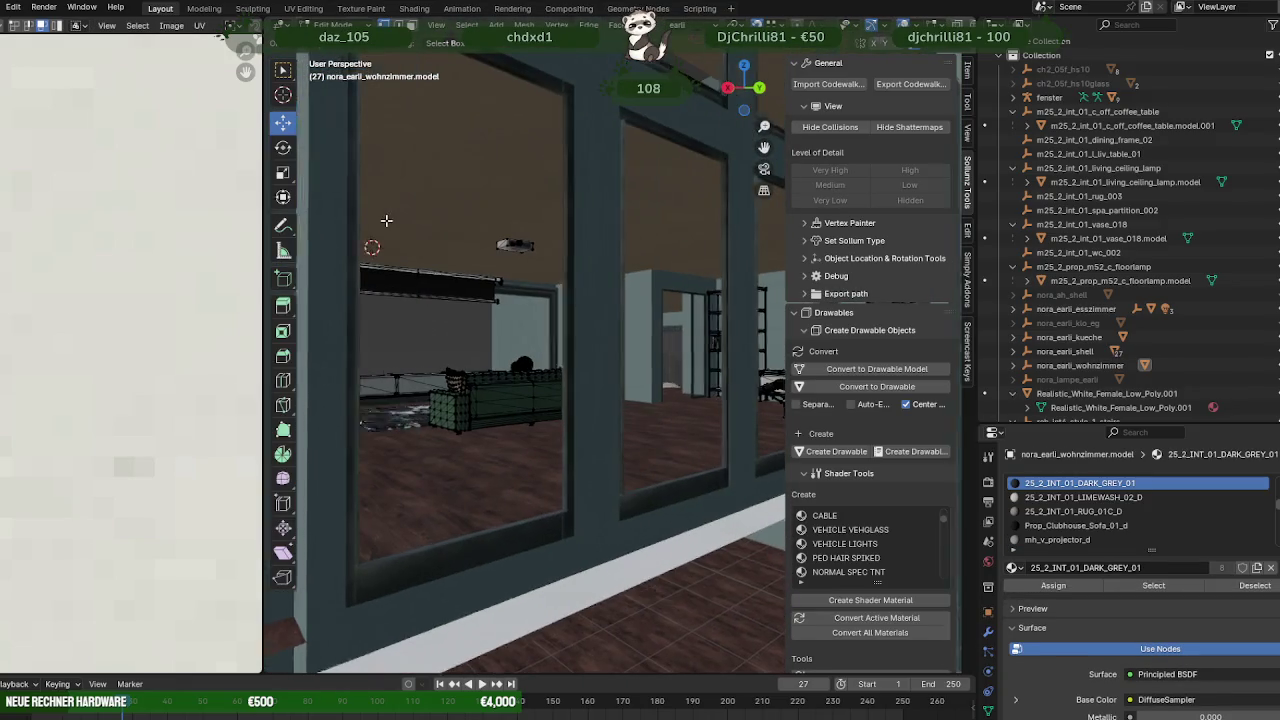
key(shift+z)
drag(397, 193, 644, 313)
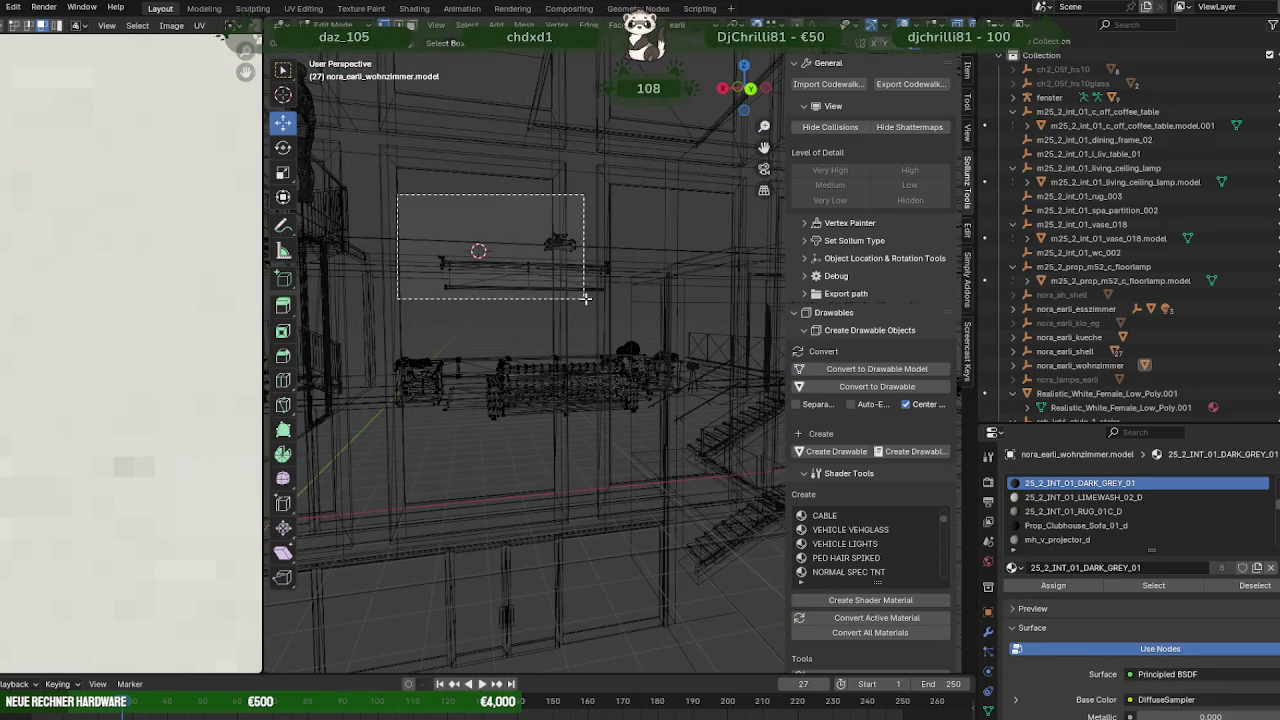
key(KP_Decimal)
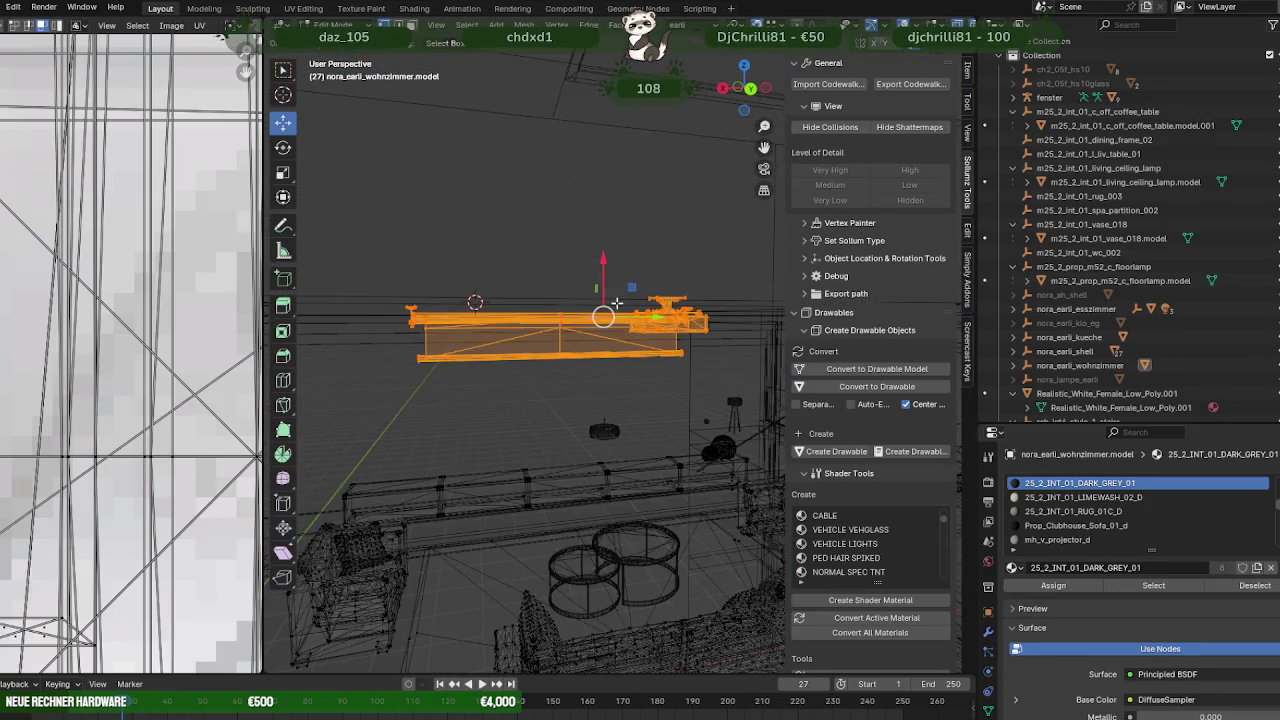
mouse_move(711, 275)
middle_down()
mouse_move(648, 381)
mouse_move(614, 386)
middle_up()
key(shift+z)
middle_drag(565, 339, 516, 334)
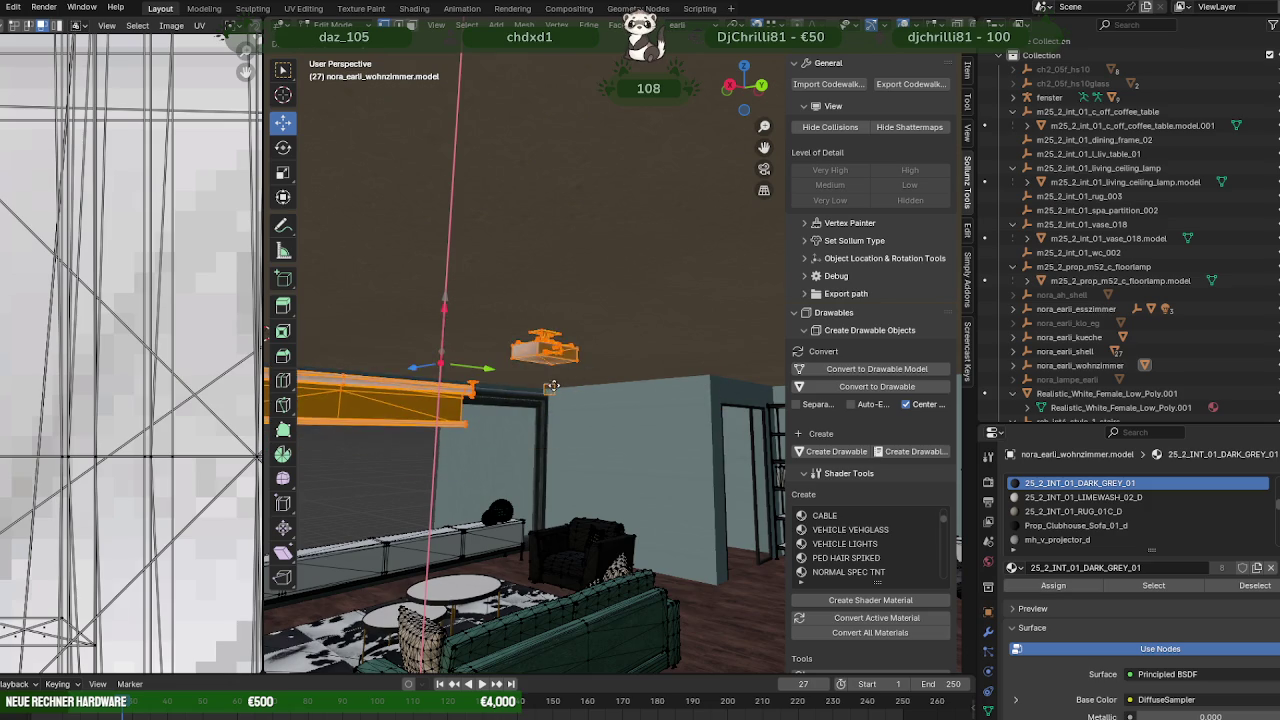
mouse_move(552, 386)
middle_down()
mouse_move(673, 367)
mouse_move(545, 418)
mouse_move(732, 383)
mouse_move(517, 358)
middle_up()
key(Tab)
scroll(568, 369, up, 5)
scroll(558, 418, up, 8)
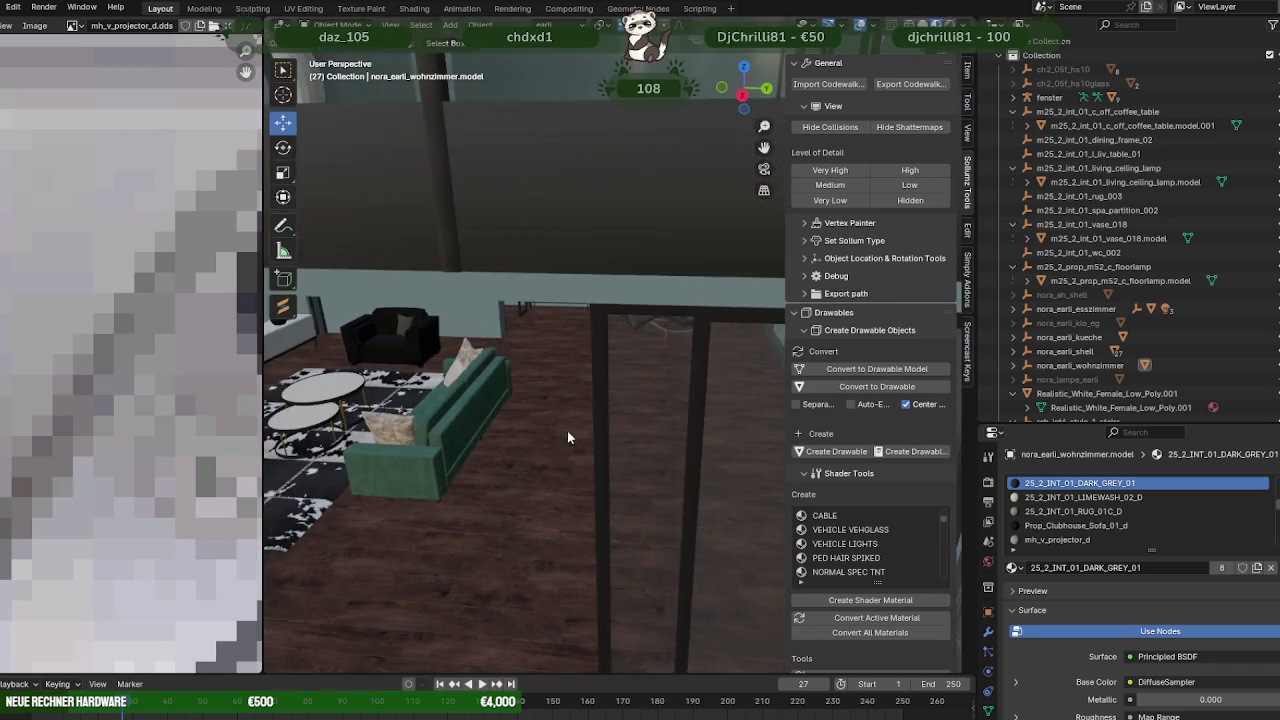
shift+middle_drag(567, 401, 582, 380)
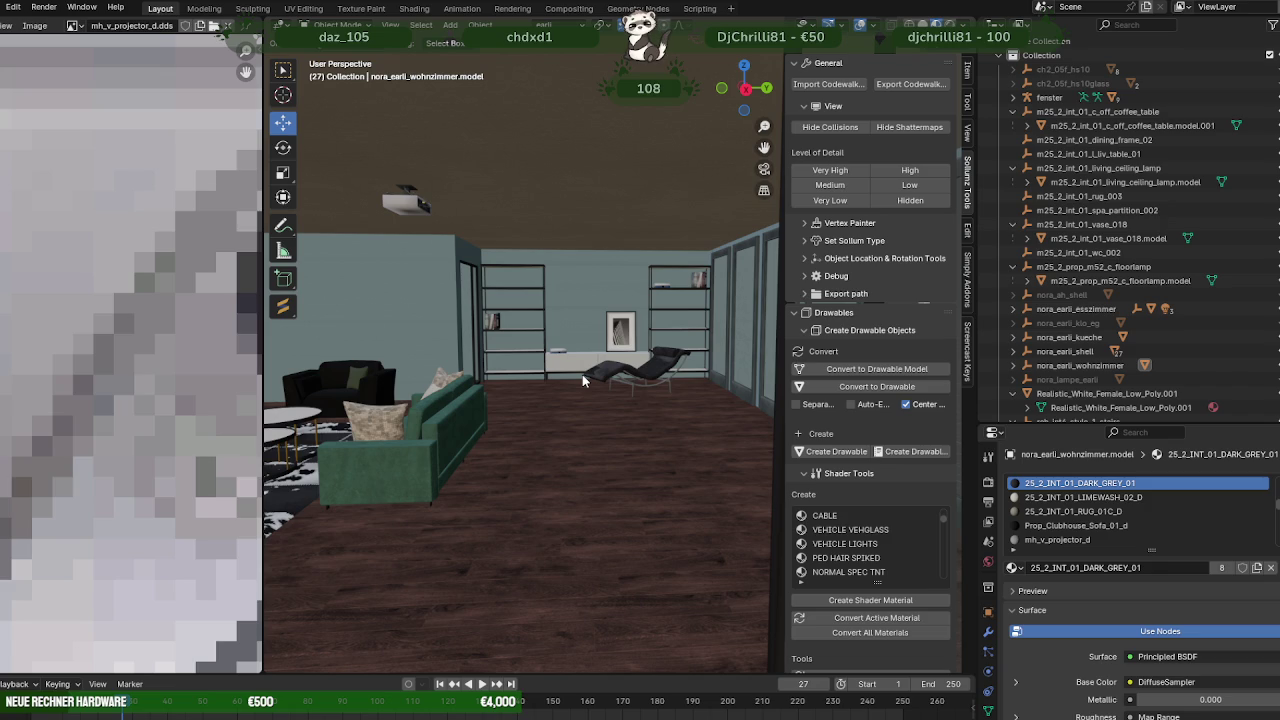
mouse_move(582, 374)
middle_down()
mouse_move(565, 350)
mouse_move(529, 348)
middle_up()
scroll(532, 348, up, 2)
scroll(553, 348, up, 2)
scroll(573, 349, up, 2)
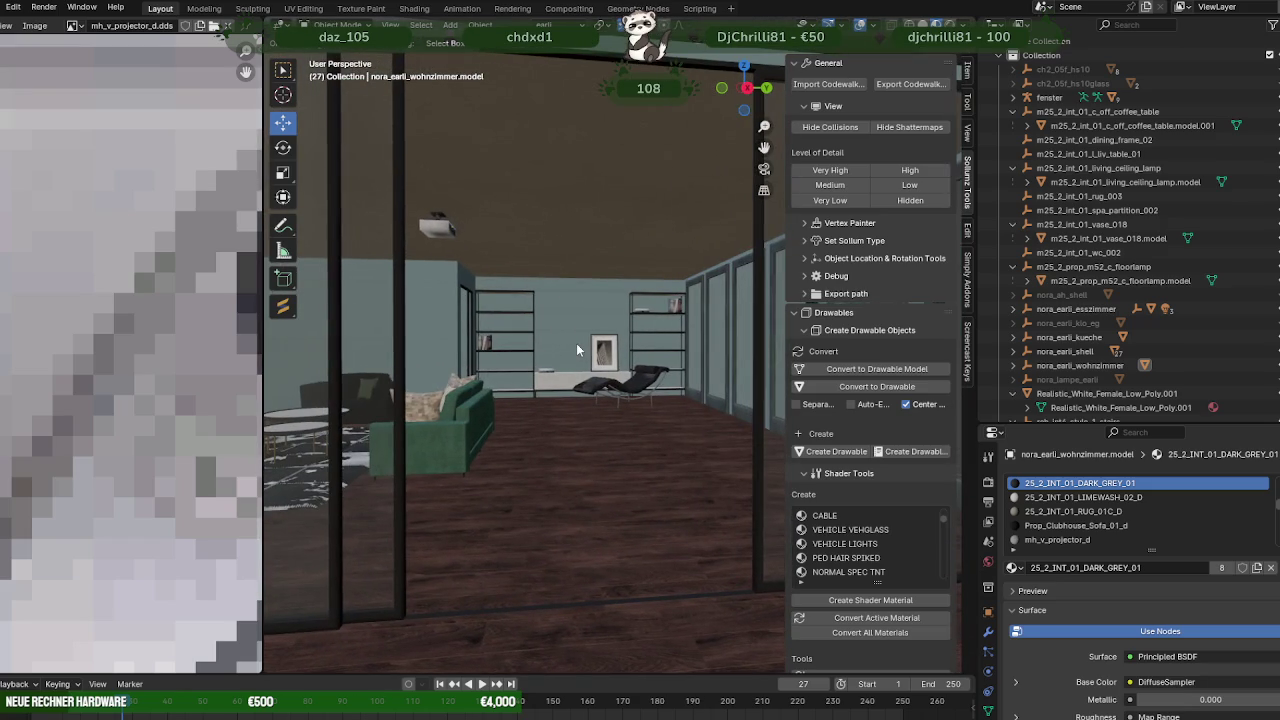
scroll(573, 344, down, 3)
mouse_move(570, 345)
middle_down()
mouse_move(393, 338)
mouse_move(446, 348)
mouse_move(491, 385)
mouse_move(440, 390)
mouse_move(633, 396)
middle_up()
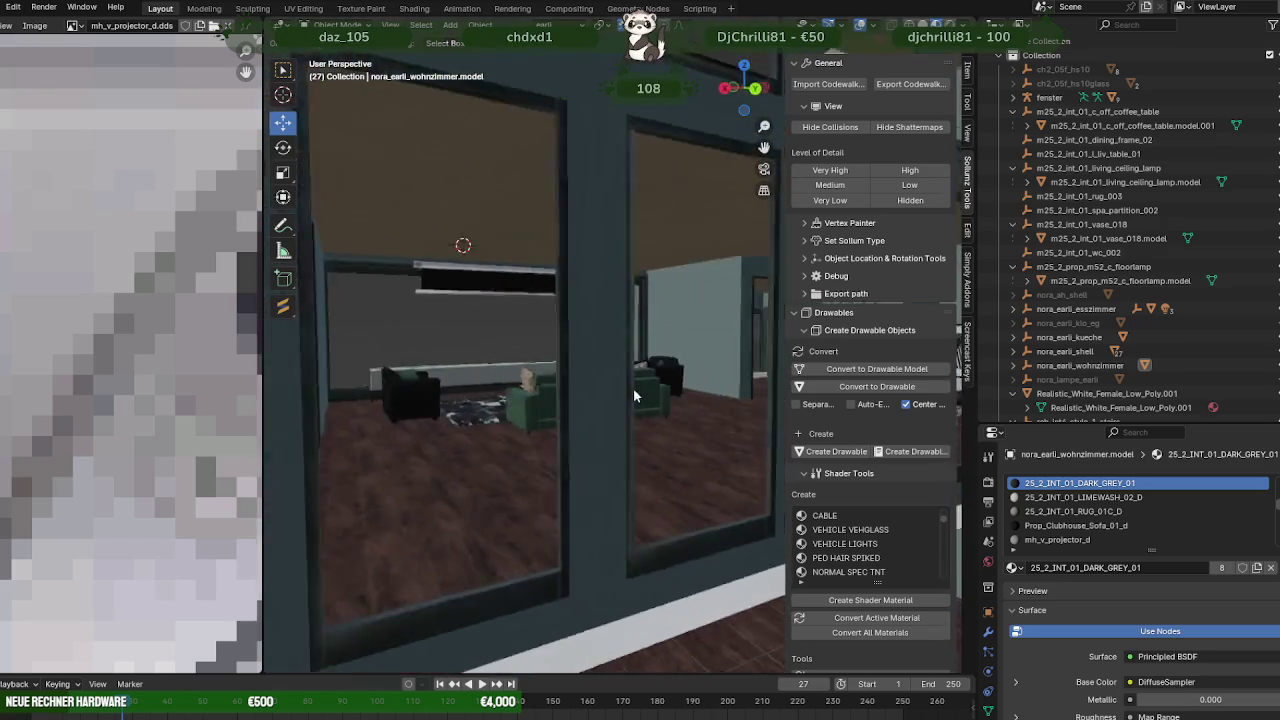
scroll(633, 396, up, 3)
scroll(556, 446, up, 3)
mouse_move(556, 446)
middle_down()
mouse_move(534, 447)
mouse_move(547, 454)
middle_up()
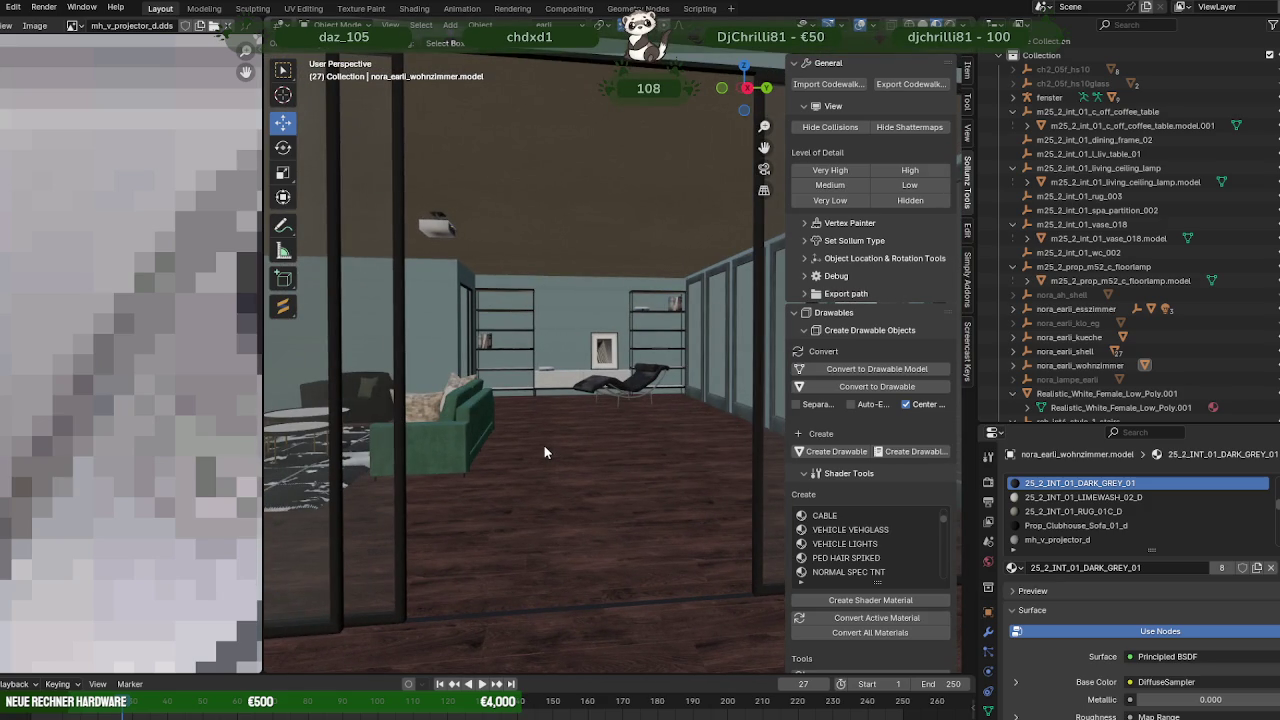
scroll(546, 446, down, 2)
scroll(541, 448, down, 1)
mouse_move(544, 452)
middle_down()
mouse_move(479, 437)
mouse_move(524, 436)
mouse_move(417, 433)
mouse_move(596, 412)
mouse_move(658, 426)
mouse_move(738, 420)
mouse_move(564, 437)
mouse_move(634, 439)
mouse_move(431, 484)
mouse_move(425, 505)
mouse_move(450, 503)
mouse_move(433, 497)
mouse_move(552, 481)
mouse_move(410, 473)
mouse_move(640, 495)
middle_up()
scroll(500, 442, up, 3)
scroll(461, 446, up, 2)
scroll(524, 444, down, 3)
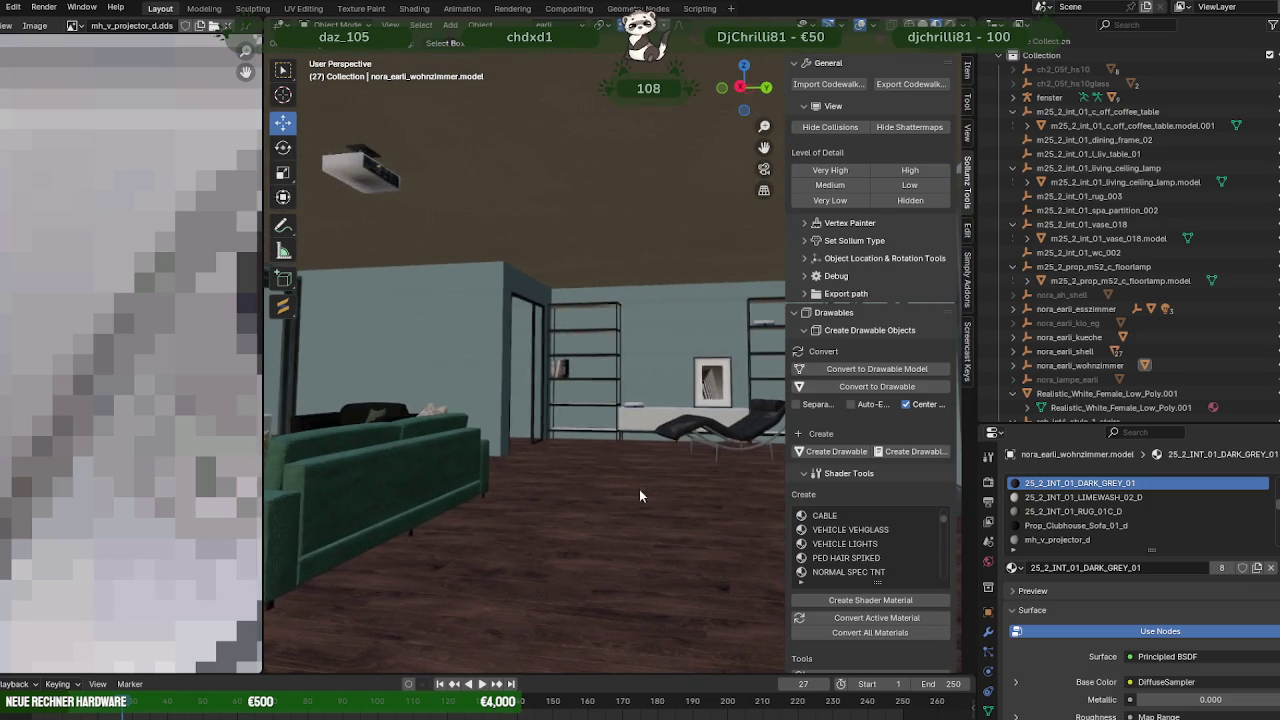
mouse_move(562, 482)
middle_down()
mouse_move(523, 457)
mouse_move(572, 402)
mouse_move(506, 462)
mouse_move(392, 434)
mouse_move(490, 403)
mouse_move(538, 370)
mouse_move(602, 363)
mouse_move(596, 349)
mouse_move(447, 353)
mouse_move(613, 358)
mouse_move(463, 348)
mouse_move(537, 361)
mouse_move(584, 403)
mouse_move(641, 410)
middle_up()
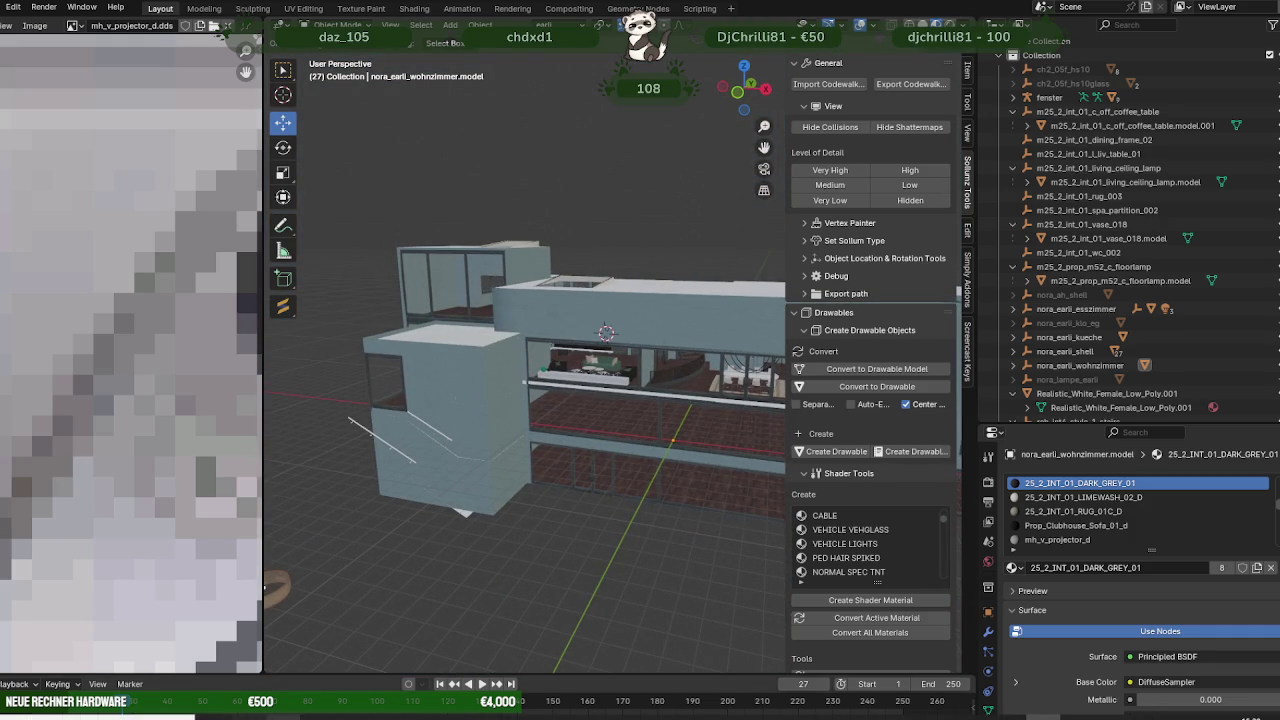
Search Google Images for 'dark academica interior'.
click(394, 650)
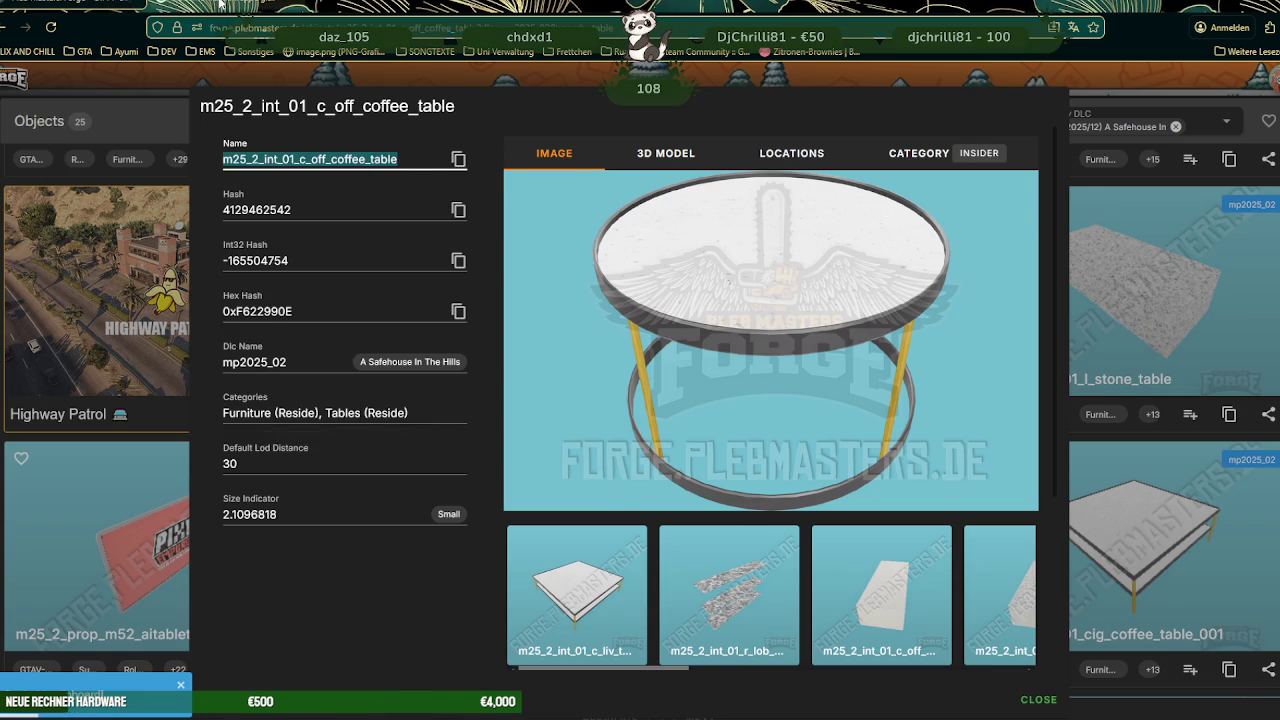
click(221, 5)
double_click(297, 92)
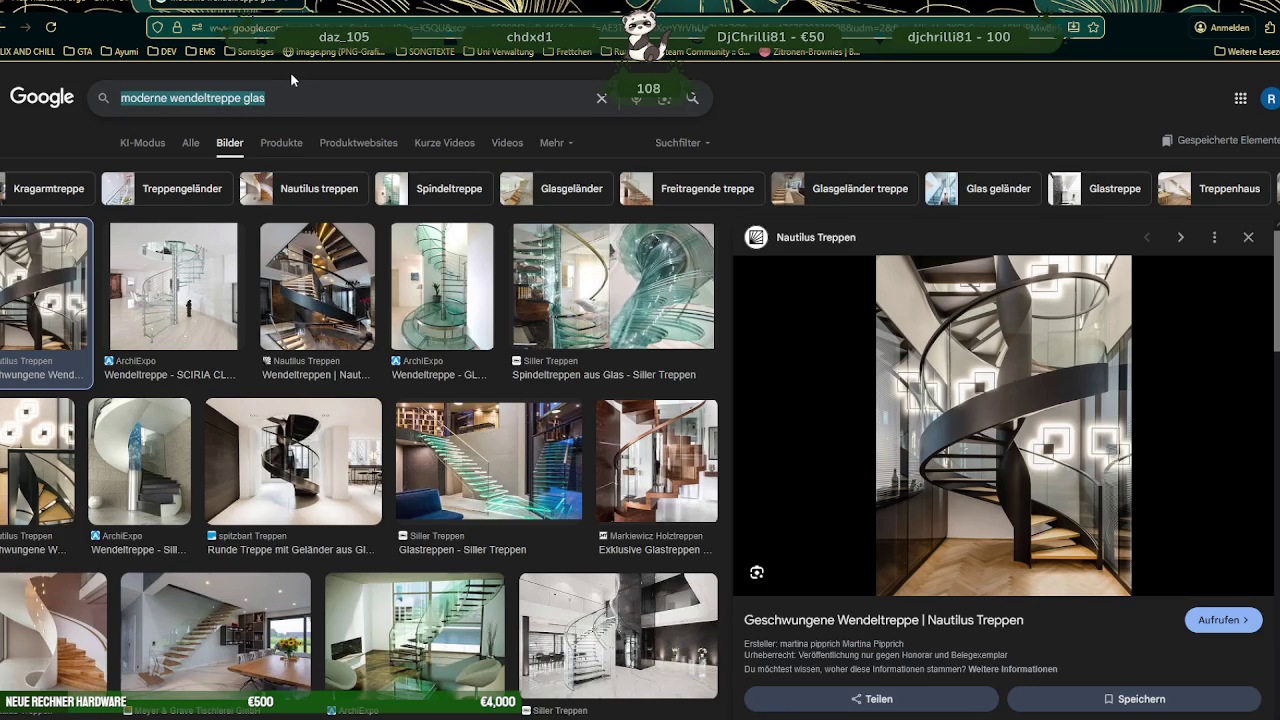
text(dark academica)
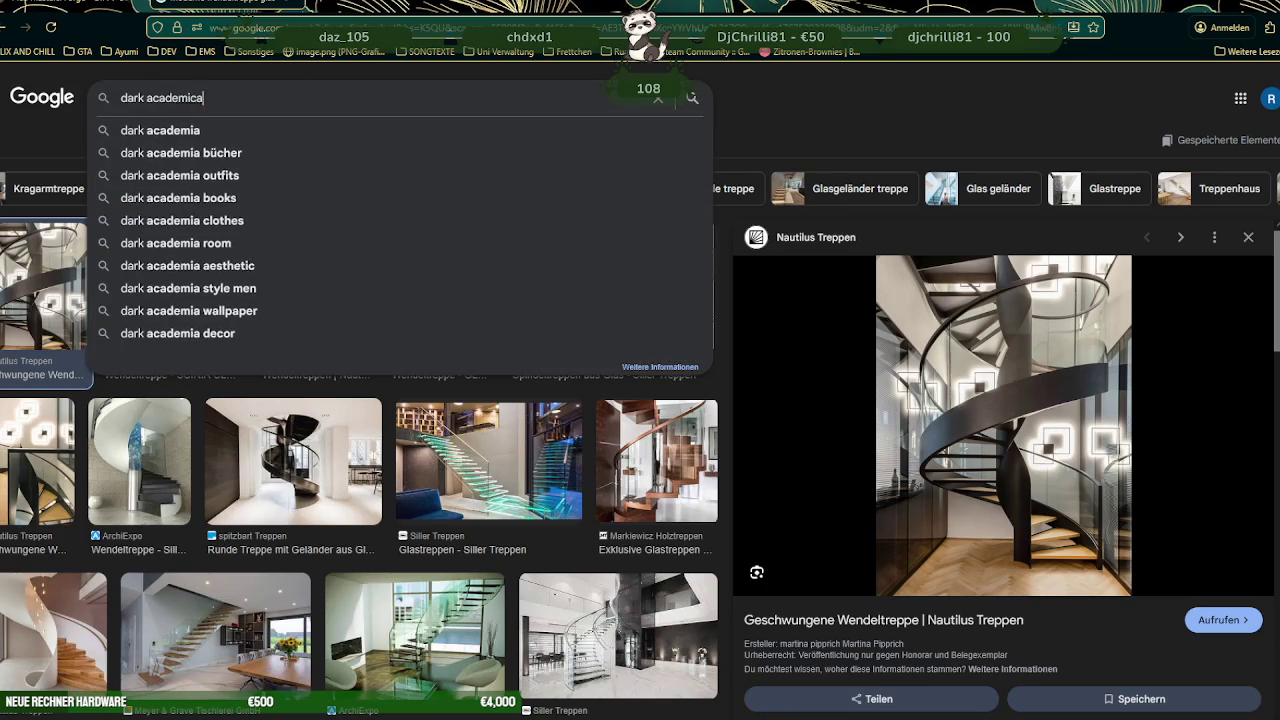
text( interior)
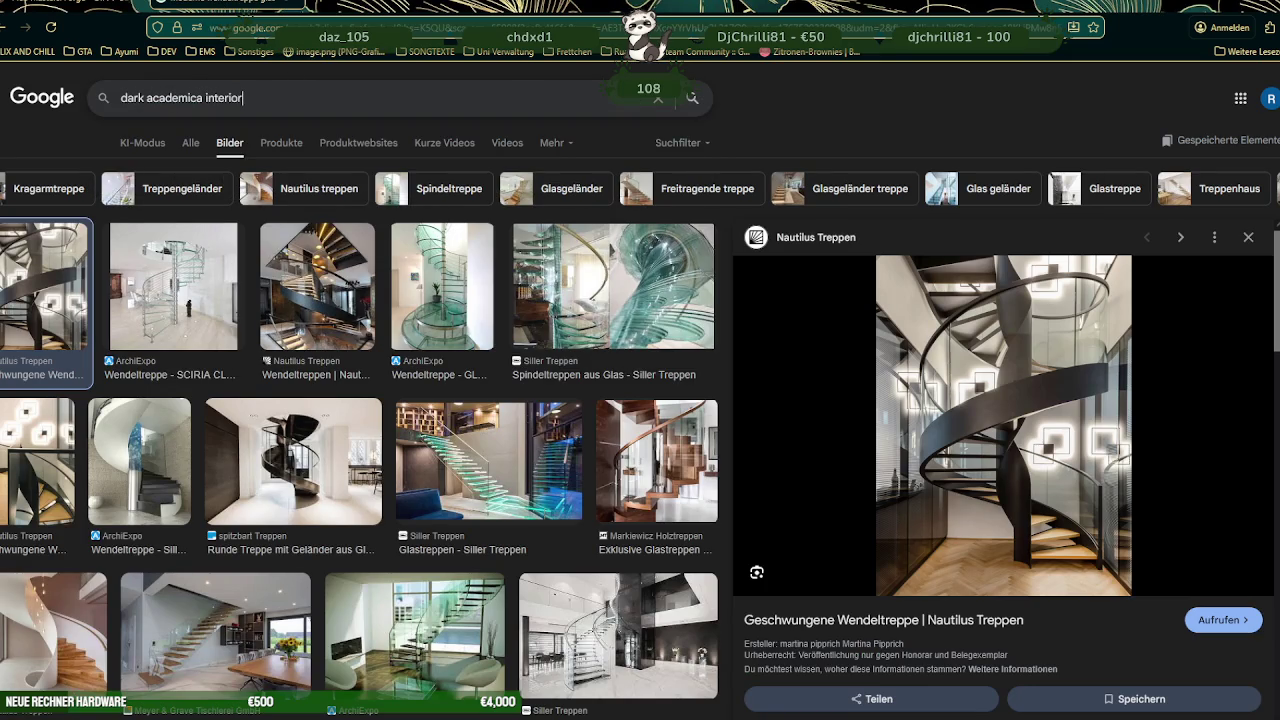
key(Return)
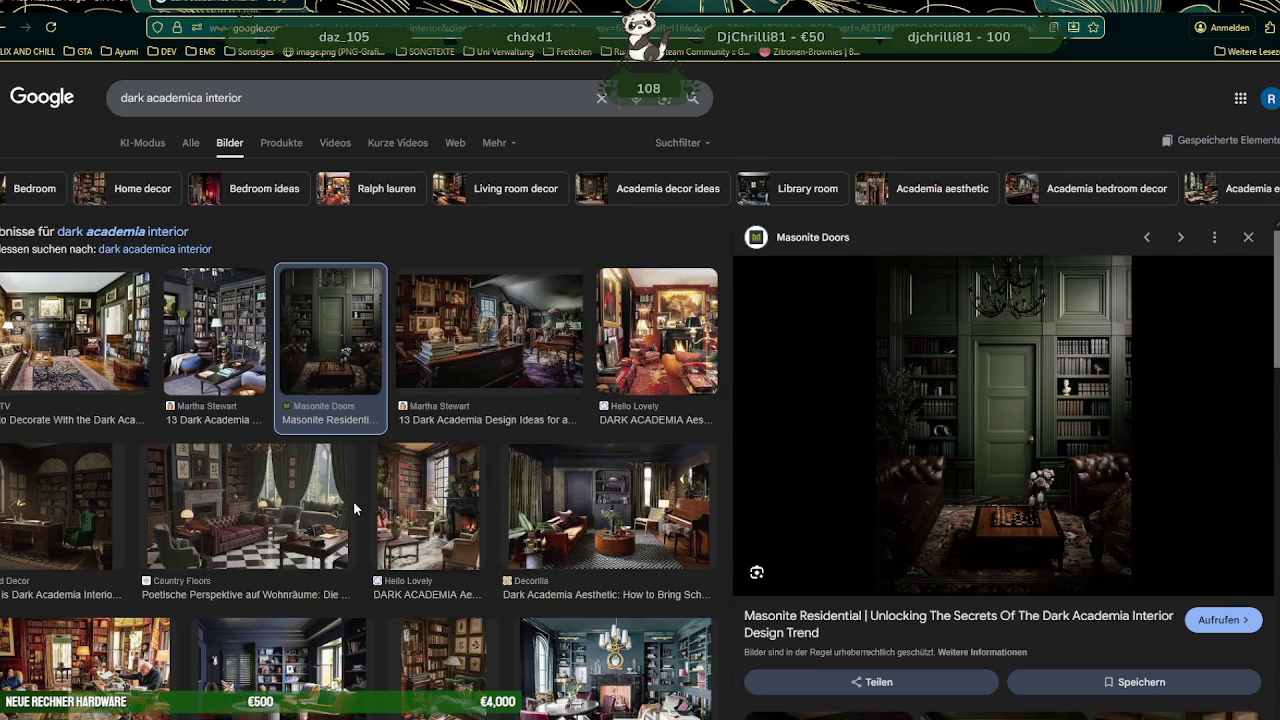
Preview the dark academia room images from Pinterest and Instagram.
click(91, 494)
click(443, 665)
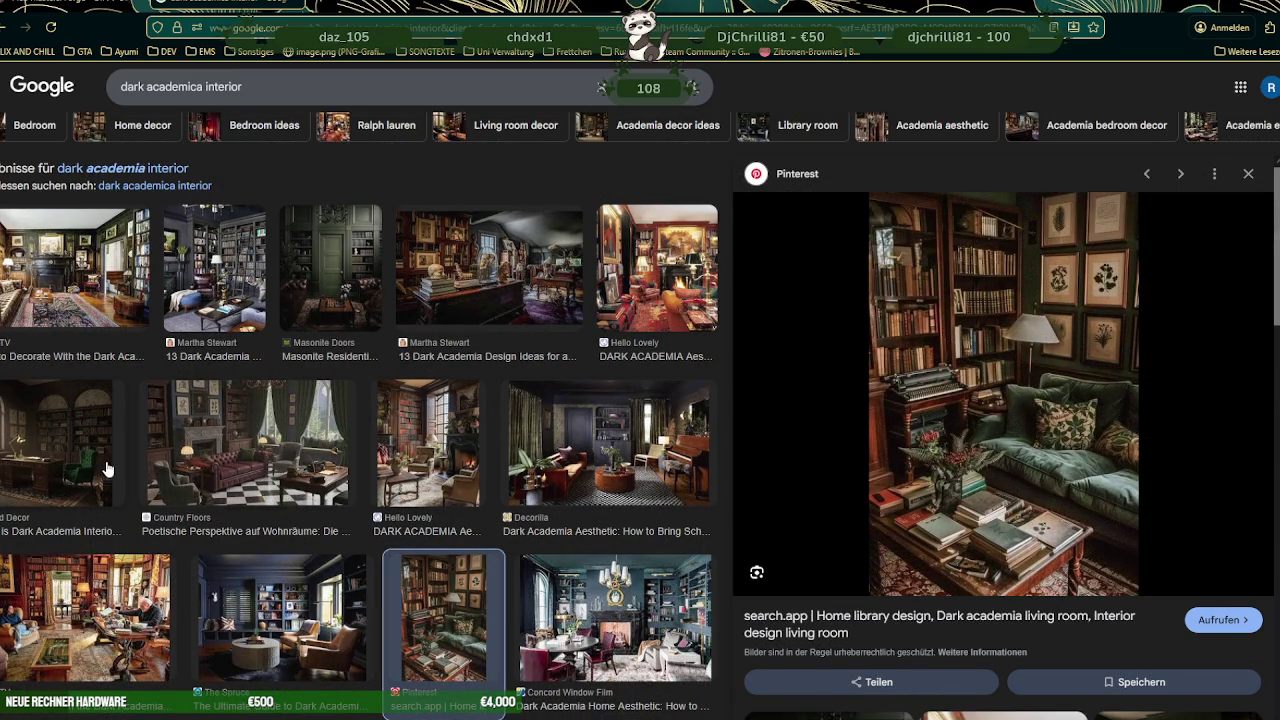
scroll(284, 573, down, 3)
scroll(397, 540, down, 2)
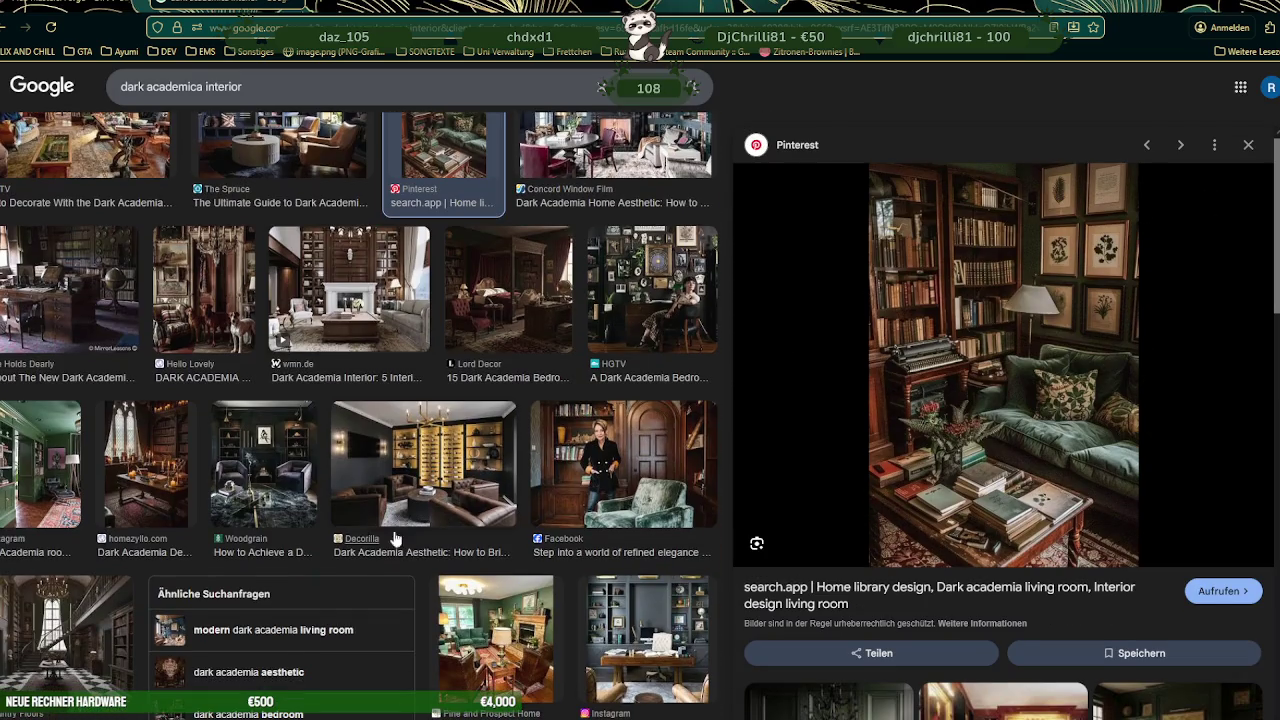
scroll(225, 509, down, 1)
click(43, 402)
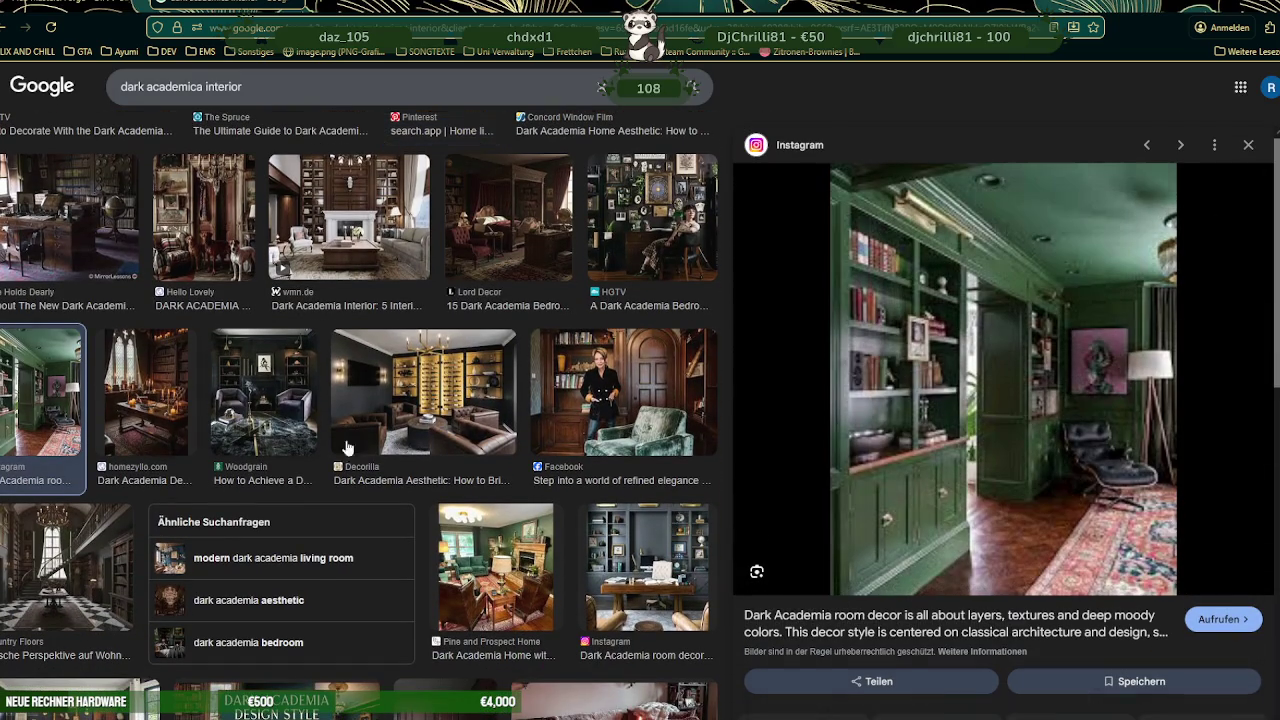
Preview more Pinterest and Haus of Blaylock room images, then return to Blender.
scroll(519, 480, down, 2)
scroll(457, 495, down, 2)
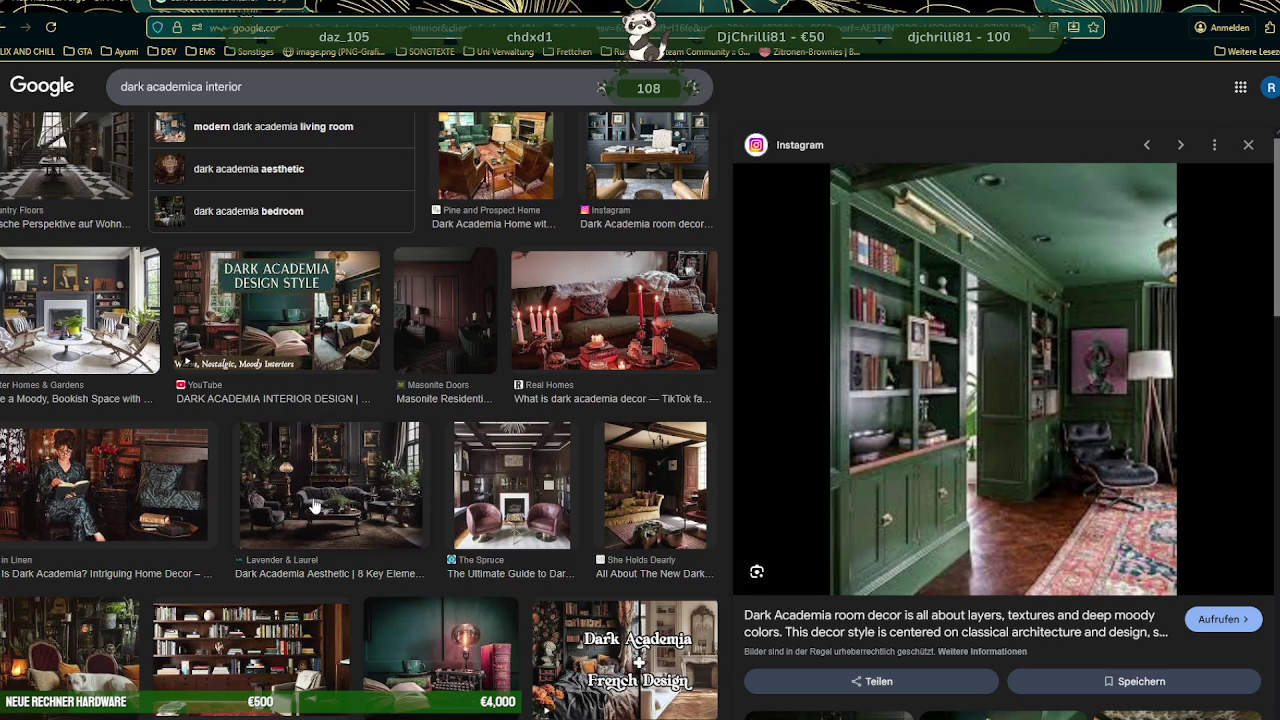
scroll(314, 507, down, 1)
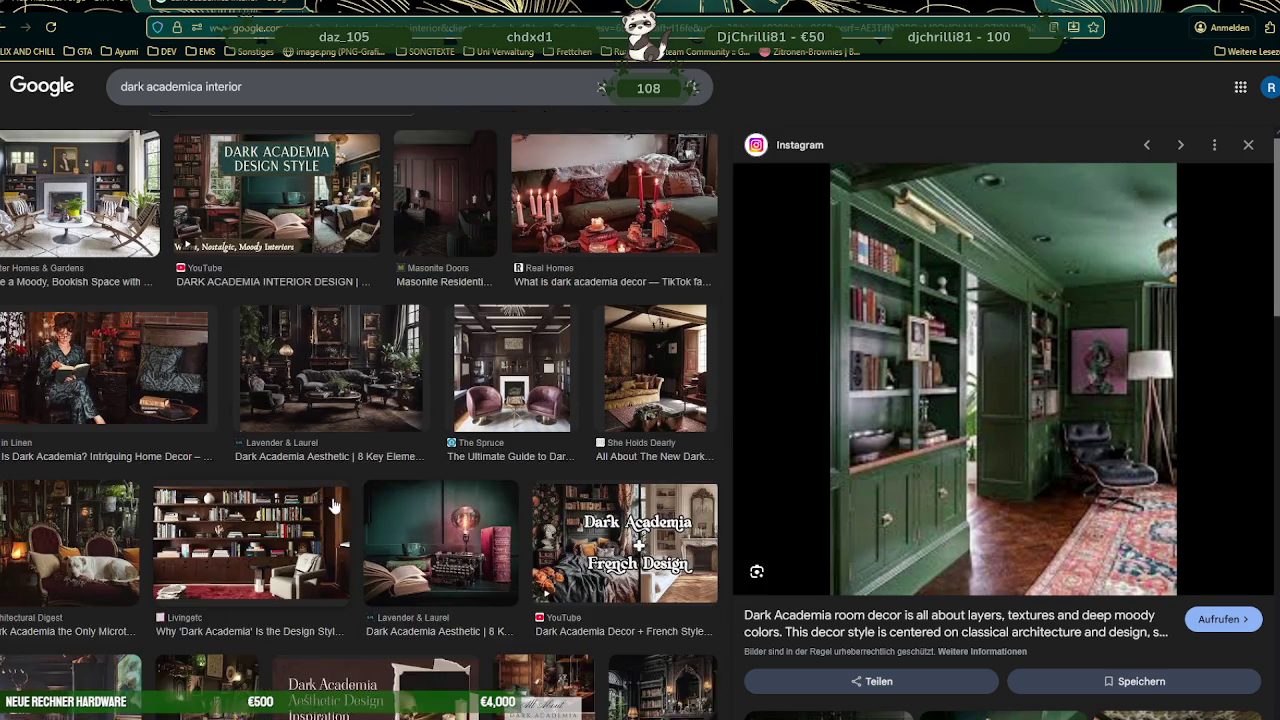
scroll(227, 468, down, 2)
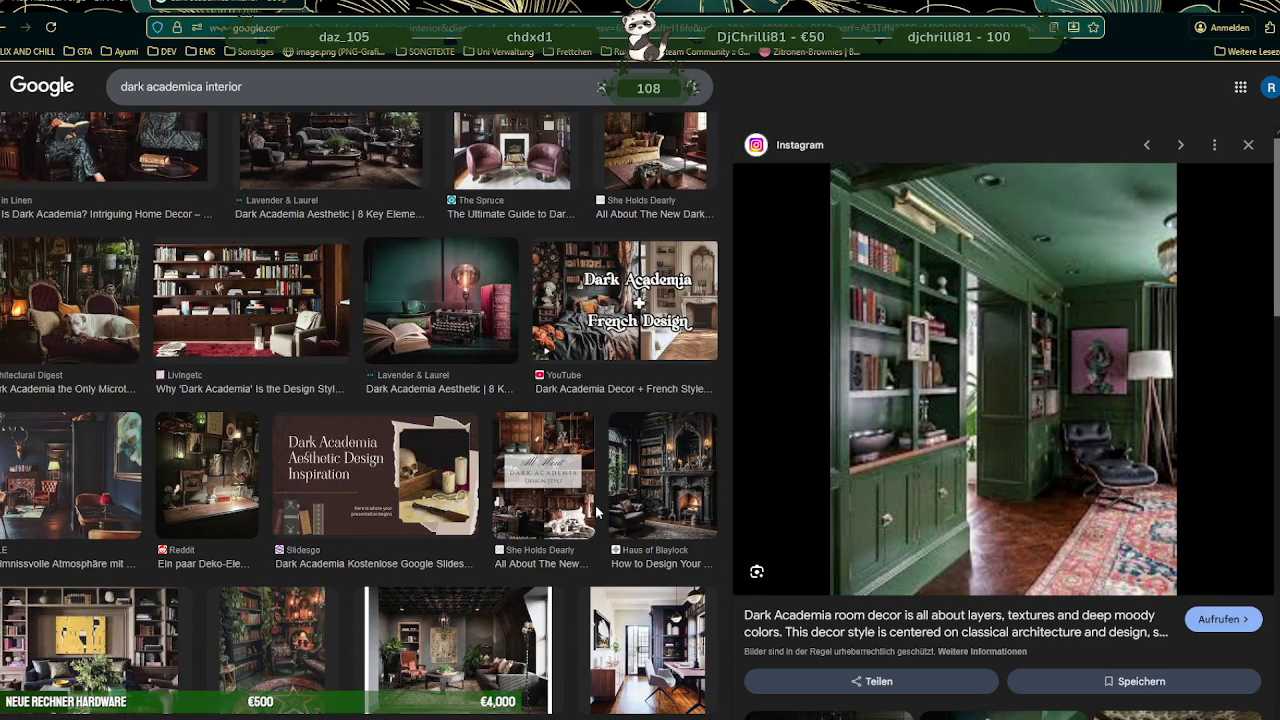
click(271, 619)
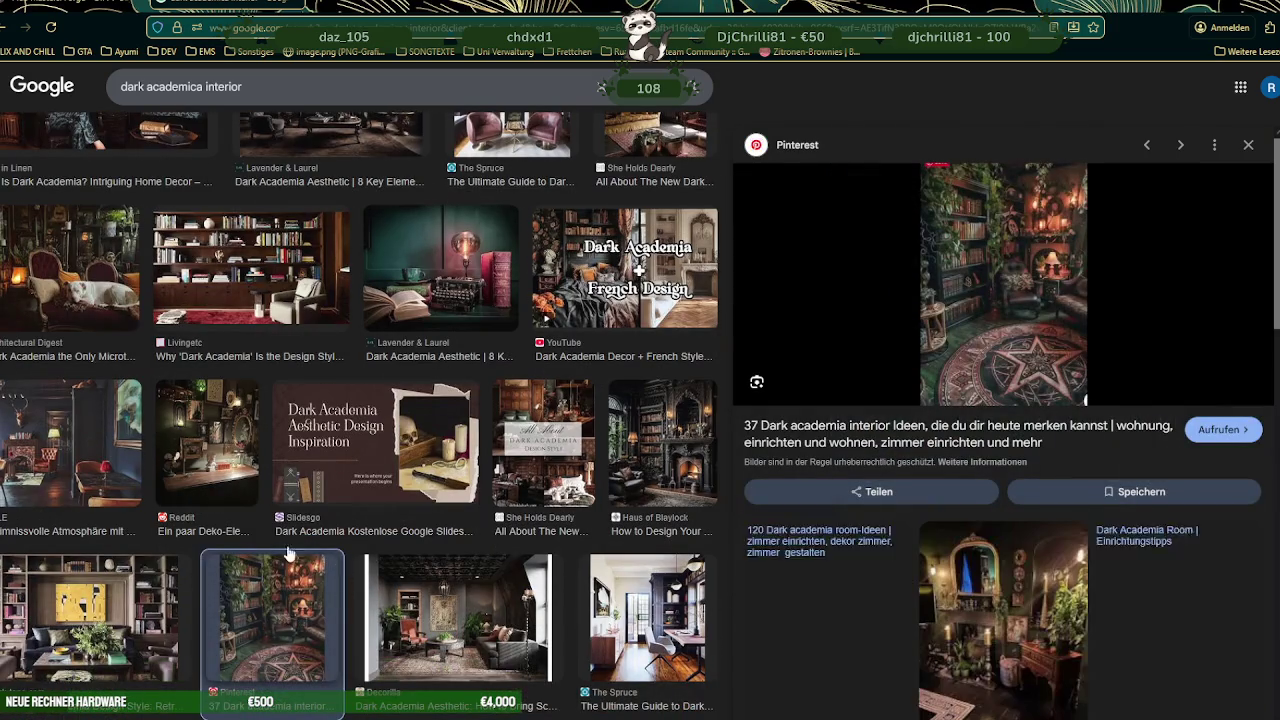
click(656, 443)
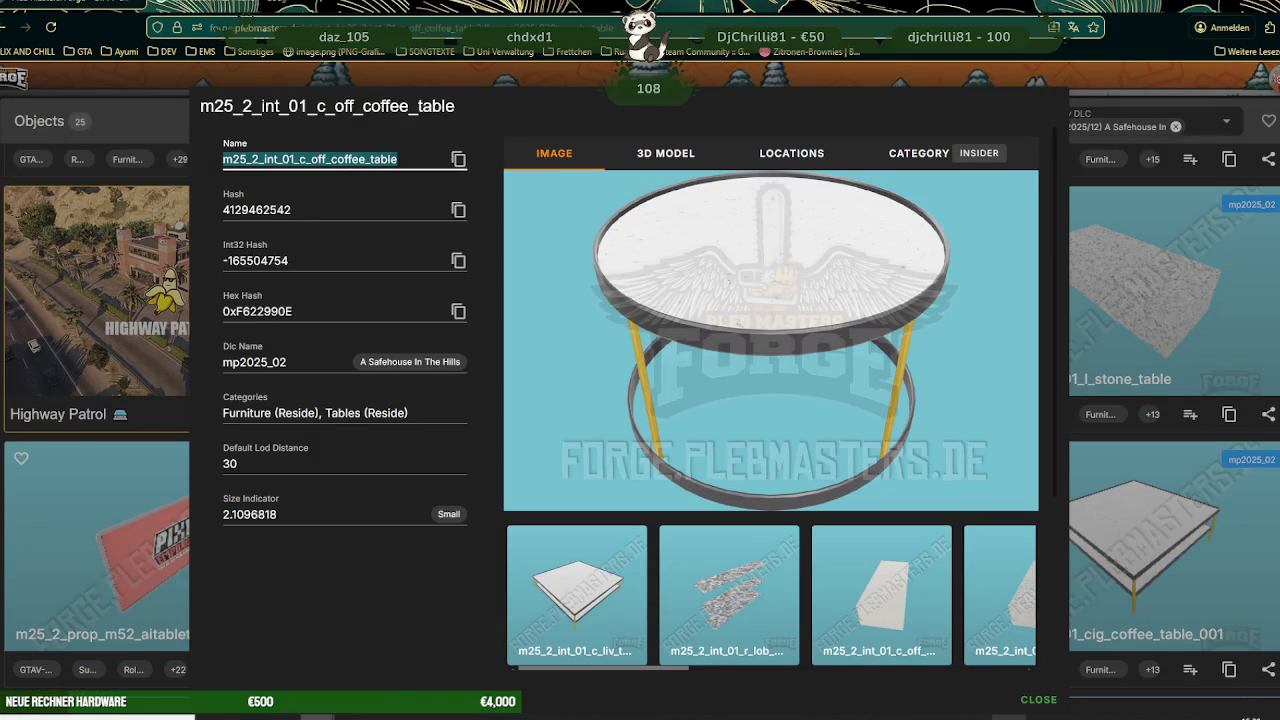
click(1017, 713)
scroll(617, 425, up, 5)
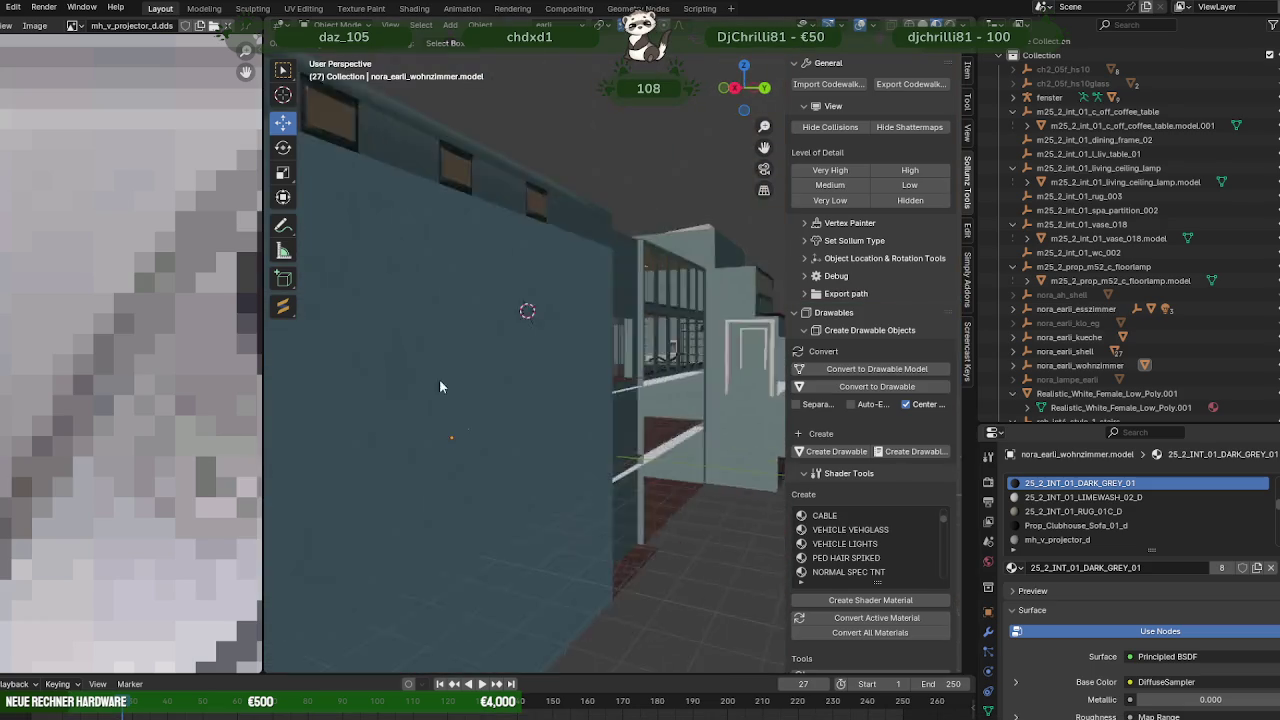
middle_drag(617, 425, 543, 368)
scroll(542, 369, down, 5)
mouse_move(463, 368)
middle_down()
mouse_move(489, 353)
mouse_move(648, 368)
middle_up()
scroll(557, 372, up, 5)
scroll(557, 372, down, 5)
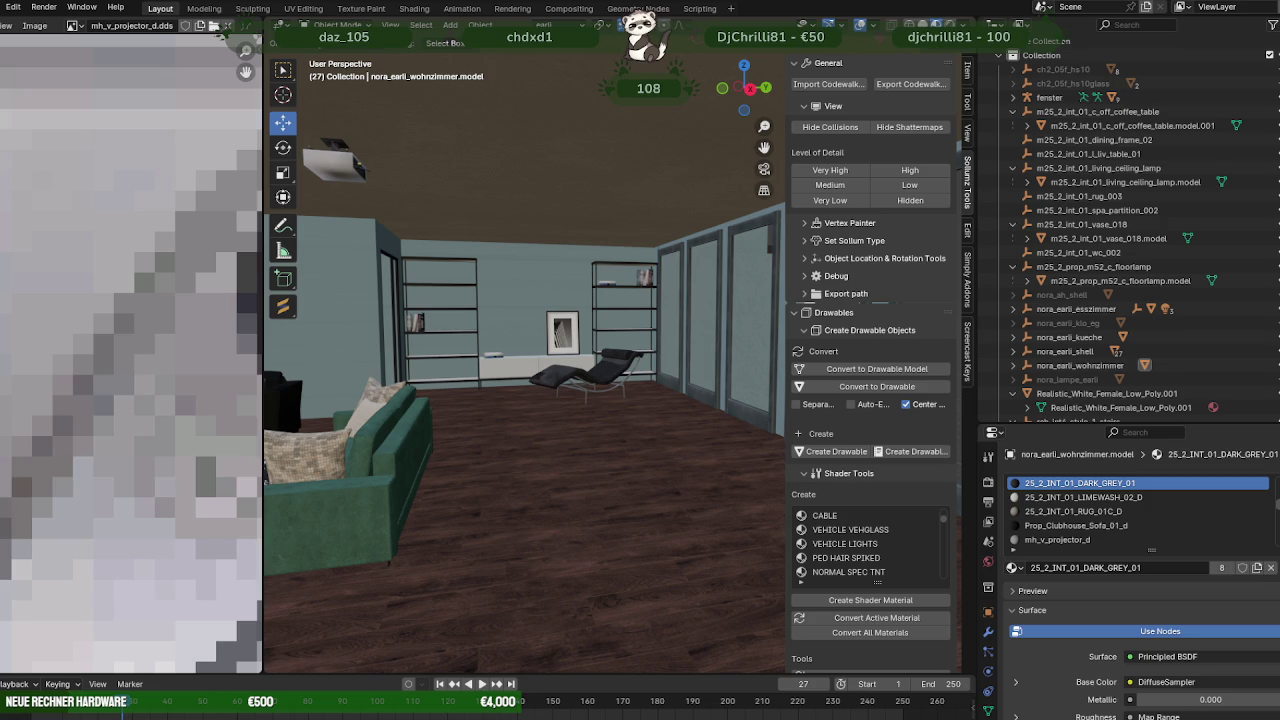
Hide the 'decke' ceiling under nora_earli_shell and look down into the room.
mouse_move(496, 298)
middle_down()
mouse_move(603, 314)
mouse_move(470, 357)
mouse_move(574, 358)
mouse_move(516, 404)
mouse_move(504, 228)
middle_up()
click(504, 228)
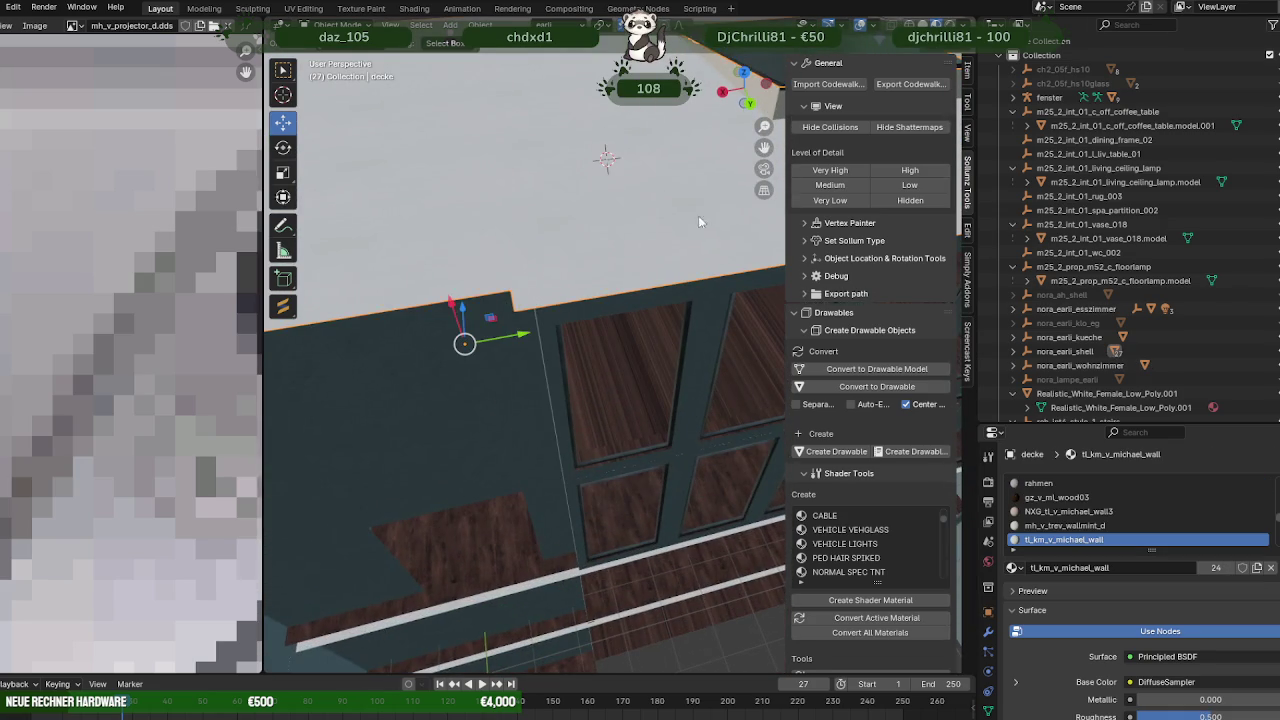
scroll(1214, 220, down, 5)
click(1012, 183)
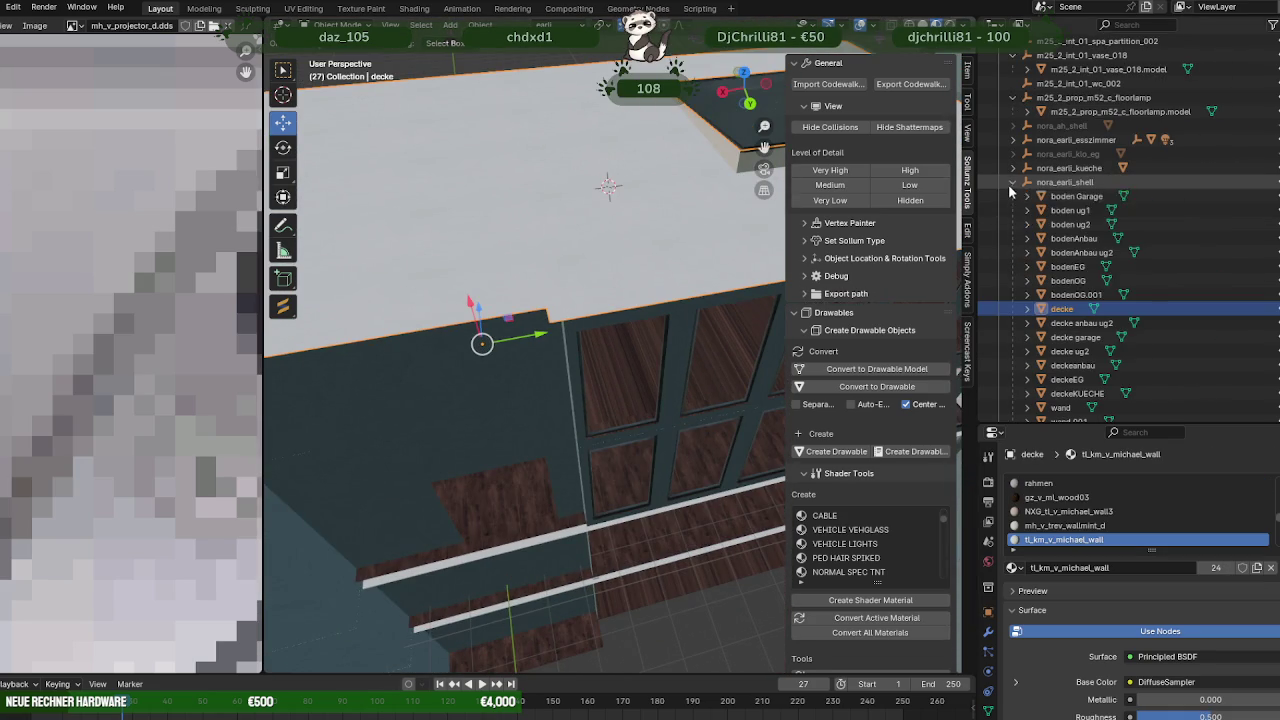
key(h)
mouse_move(640, 250)
middle_down()
mouse_move(699, 216)
mouse_move(601, 291)
mouse_move(619, 322)
mouse_move(668, 325)
mouse_move(618, 334)
mouse_move(589, 304)
mouse_move(595, 352)
mouse_move(624, 390)
mouse_move(646, 352)
mouse_move(628, 304)
mouse_move(610, 348)
middle_up()
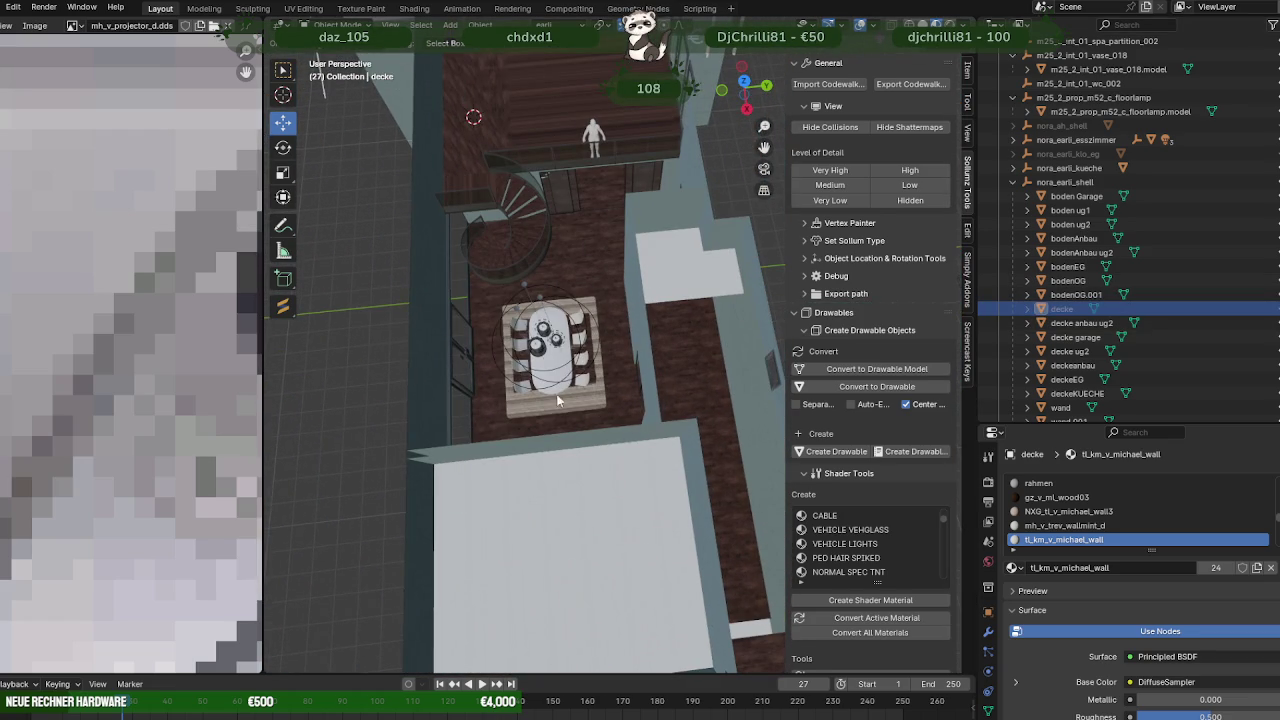
Select the deckeKUECHE kitchen ceiling and orbit around the stairs and dining table.
click(565, 519)
mouse_move(597, 490)
middle_down()
mouse_move(513, 488)
mouse_move(628, 448)
middle_up()
scroll(628, 452, up, 4)
mouse_move(676, 404)
middle_down()
mouse_move(540, 425)
mouse_move(622, 287)
mouse_move(568, 256)
mouse_move(595, 313)
middle_up()
Select an edge of the slanted wall in the 'wand' object's Edit Mode.
click(512, 430)
scroll(608, 318, up, 3)
key(Tab)
click(621, 288)
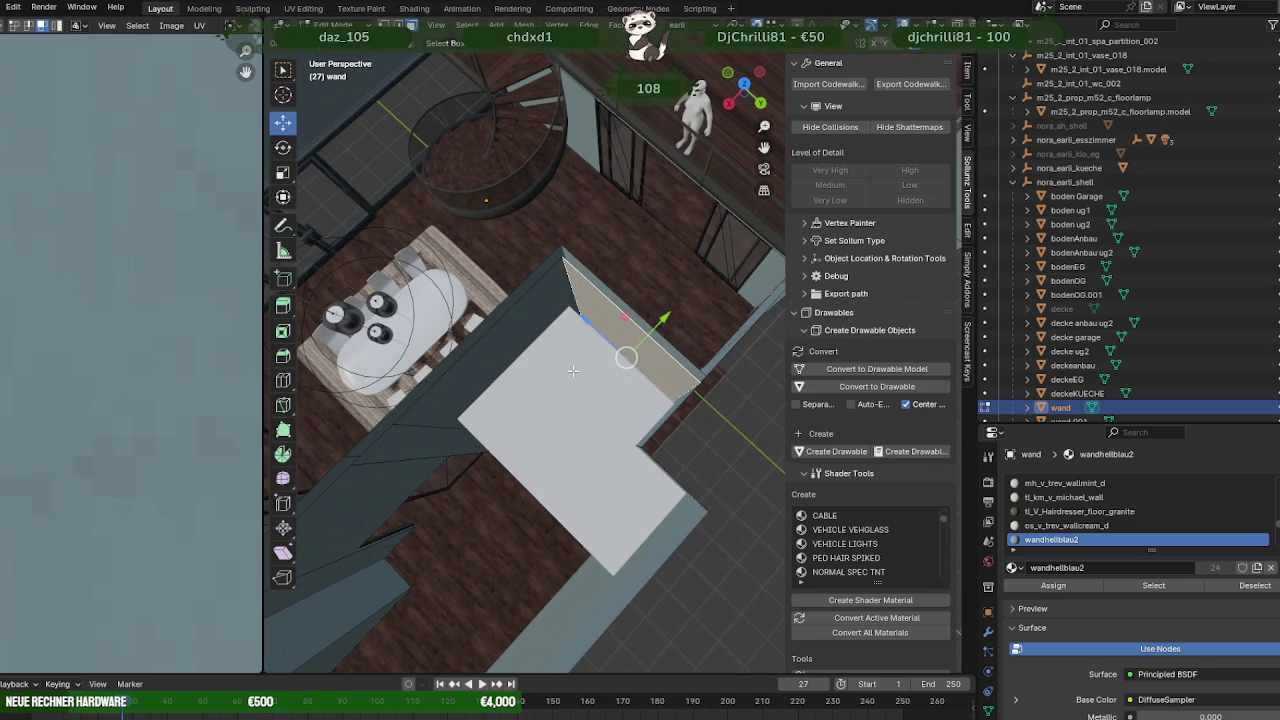
key(Tab)
Move the slanted kitchen wall face of 'wand' along the Y axis.
click(573, 370)
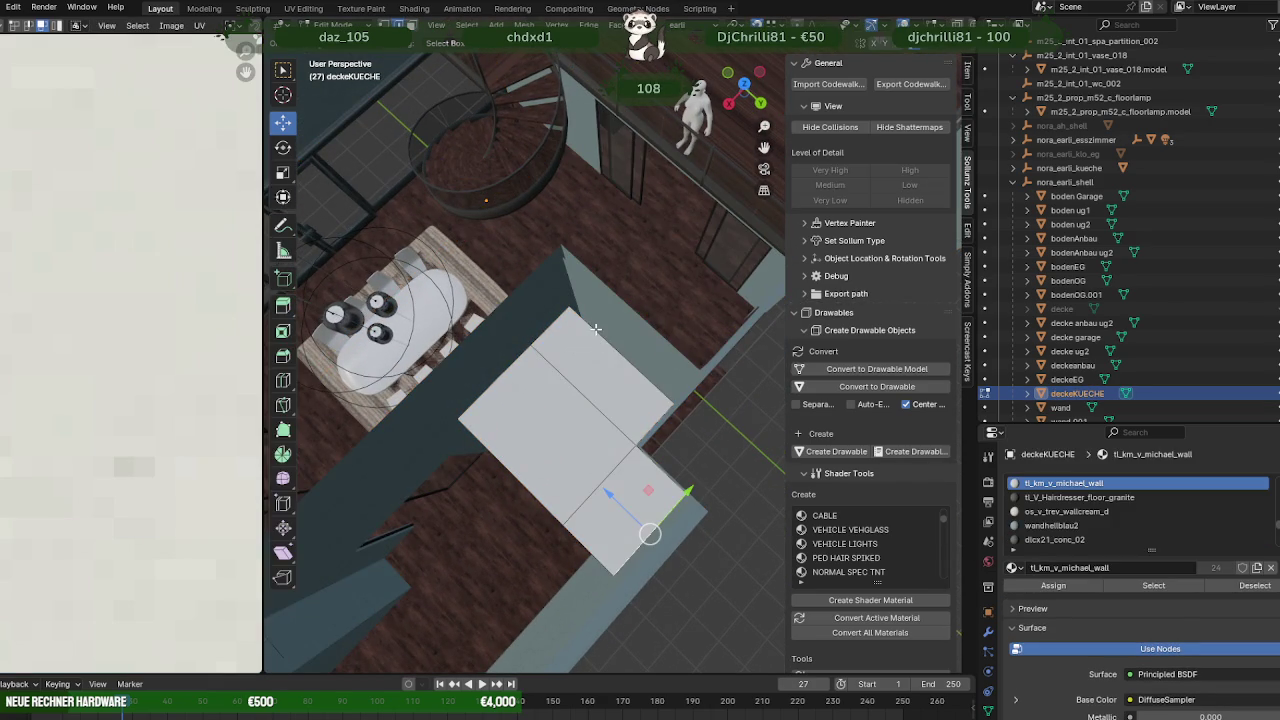
middle_drag(580, 352, 597, 326)
key(Tab)
click(597, 320)
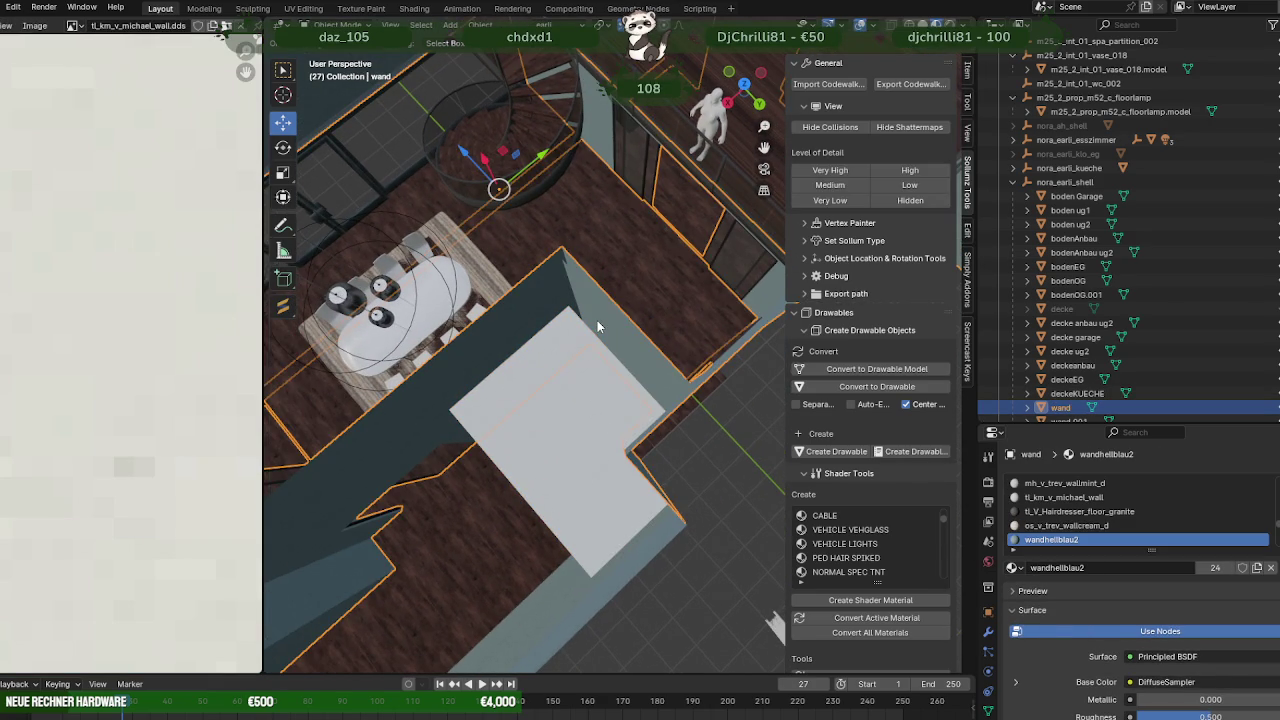
key(Tab)
click(613, 326)
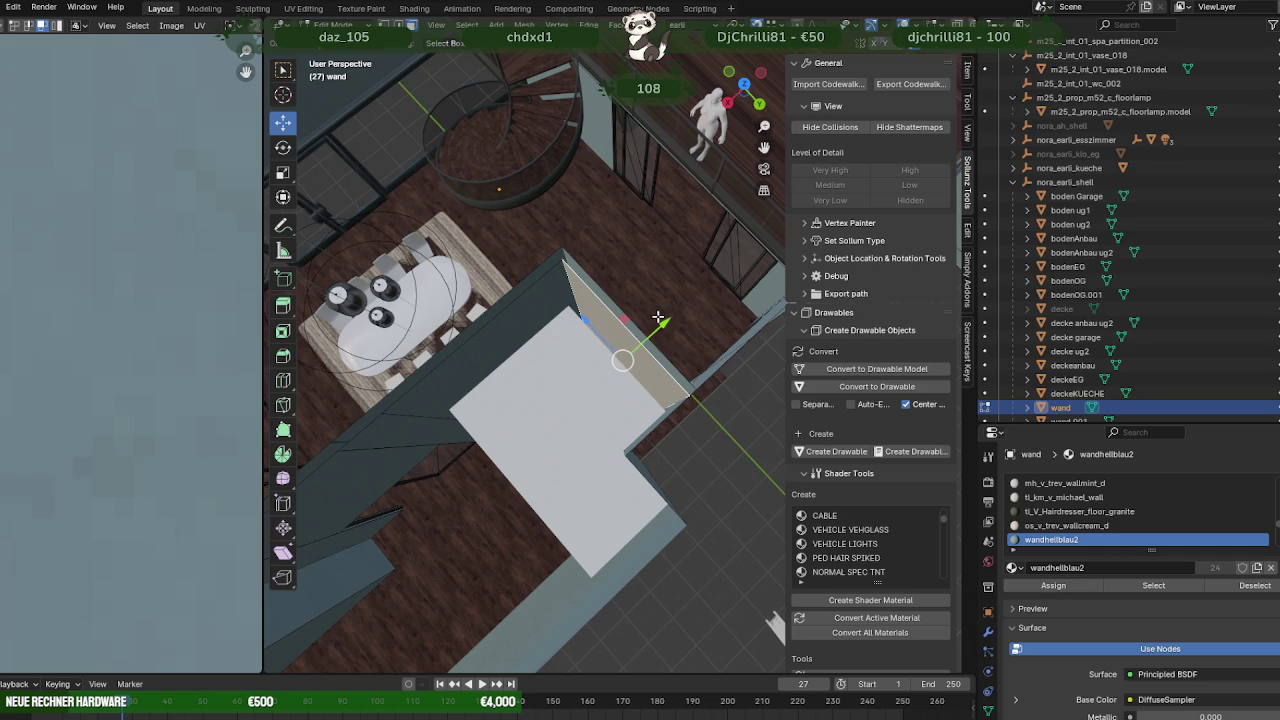
key(g)
key(y)
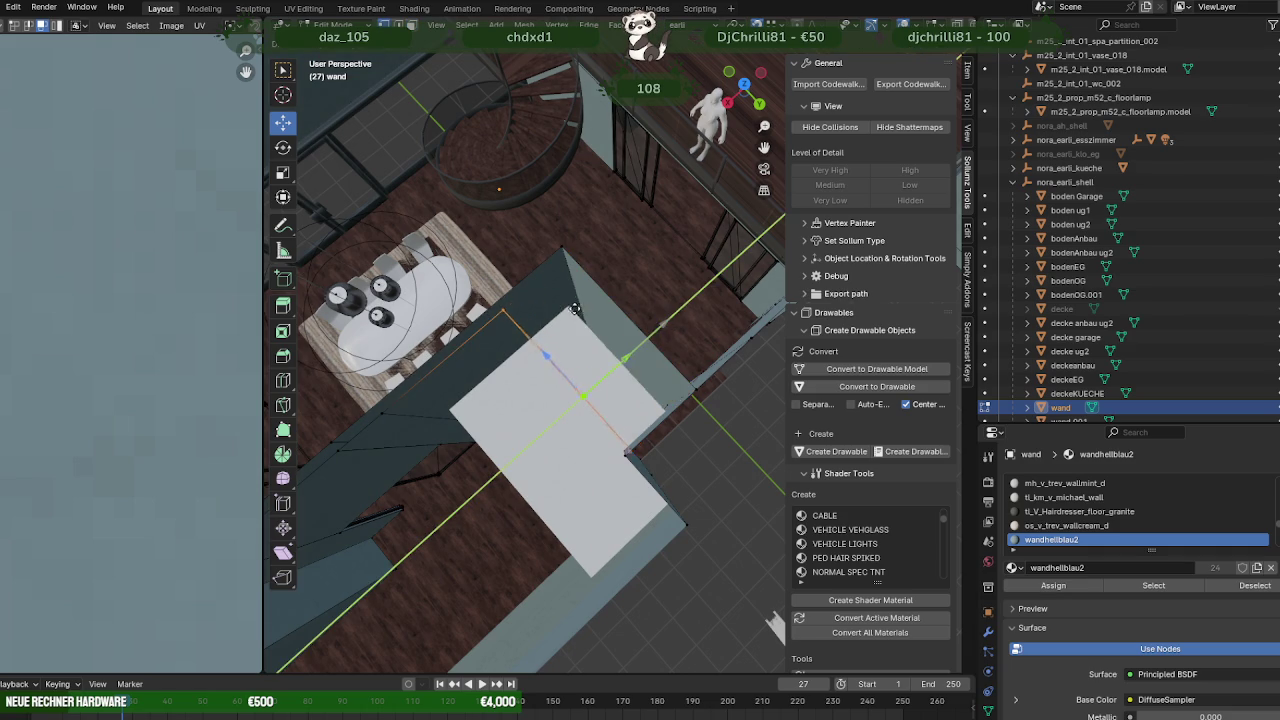
click(590, 330)
middle_drag(590, 330, 655, 318)
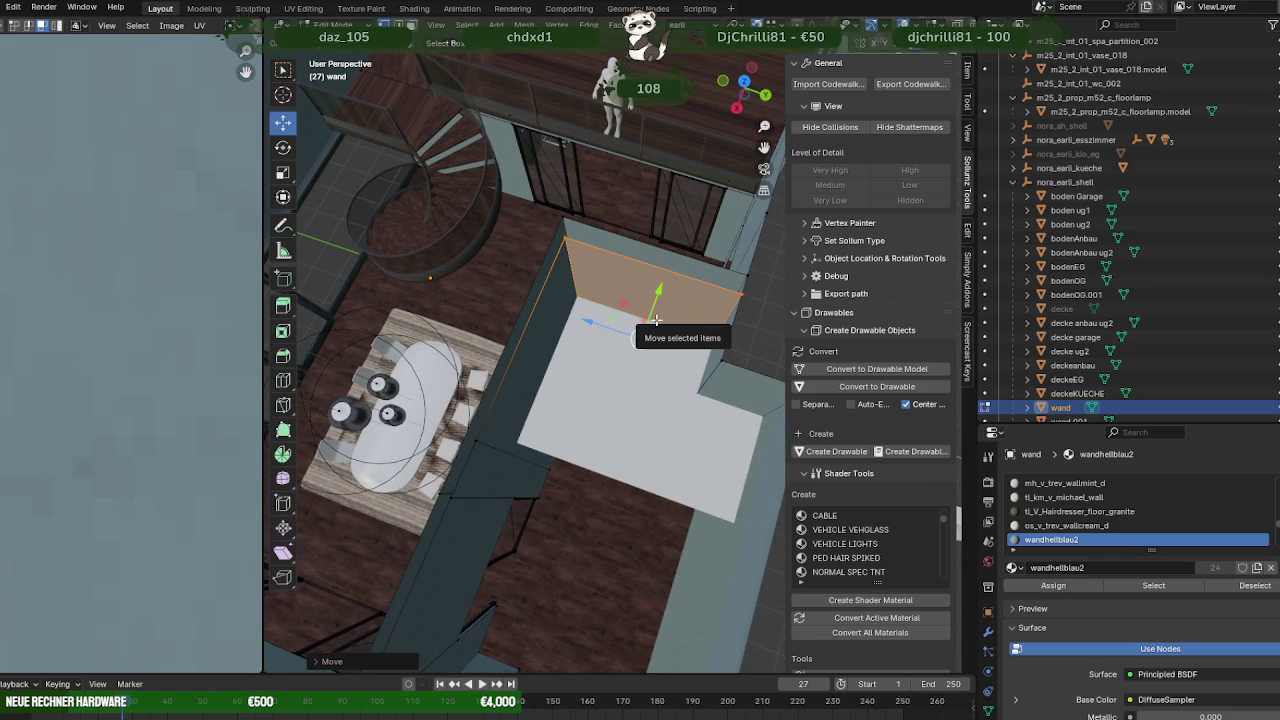
Duplicate the wall face, then rotate and slide the copy into line beside it.
key(shift+d)
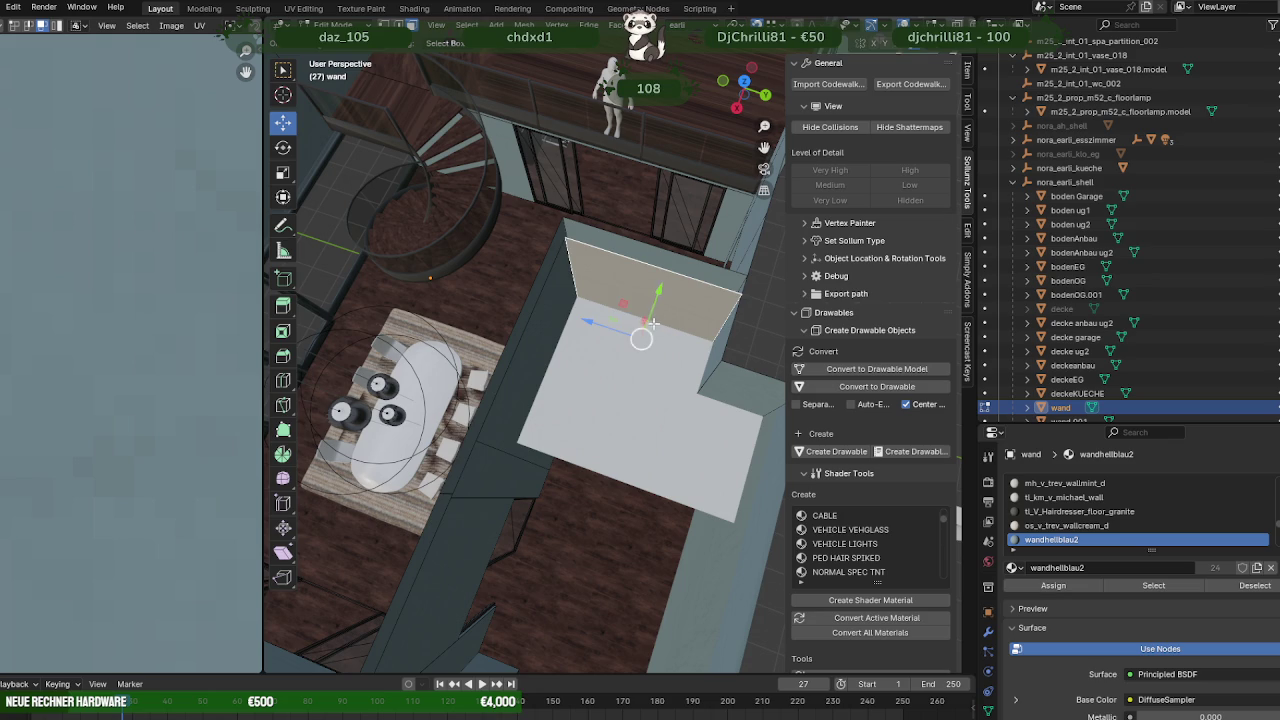
right_click(641, 338)
drag(641, 338, 527, 428)
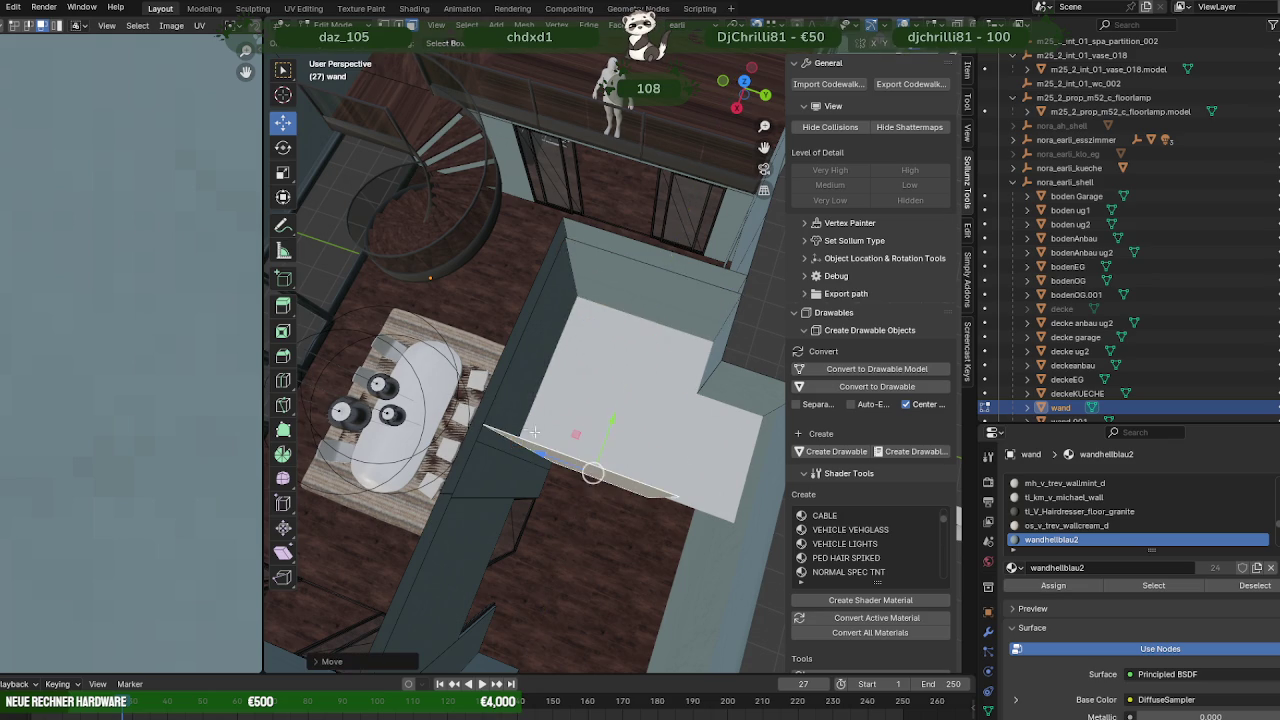
middle_drag(527, 428, 614, 361)
key(r)
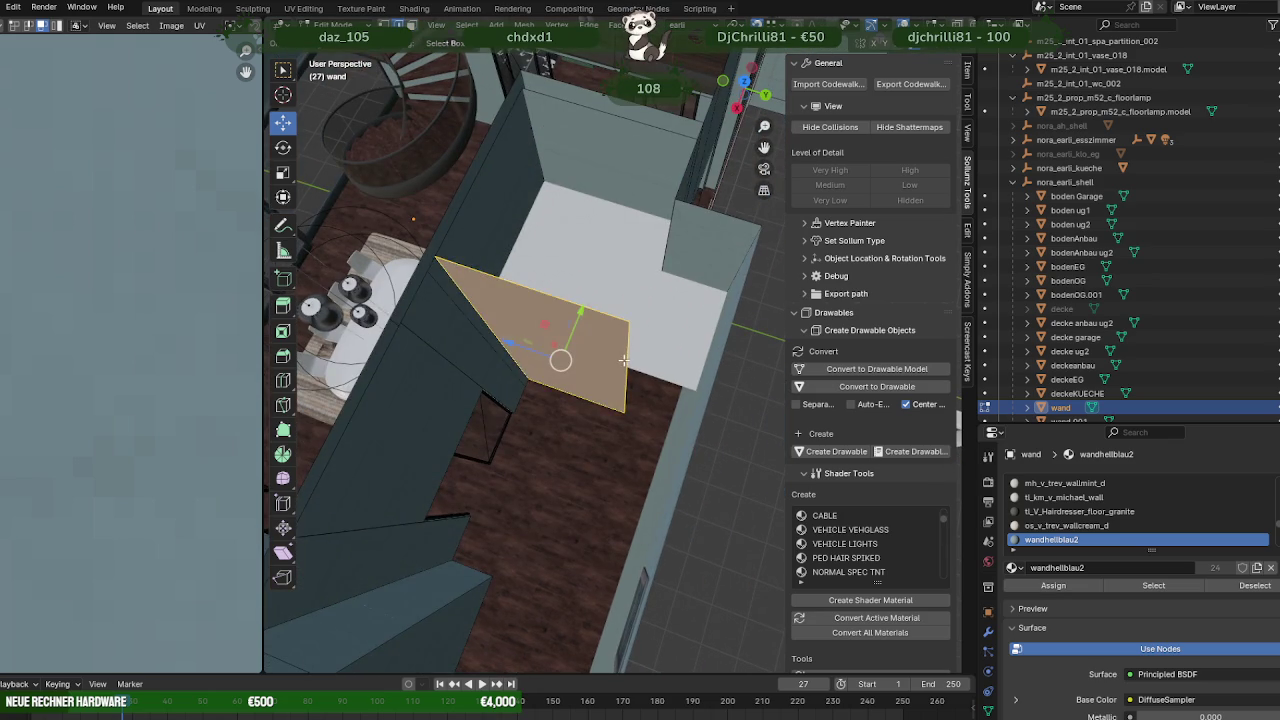
click(640, 365)
drag(640, 365, 649, 287)
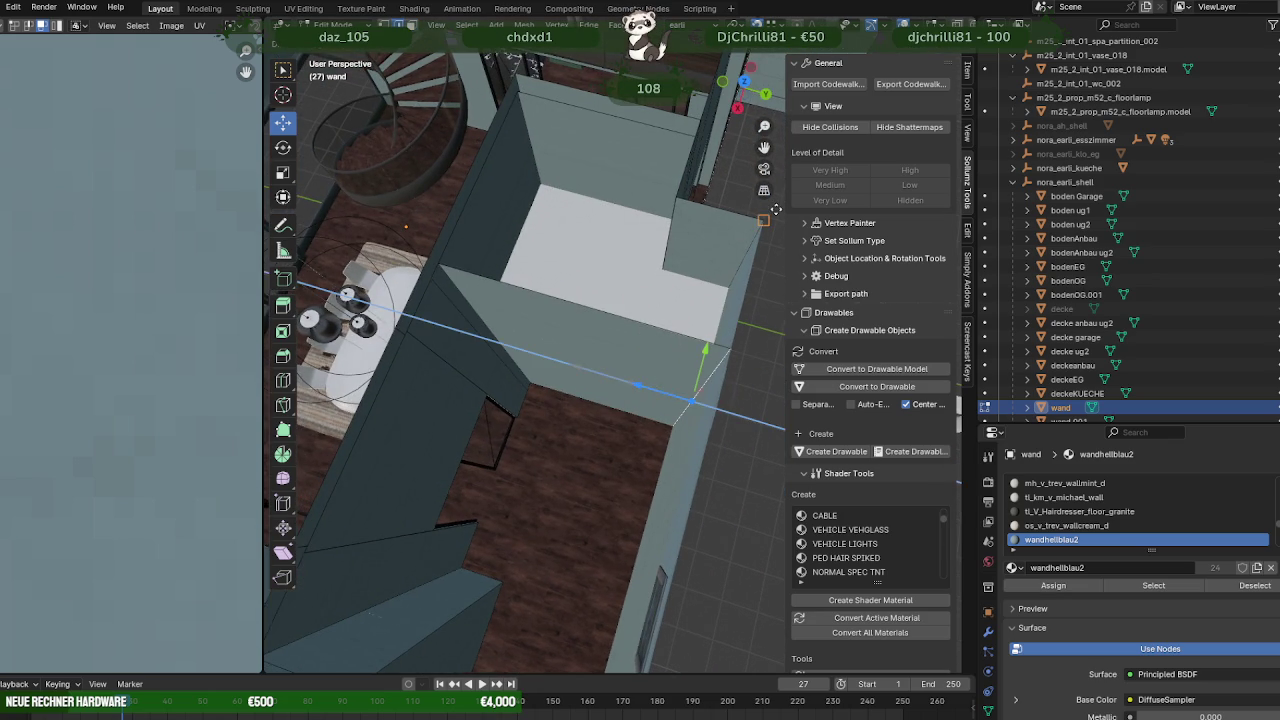
Nudge the slanted tan wall face down and to the left.
middle_drag(649, 287, 565, 311)
click(545, 325)
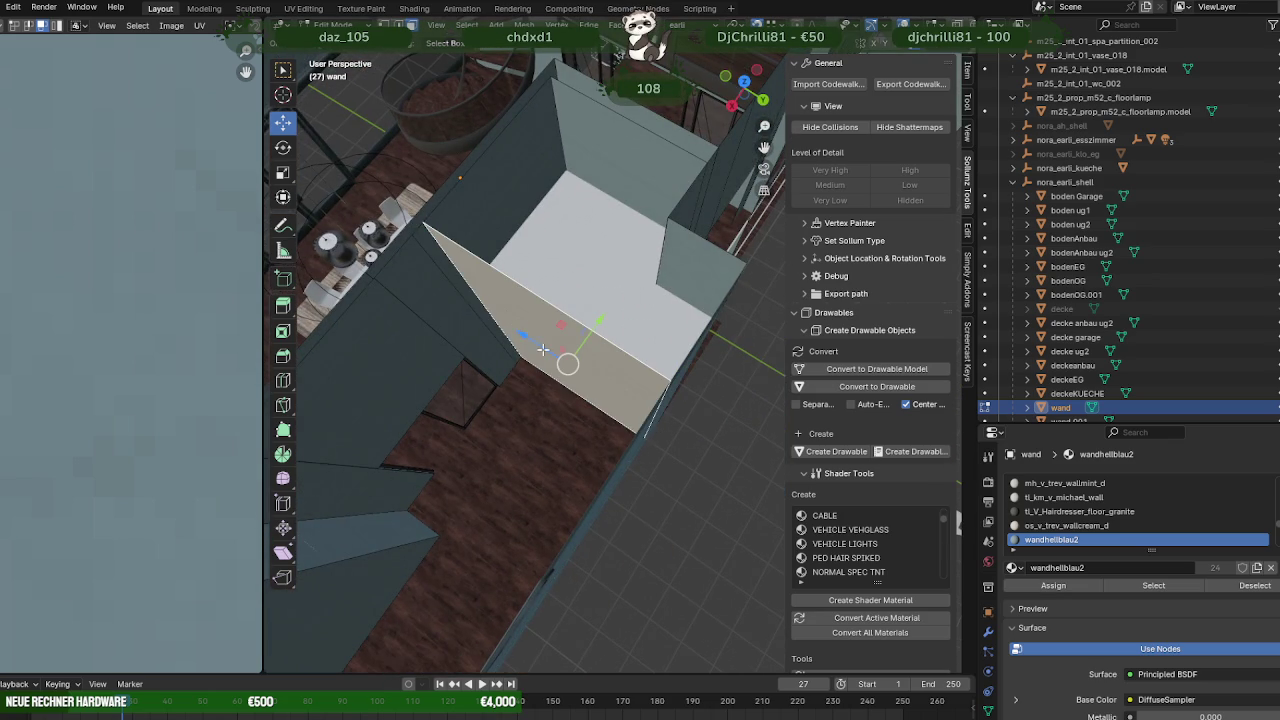
drag(589, 318, 550, 308)
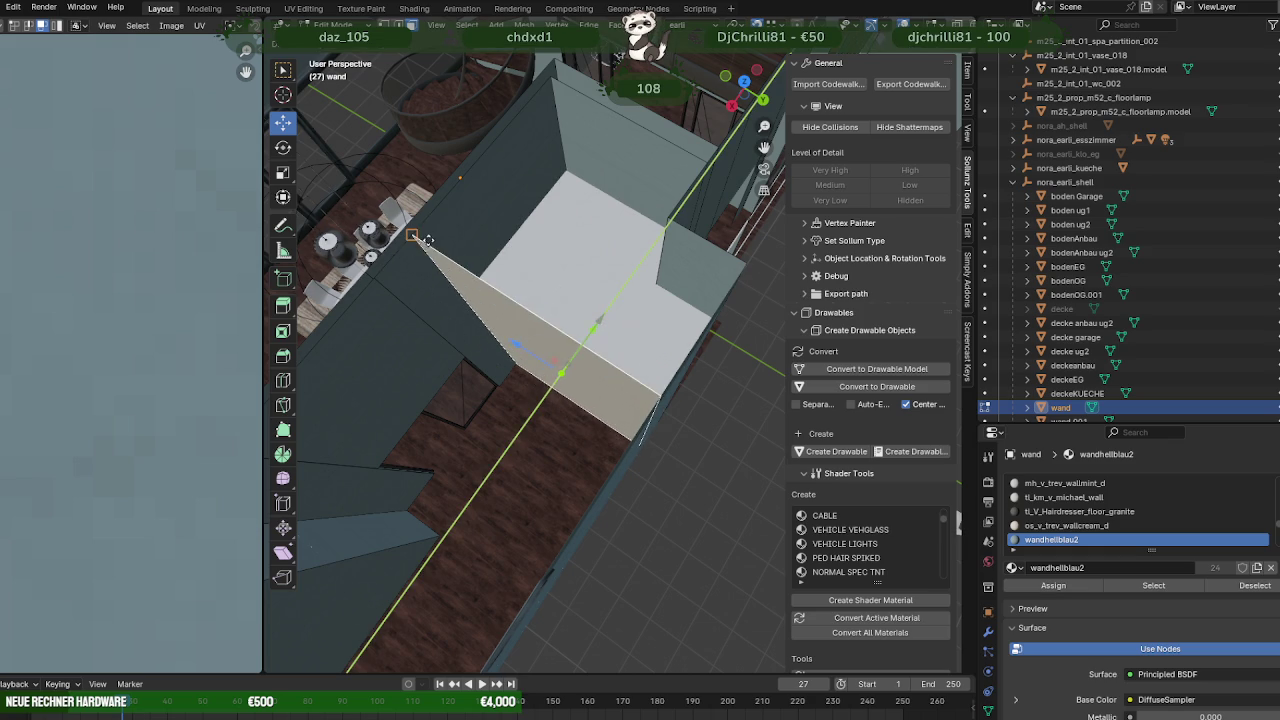
mouse_move(550, 308)
middle_down()
mouse_move(486, 218)
mouse_move(483, 178)
mouse_move(613, 320)
middle_up()
Duplicate the wall face, move the copy into place, and flip its normals.
key(shift+d)
key(Escape)
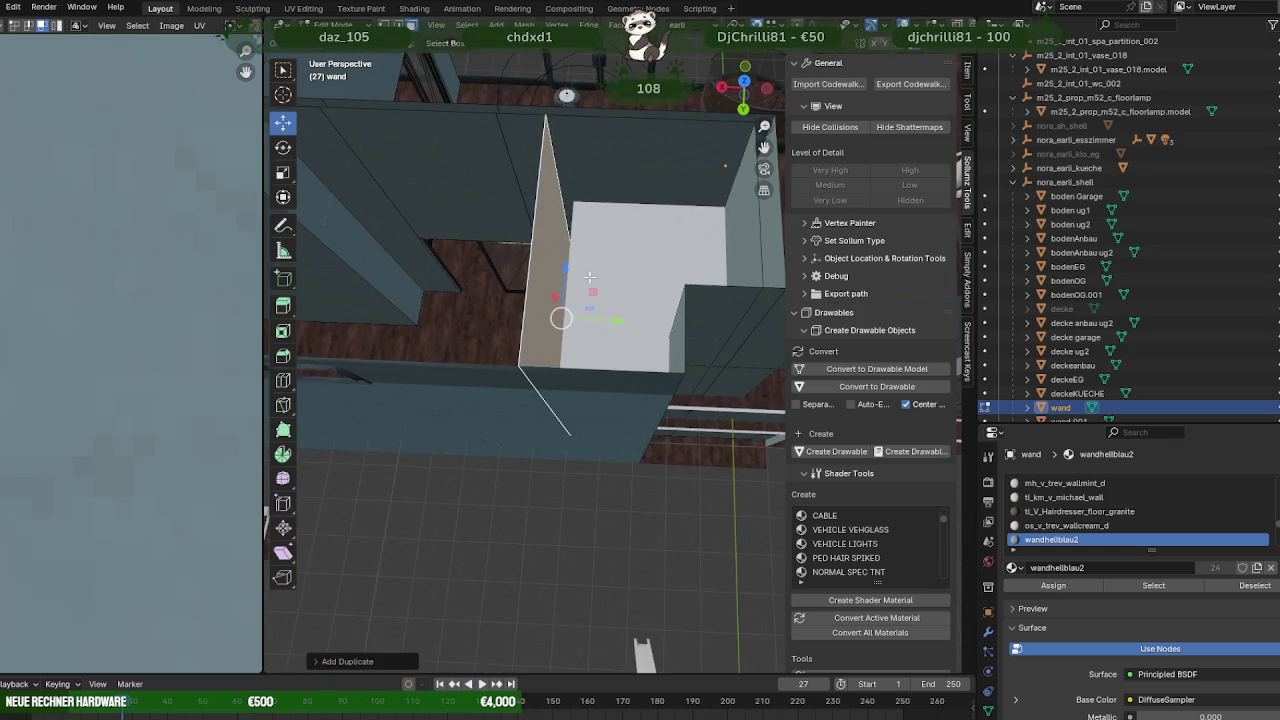
key(g)
click(586, 210)
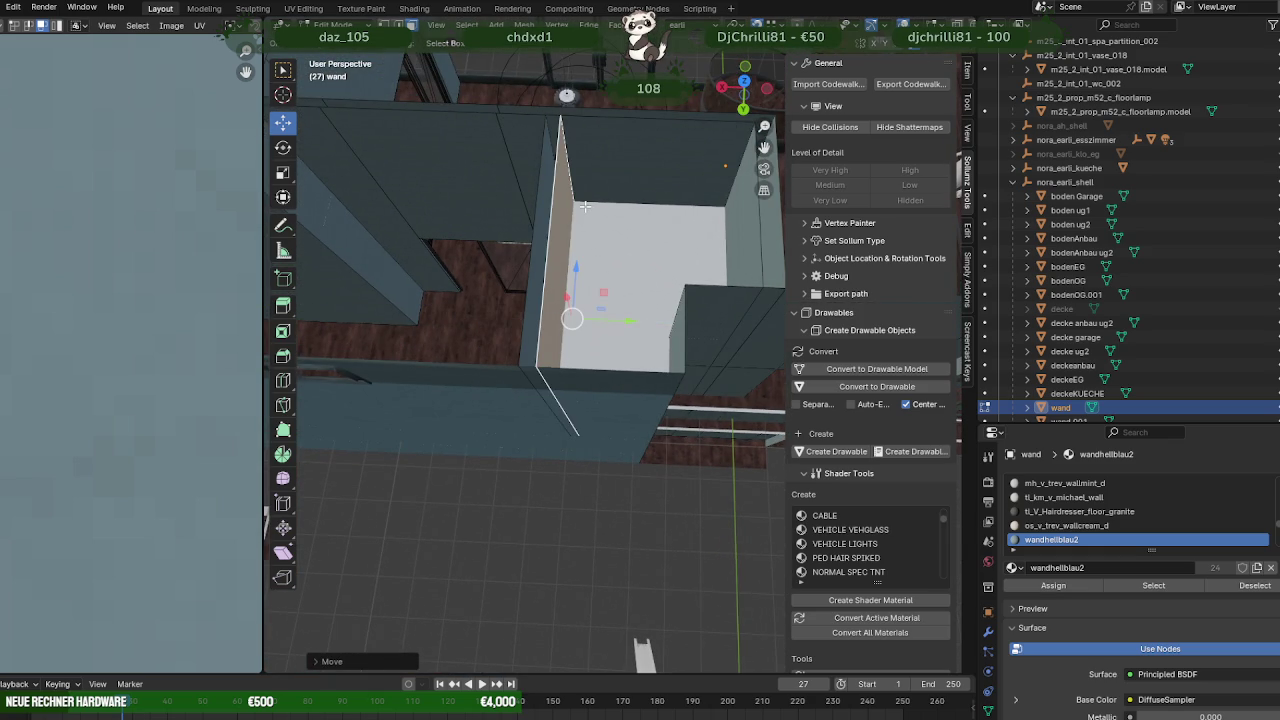
key(alt+n)
click(505, 34)
middle_drag(560, 200, 734, 219)
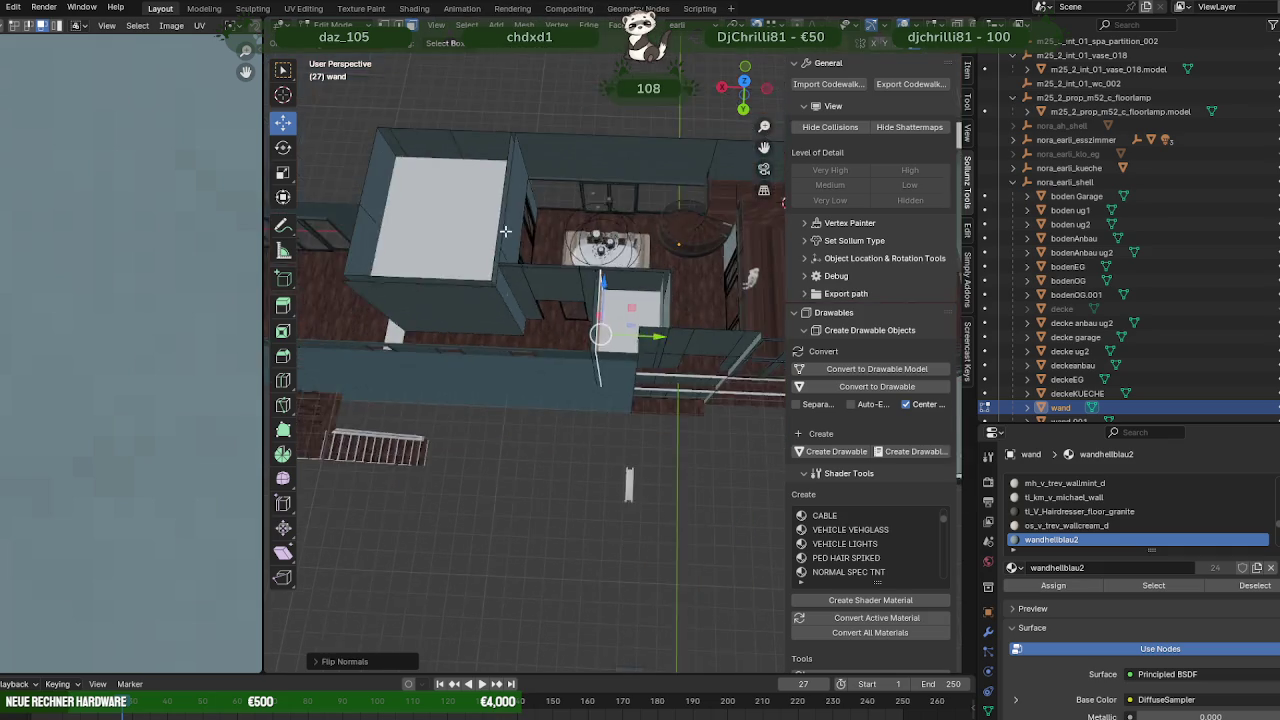
scroll(600, 260, up, 4)
mouse_move(543, 294)
middle_down()
mouse_move(415, 245)
mouse_move(620, 237)
middle_up()
scroll(600, 374, down, 3)
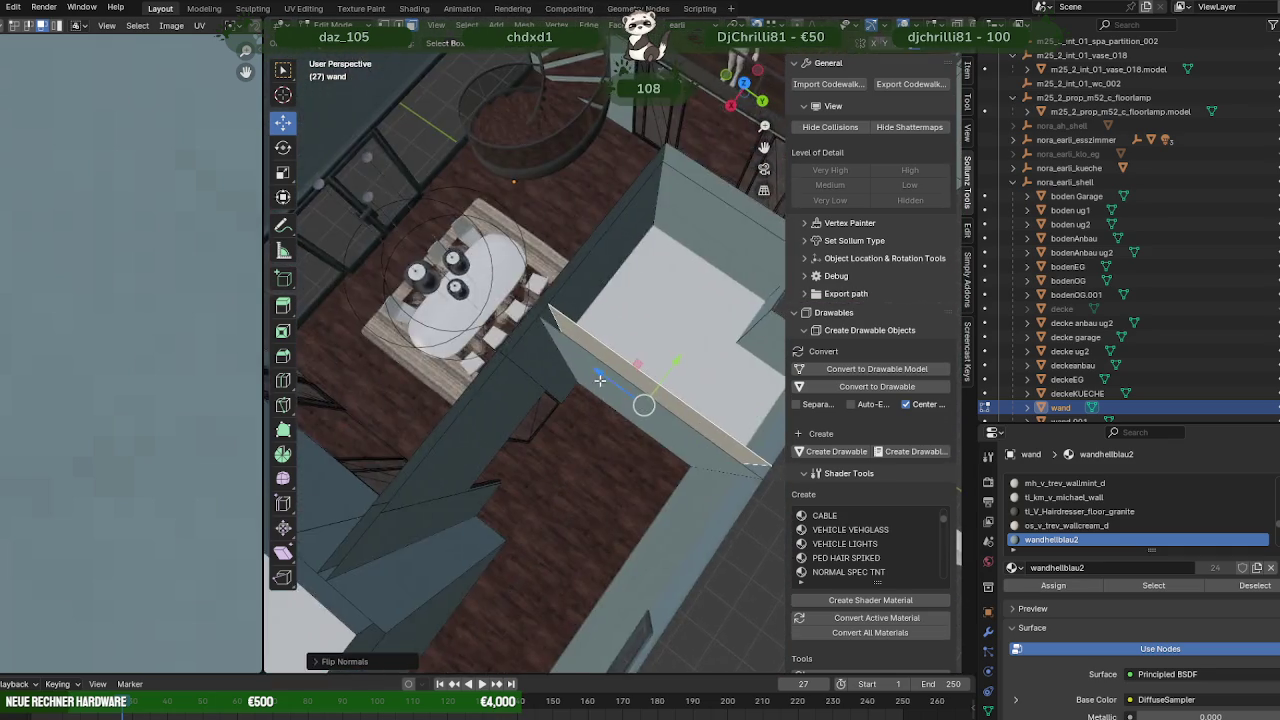
mouse_move(627, 372)
middle_down()
mouse_move(619, 325)
mouse_move(642, 344)
middle_up()
scroll(619, 325, down, 2)
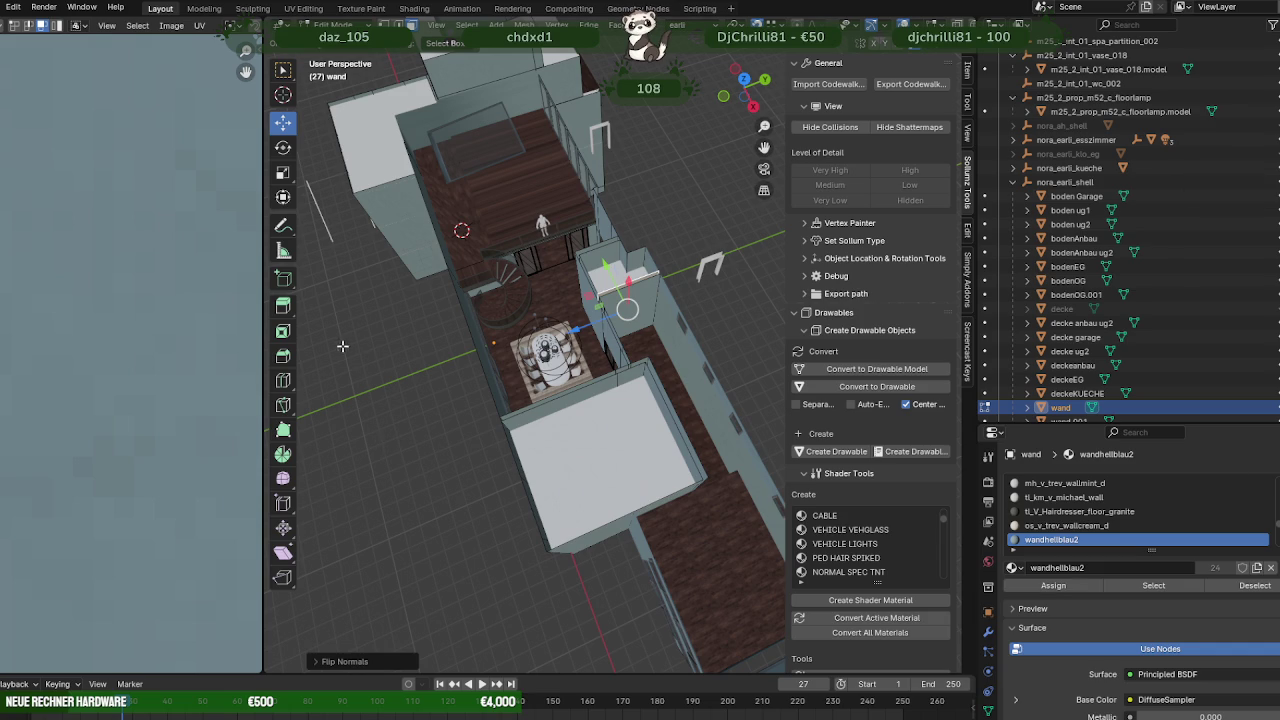
scroll(516, 350, up, 3)
middle_drag(582, 346, 500, 363)
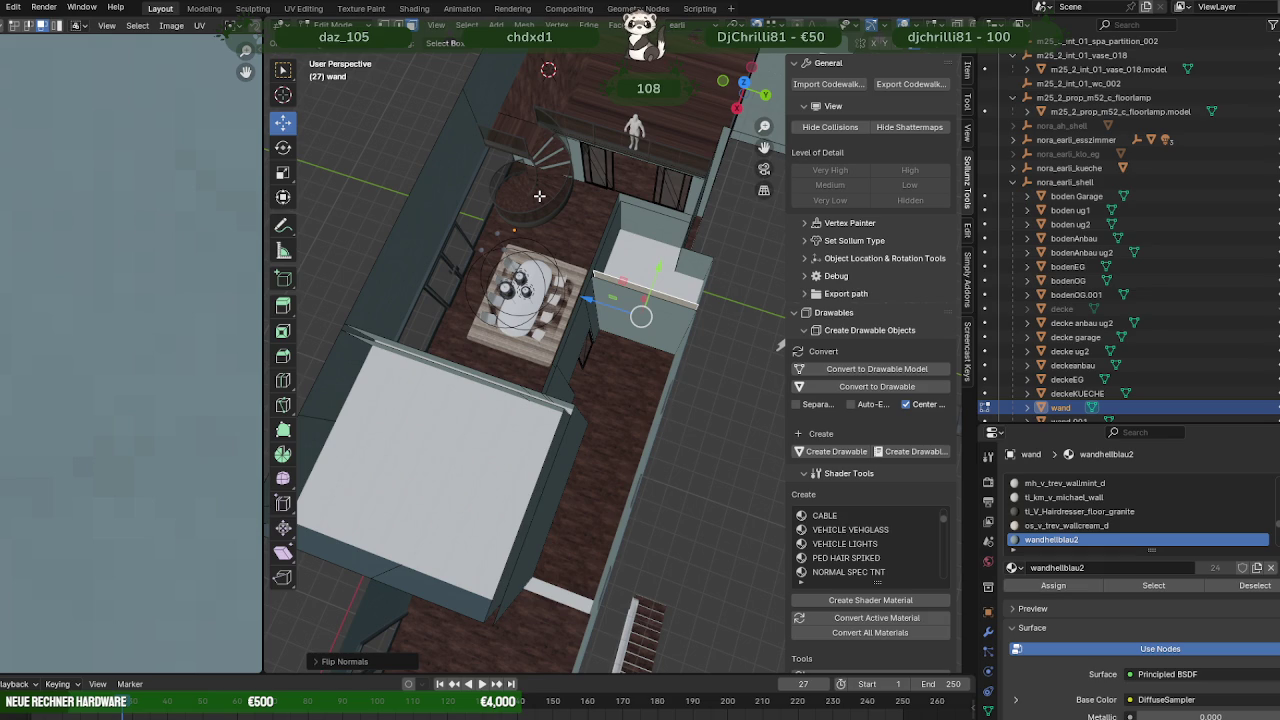
click(553, 188)
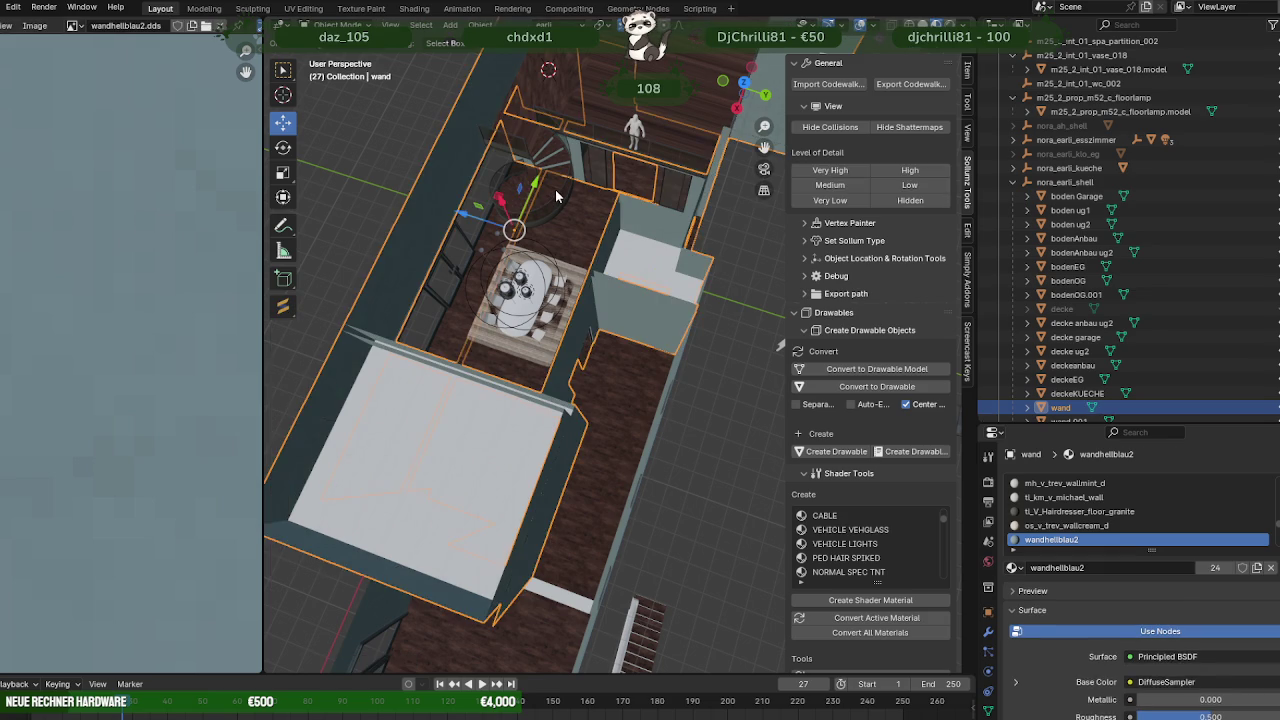
click(553, 188)
middle_drag(553, 188, 627, 265)
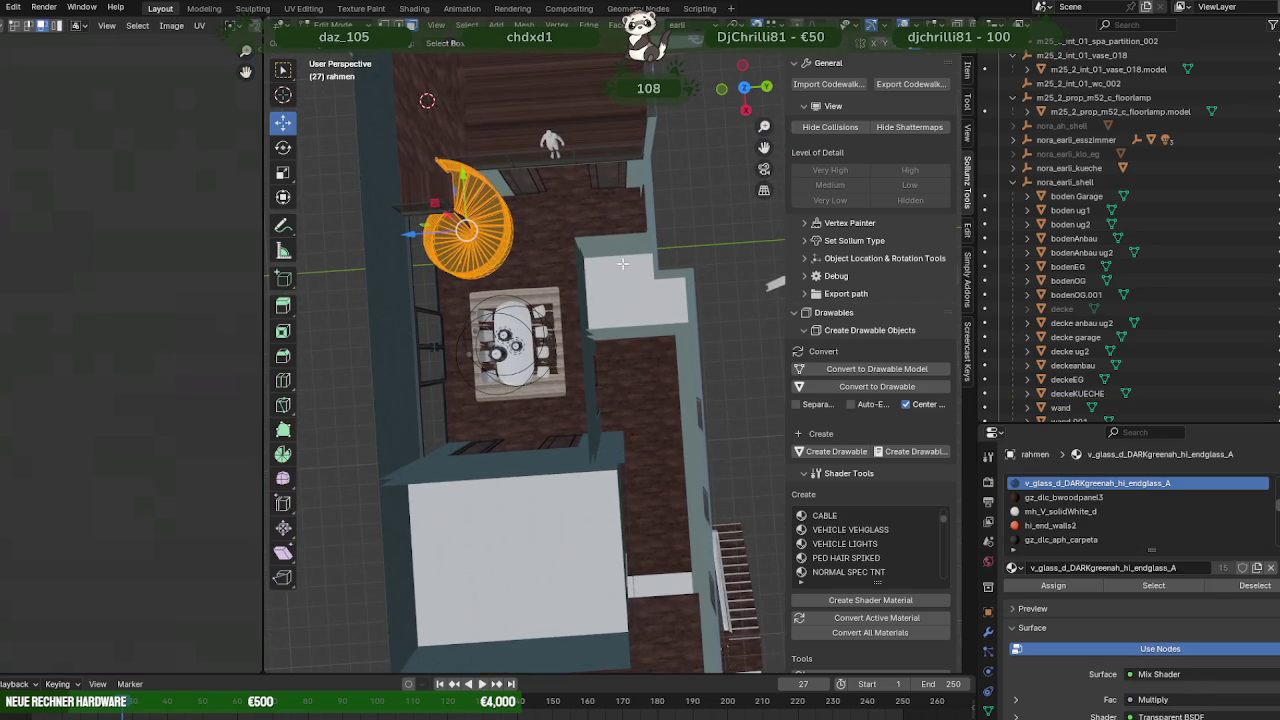
key(shift+d)
key(y)
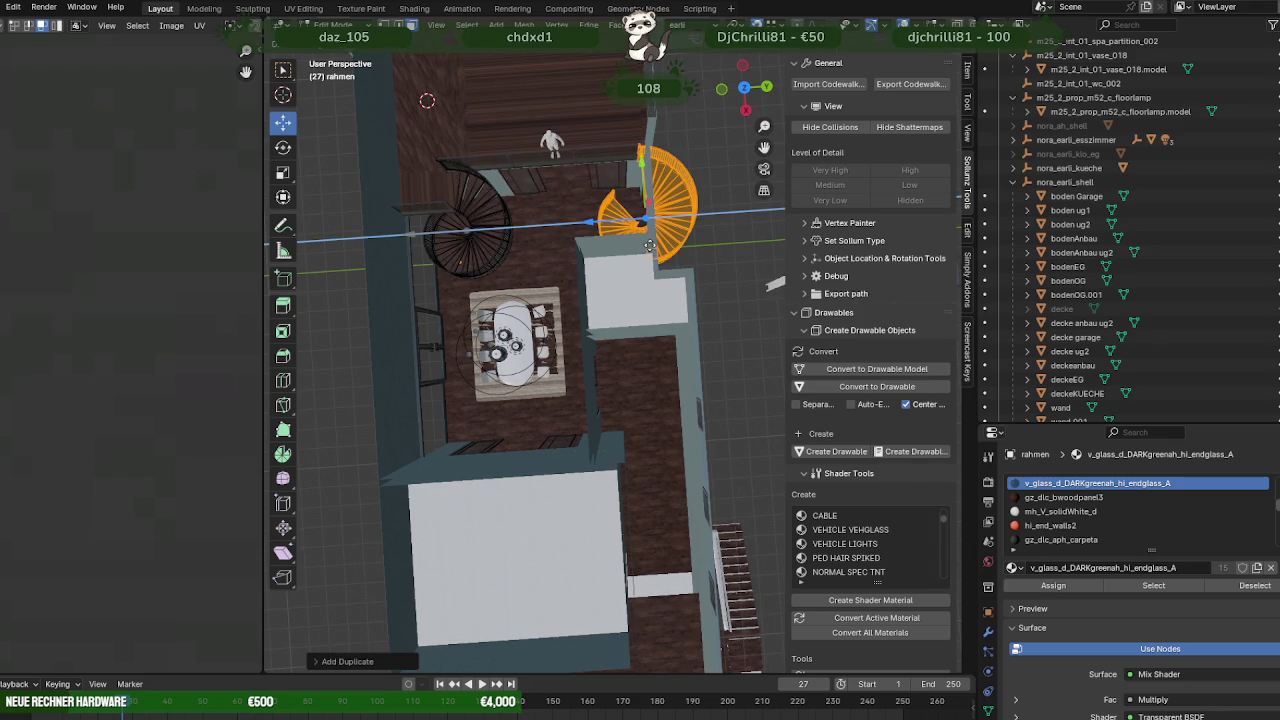
click(641, 248)
mouse_move(641, 248)
middle_down()
mouse_move(573, 222)
mouse_move(640, 250)
mouse_move(587, 310)
middle_up()
scroll(668, 268, up, 3)
key(r)
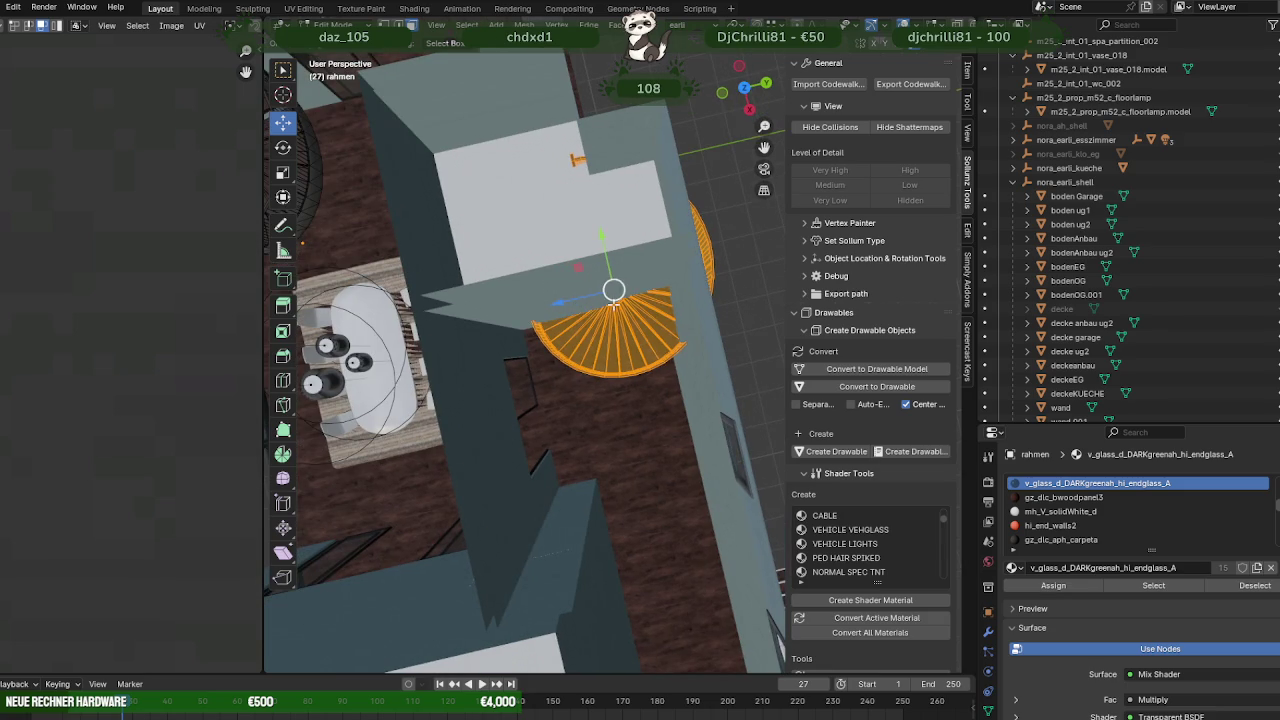
key(z)
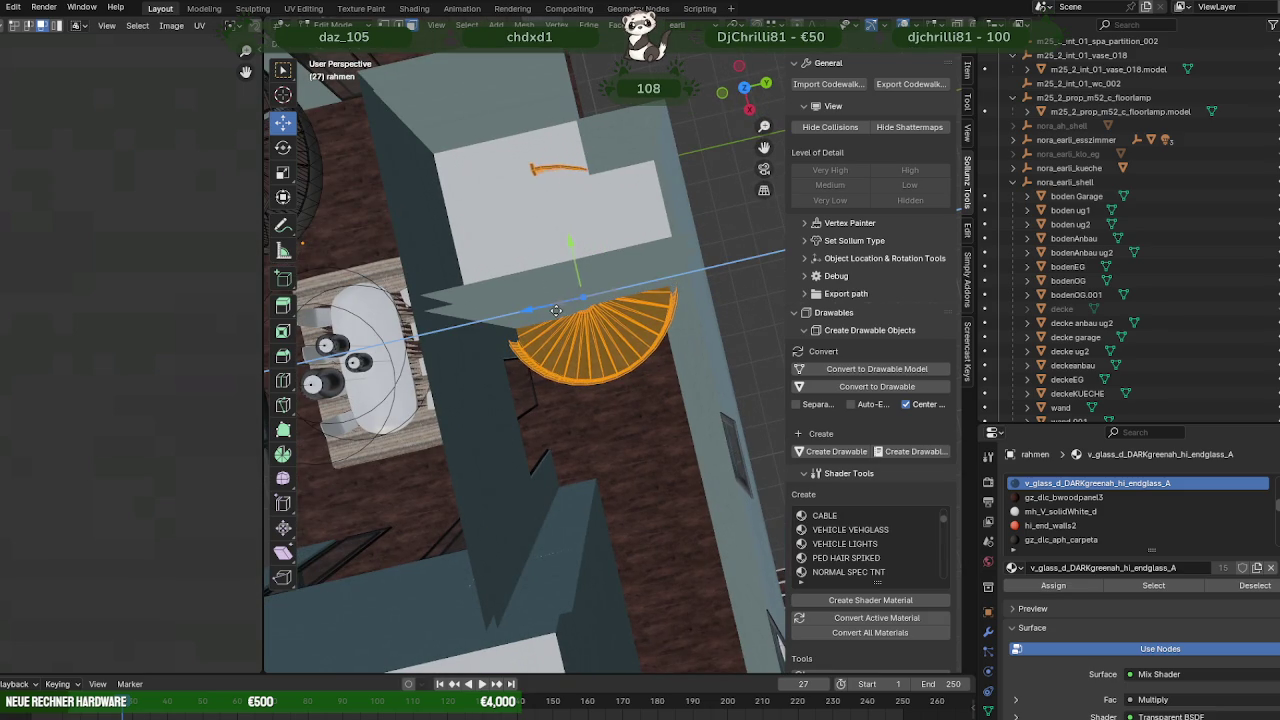
key(Escape)
mouse_move(552, 312)
middle_down()
mouse_move(534, 185)
mouse_move(511, 254)
mouse_move(561, 340)
mouse_move(550, 293)
middle_up()
scroll(534, 185, up, 3)
Move part of the deckeKUECHE ceiling mesh vertically along Z.
scroll(534, 254, down, 4)
key(Tab)
click(550, 293)
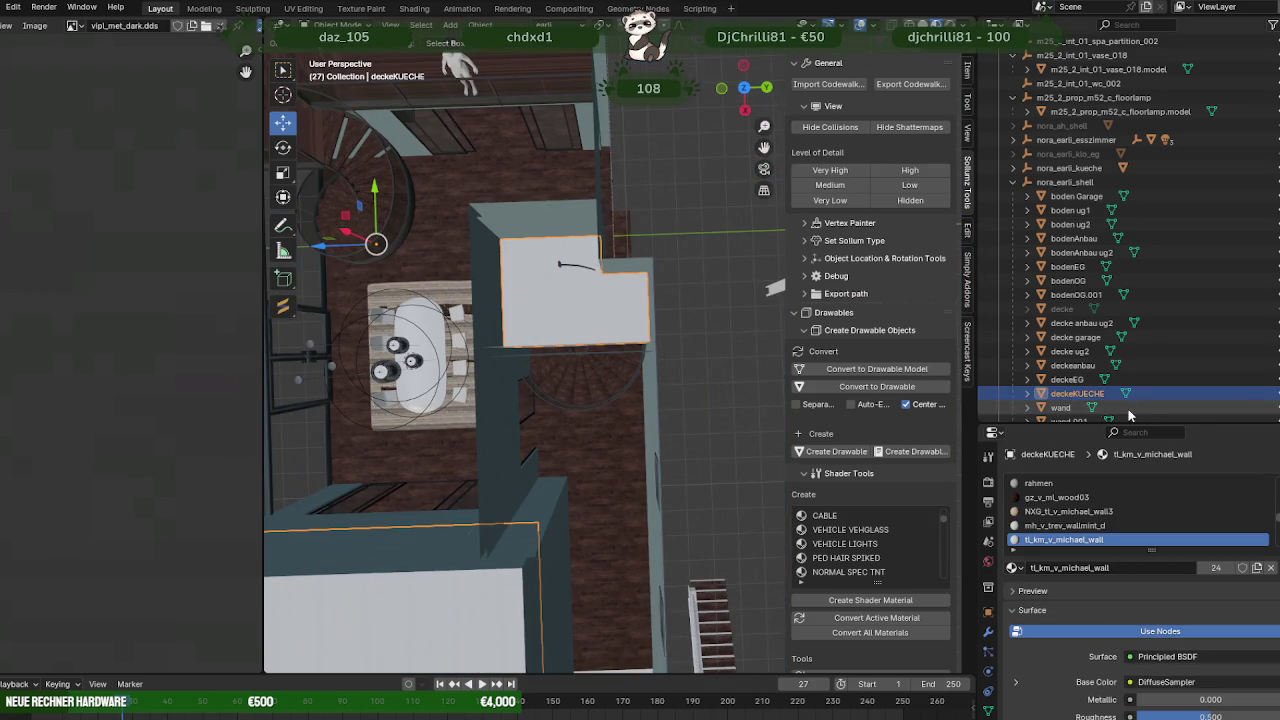
key(Tab)
click(541, 271)
key(g)
key(z)
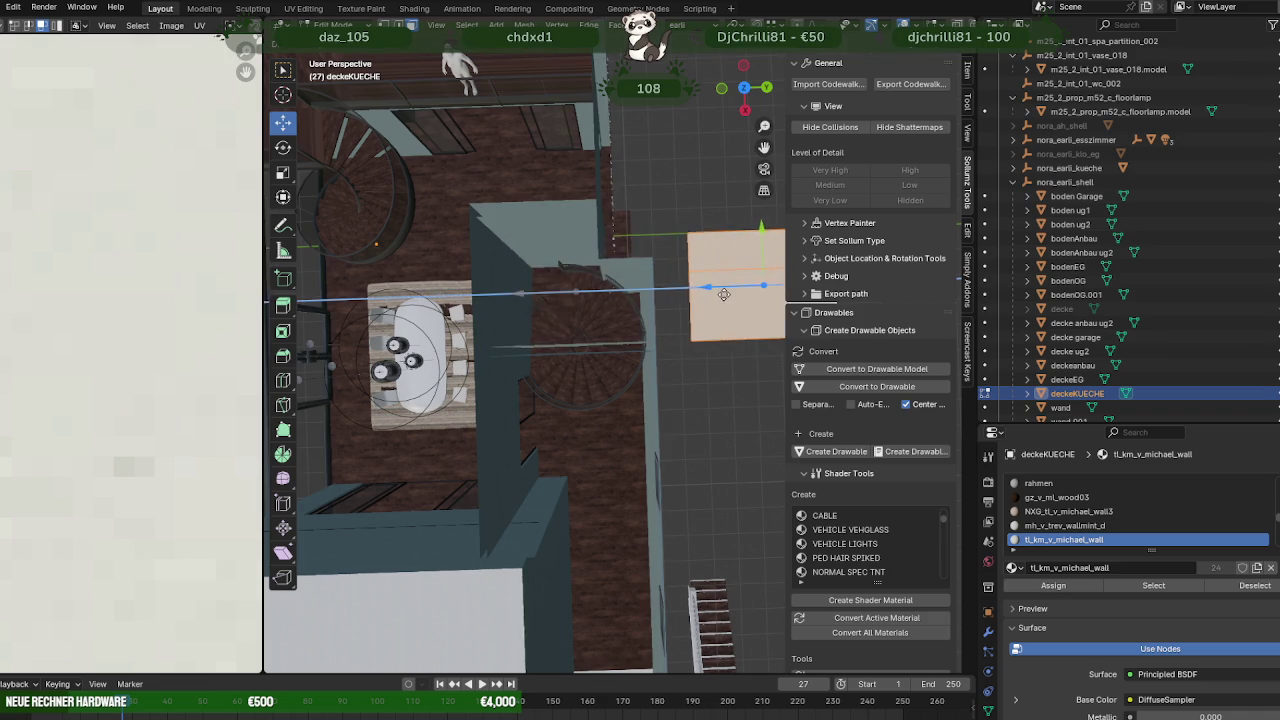
click(724, 294)
scroll(580, 309, up, 3)
key(Tab)
Select the spiral staircase 'rahmen' and bring up its face operations in Edit Mode.
click(565, 285)
scroll(649, 304, up, 1)
mouse_move(649, 304)
middle_down()
mouse_move(770, 280)
mouse_move(568, 298)
mouse_move(585, 313)
middle_up()
scroll(668, 288, down, 4)
key(Tab)
key(ctrl+f)
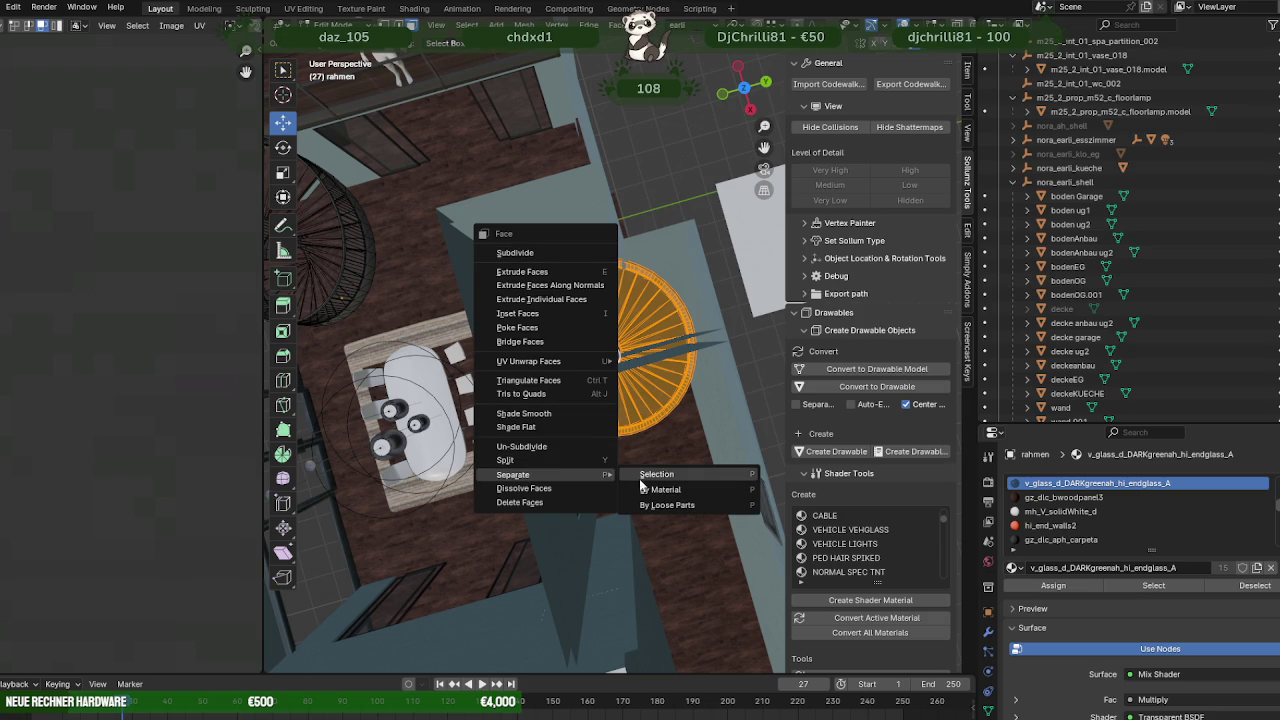
Separate the selected staircase faces into 'rahmen.001' and shift it along Y.
click(645, 477)
key(Tab)
click(631, 320)
key(Tab)
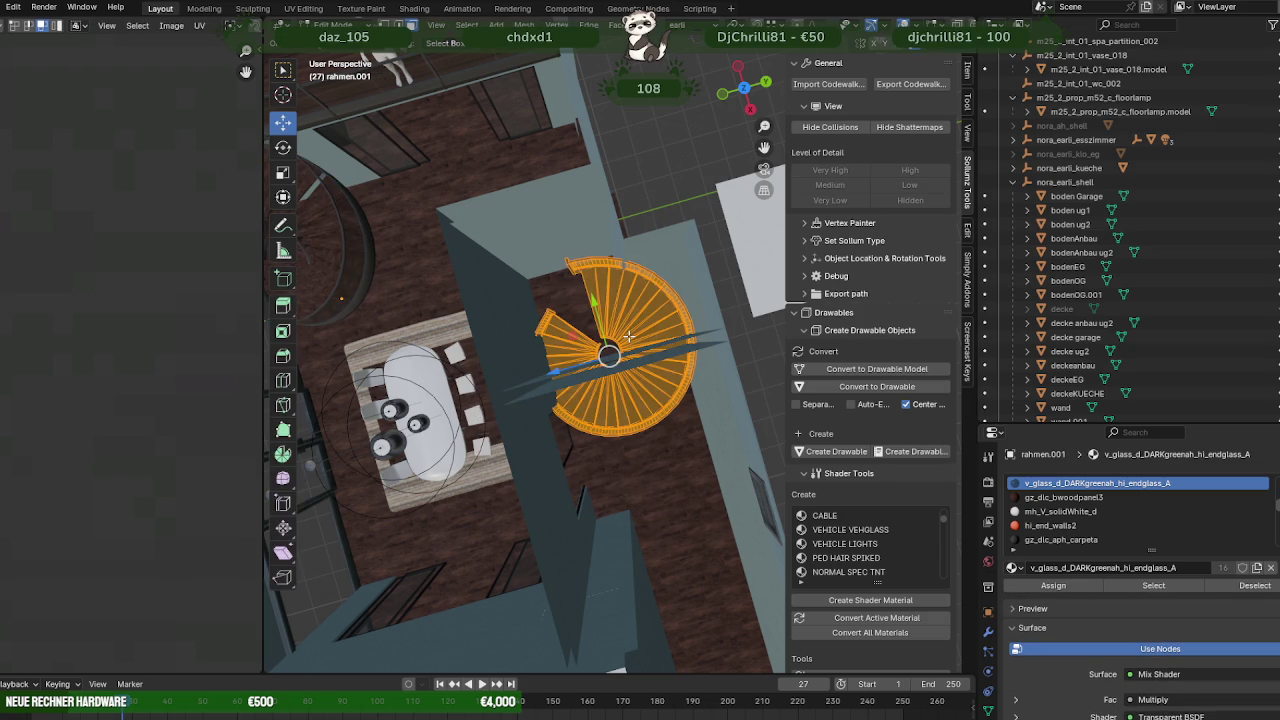
key(g)
key(y)
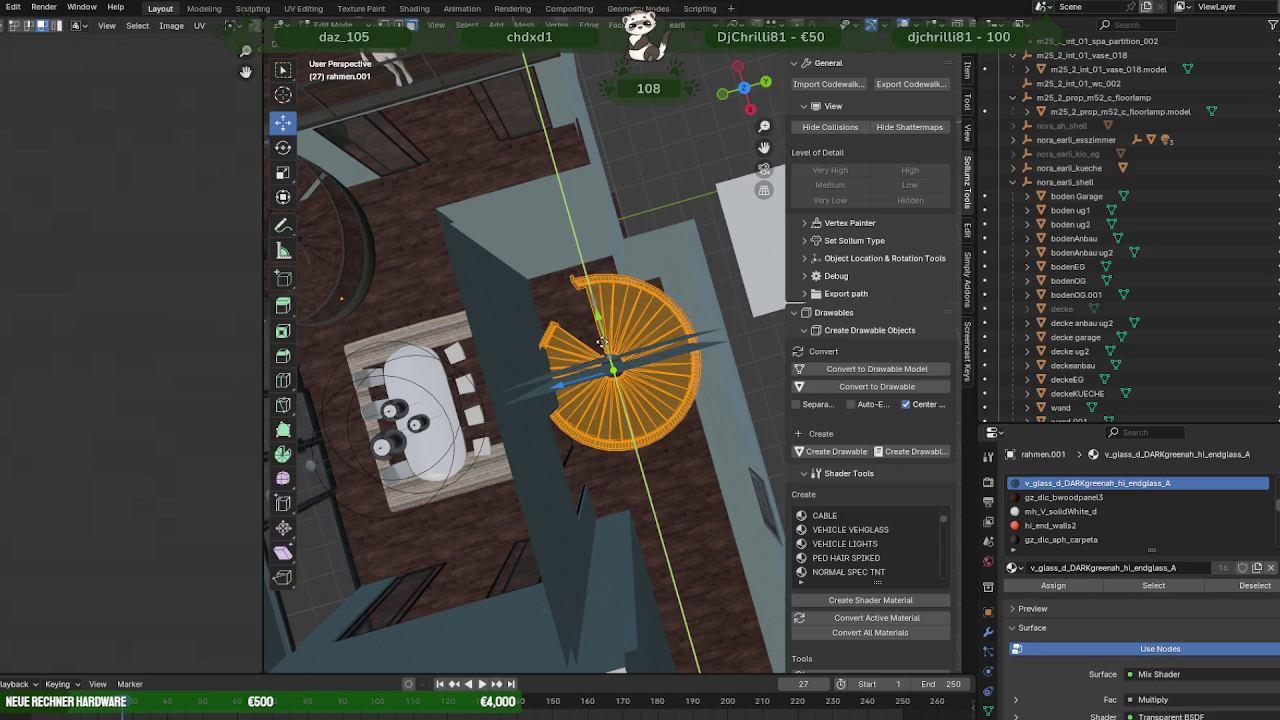
click(601, 343)
Rotate the 'rahmen.001' staircase about its centre with the Rotate tool.
key(shift+space)
key(r)
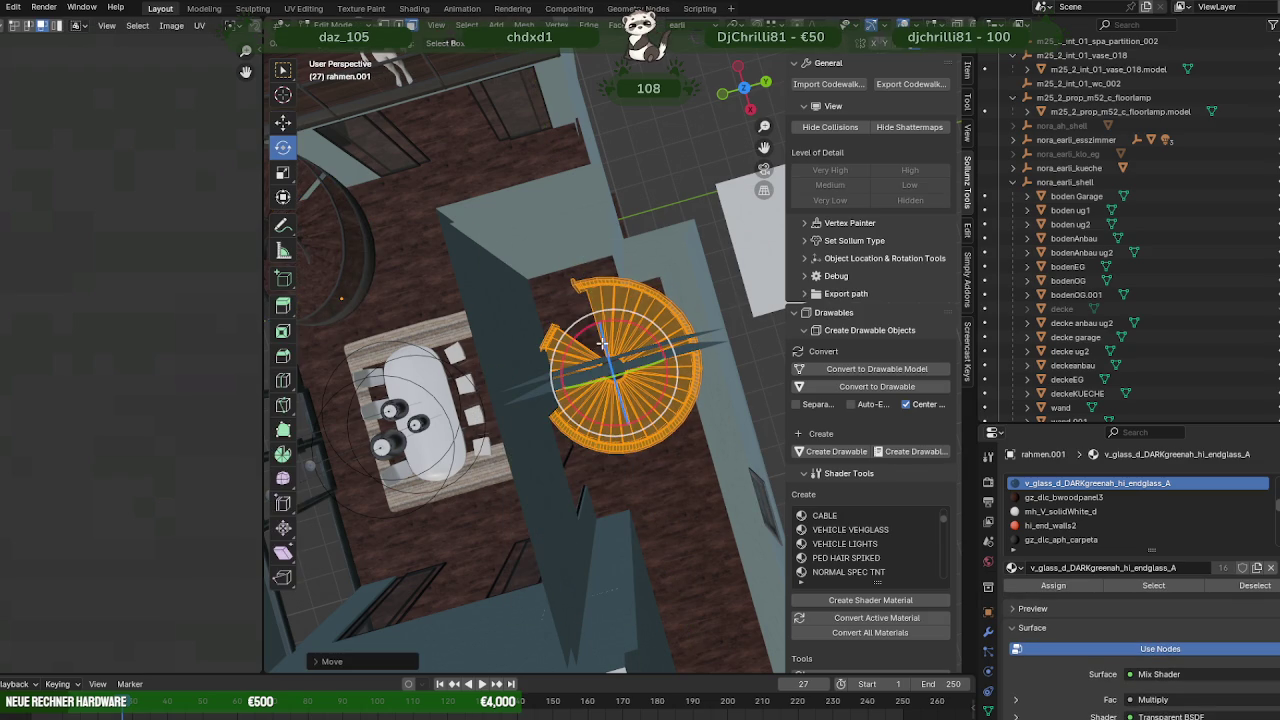
drag(624, 431, 565, 670)
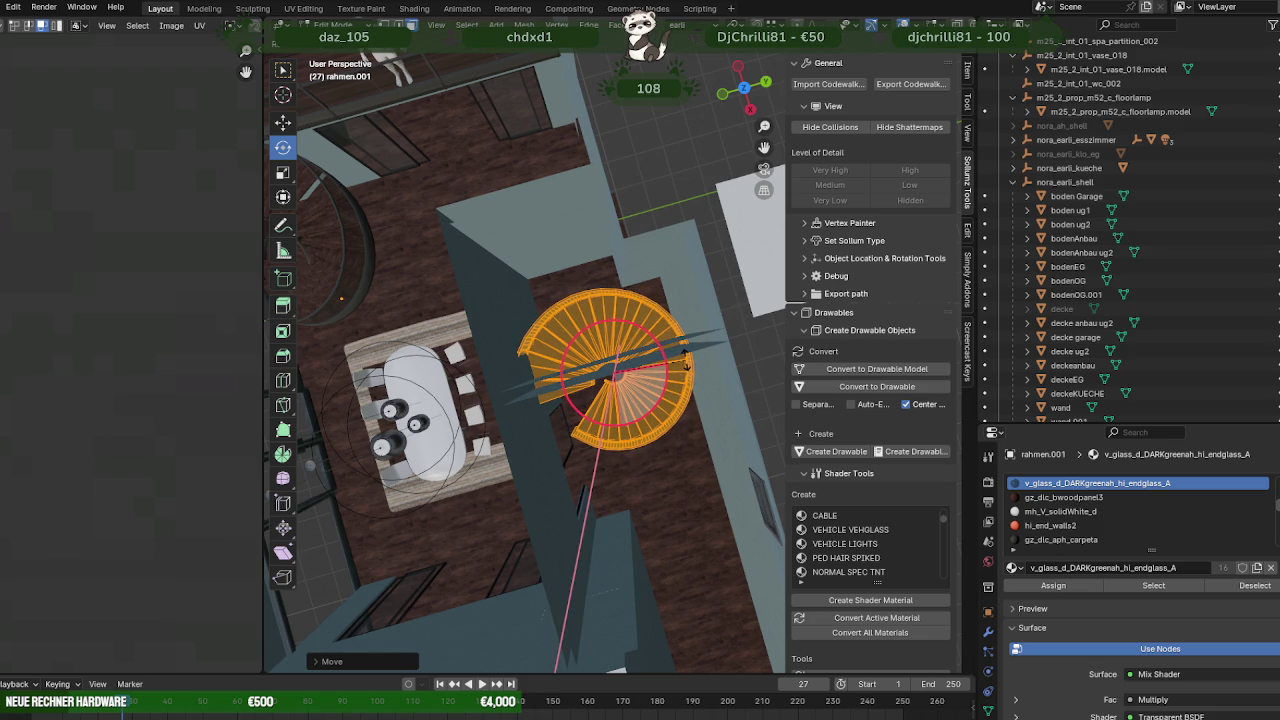
key(shift+space)
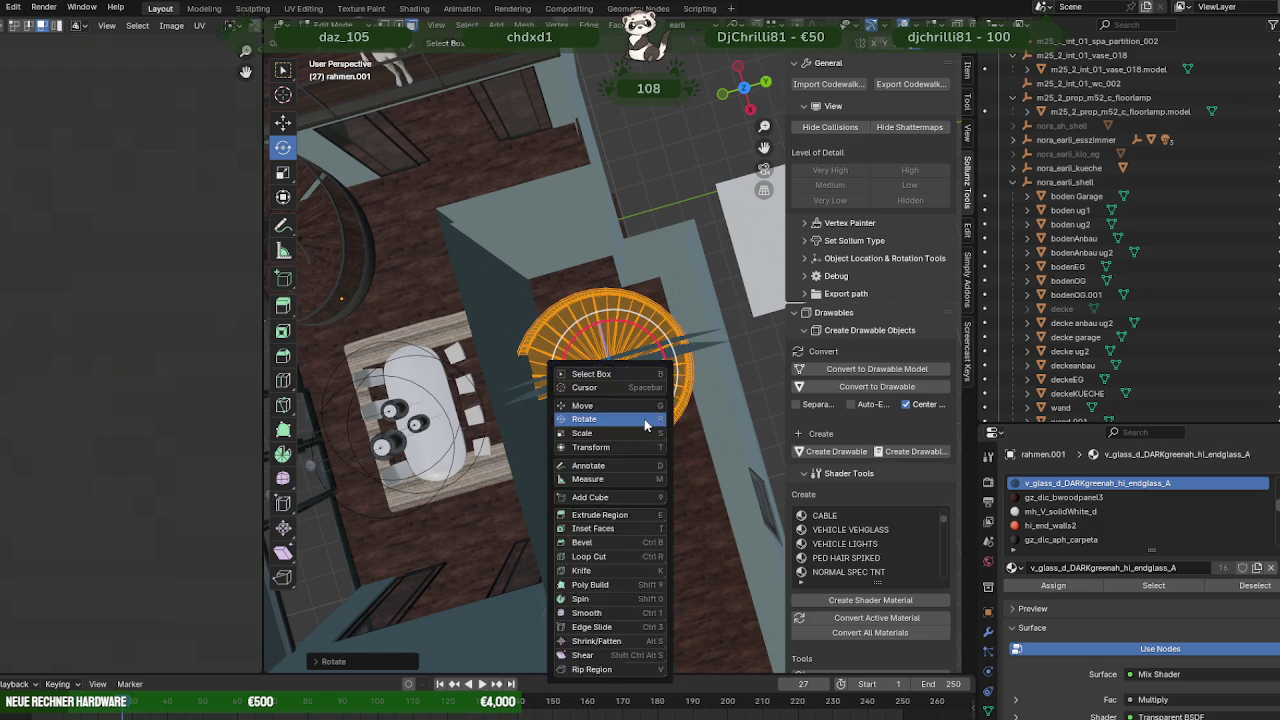
key(g)
middle_drag(645, 425, 686, 353)
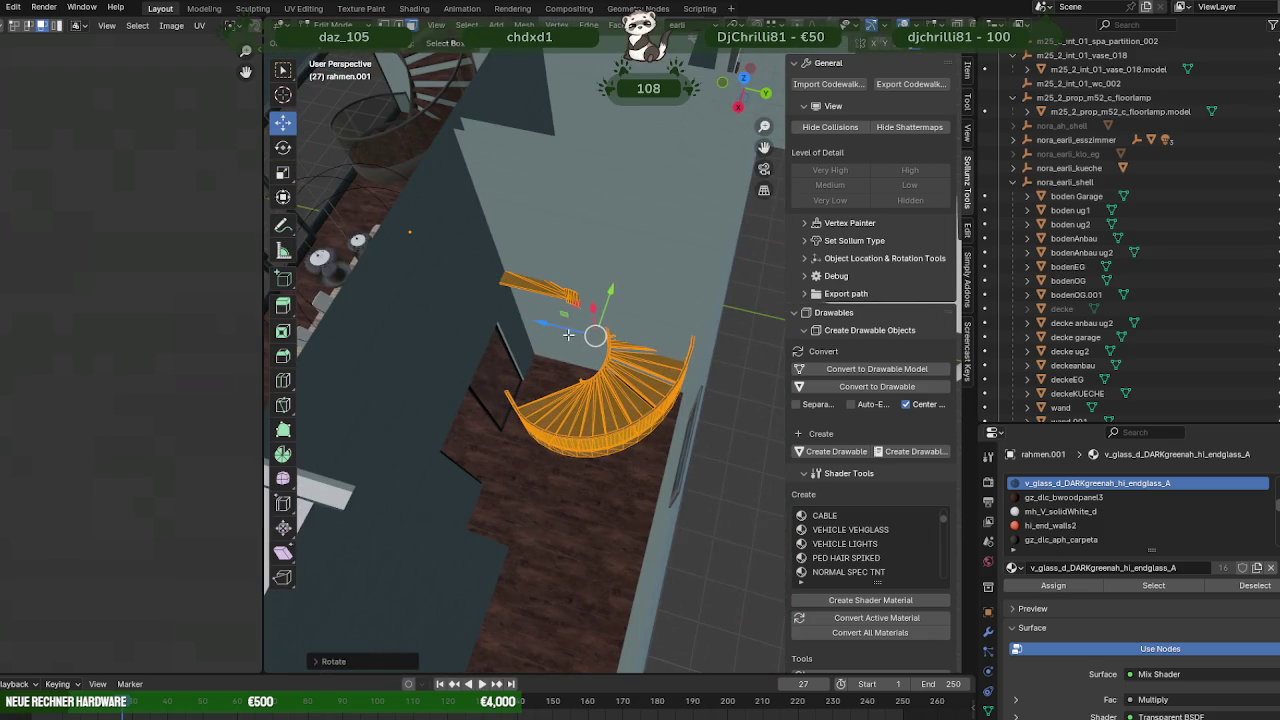
Drag the staircase along the vertical axis with the Move tool.
drag(568, 335, 578, 340)
mouse_move(578, 340)
middle_down()
mouse_move(546, 318)
mouse_move(562, 323)
middle_up()
drag(563, 317, 566, 320)
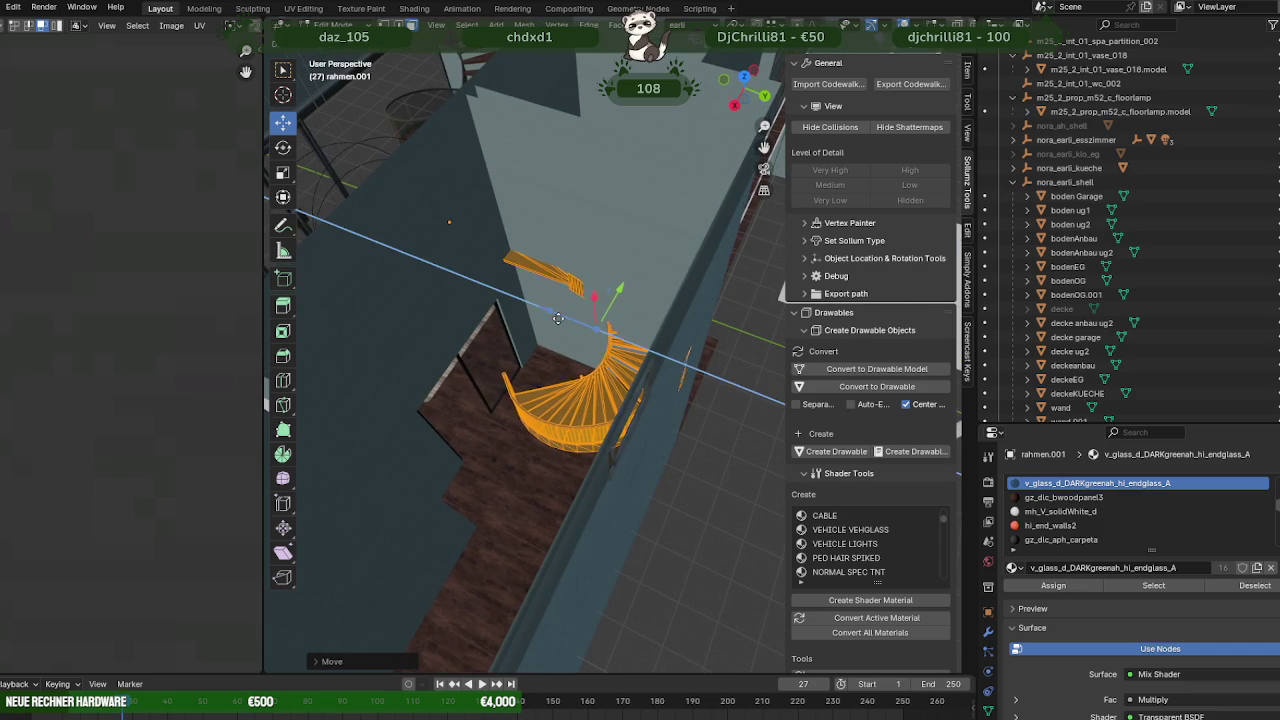
mouse_move(566, 320)
middle_down()
mouse_move(640, 328)
mouse_move(605, 340)
mouse_move(646, 337)
mouse_move(560, 349)
mouse_move(459, 323)
mouse_move(511, 323)
mouse_move(541, 302)
middle_up()
scroll(617, 337, up, 3)
scroll(605, 358, up, 5)
scroll(605, 358, down, 5)
scroll(511, 323, up, 2)
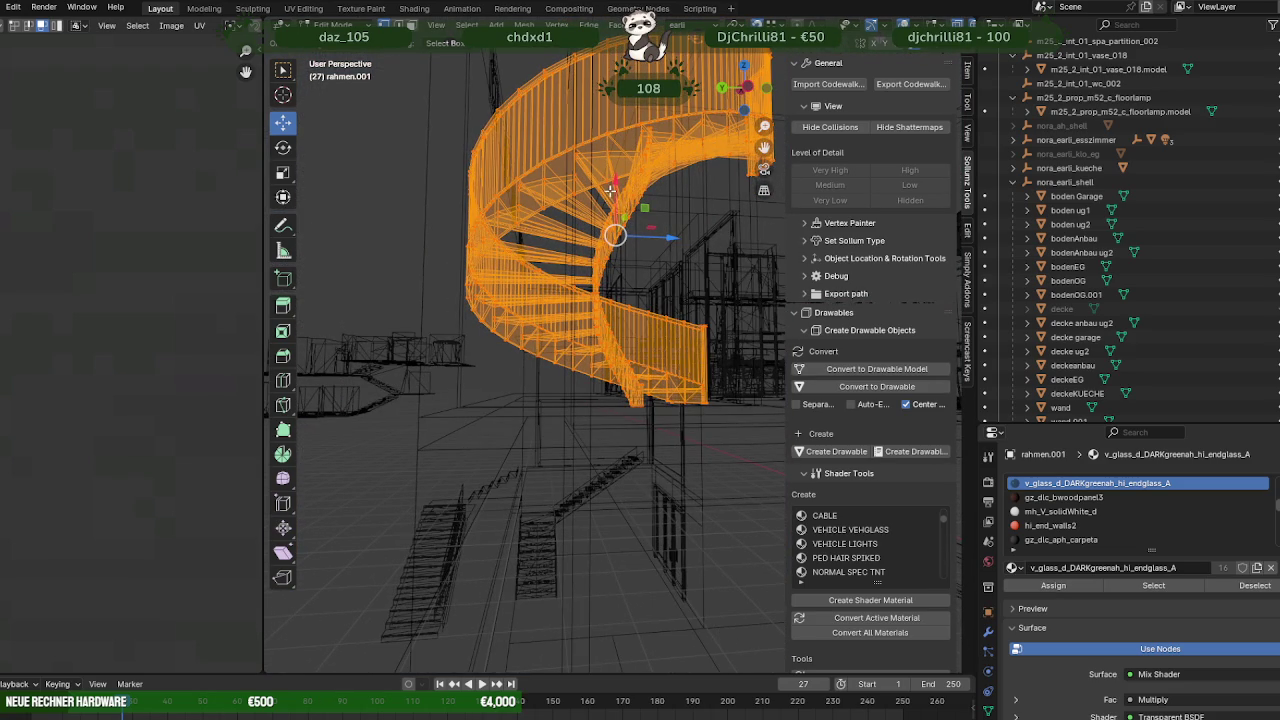
Lower the staircase to the floor along Z and switch to Material Preview shading.
key(g)
key(z)
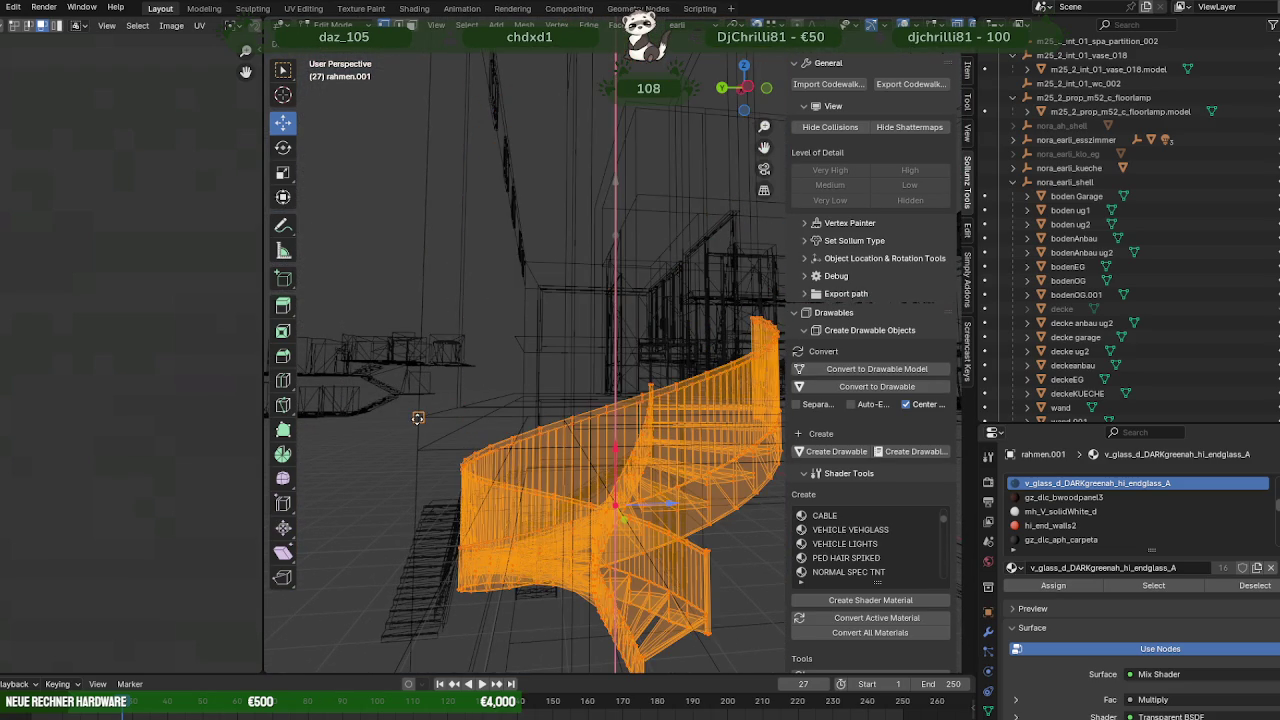
click(416, 418)
mouse_move(416, 418)
middle_down()
mouse_move(564, 453)
mouse_move(421, 358)
mouse_move(549, 354)
middle_up()
scroll(564, 453, down, 2)
key(shift+z)
scroll(620, 351, up, 3)
scroll(609, 320, up, 2)
mouse_move(609, 320)
middle_down()
mouse_move(659, 298)
mouse_move(573, 318)
mouse_move(580, 329)
mouse_move(571, 309)
mouse_move(551, 380)
mouse_move(549, 349)
mouse_move(600, 345)
mouse_move(720, 368)
mouse_move(535, 332)
mouse_move(634, 394)
mouse_move(677, 380)
mouse_move(700, 389)
mouse_move(587, 370)
mouse_move(617, 360)
mouse_move(605, 350)
mouse_move(620, 351)
mouse_move(616, 327)
middle_up()
scroll(659, 298, down, 3)
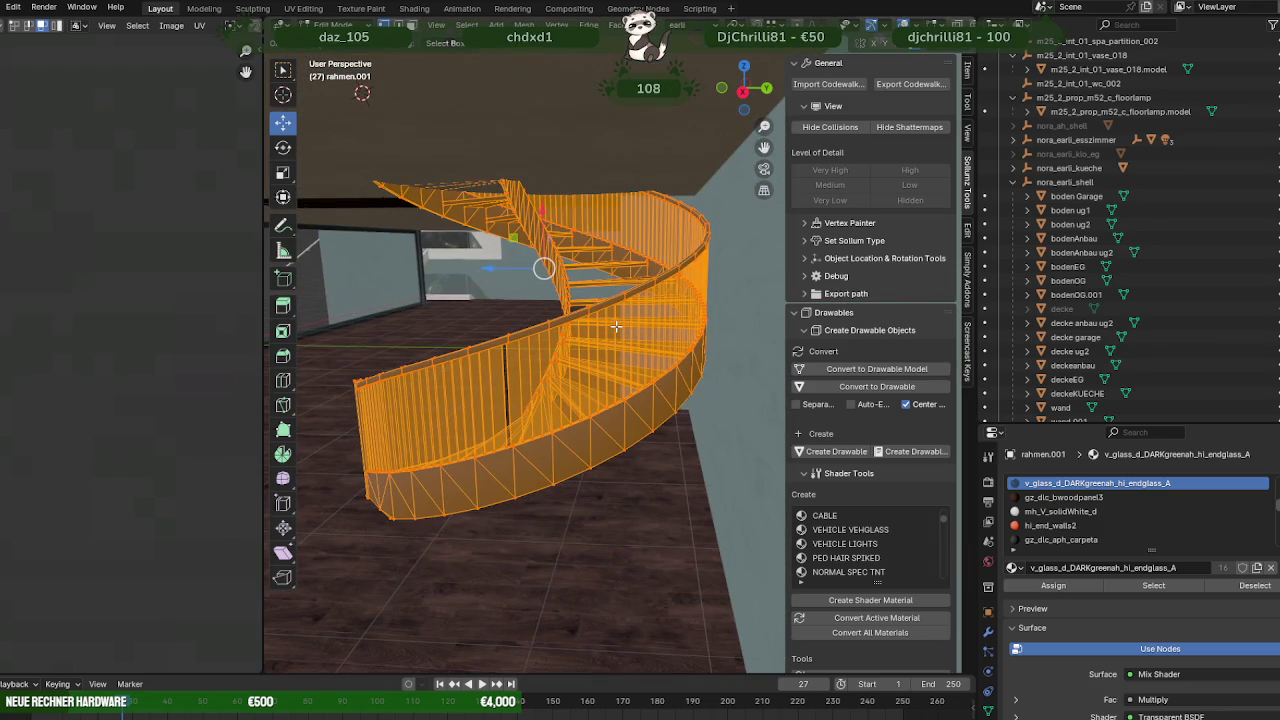
Shift the staircase slightly along Z against the wall beside the dining chairs.
key(z)
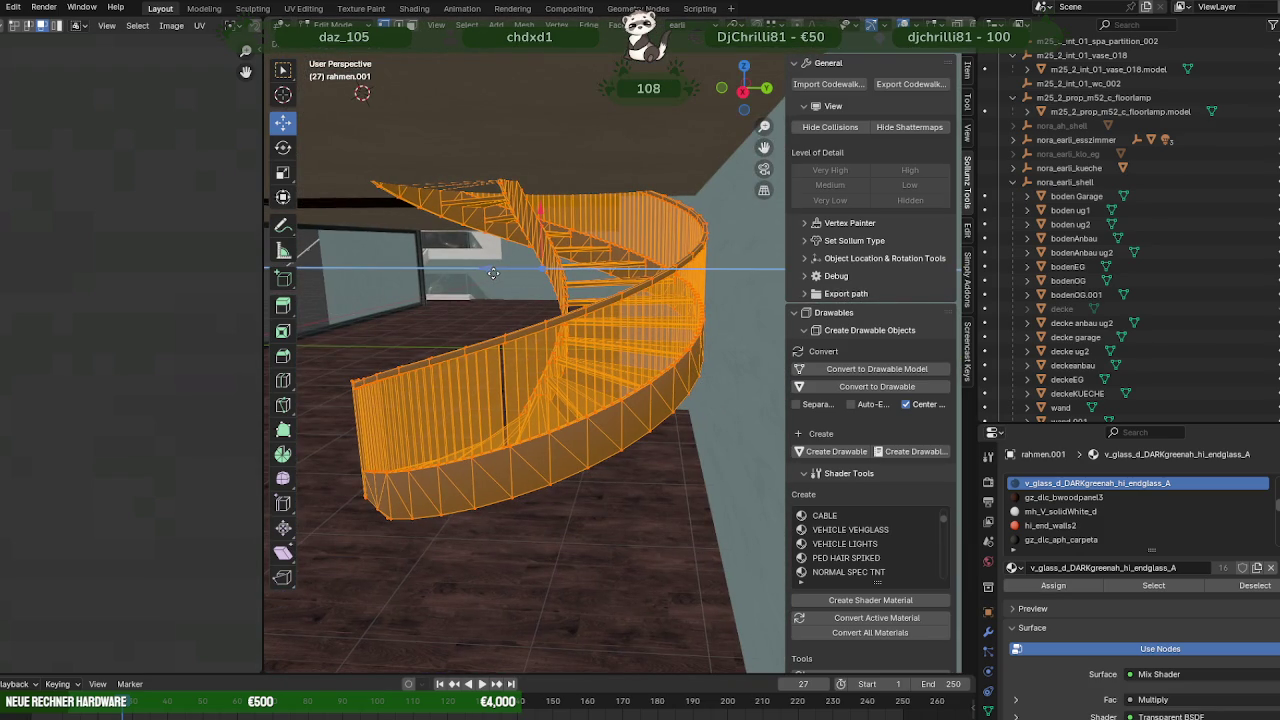
click(494, 274)
mouse_move(571, 323)
middle_down()
mouse_move(686, 367)
mouse_move(600, 343)
mouse_move(690, 440)
mouse_move(636, 424)
middle_up()
scroll(706, 455, up, 2)
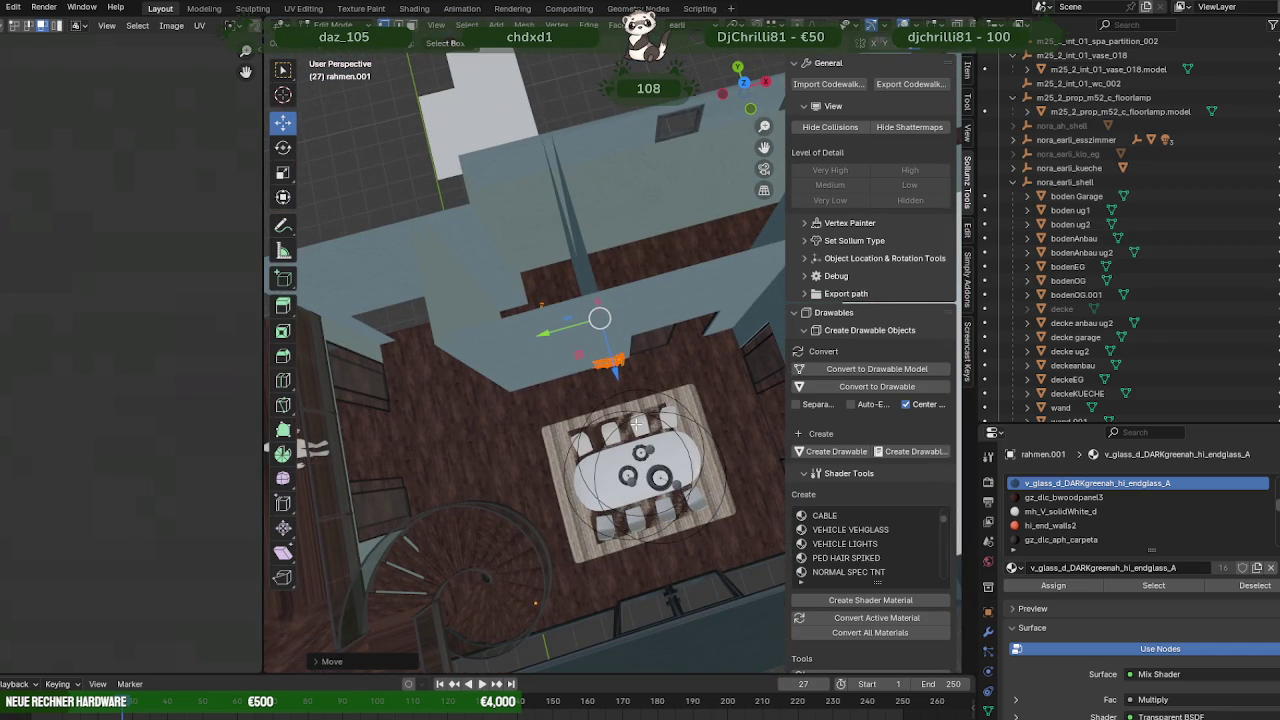
middle_drag(649, 350, 575, 330)
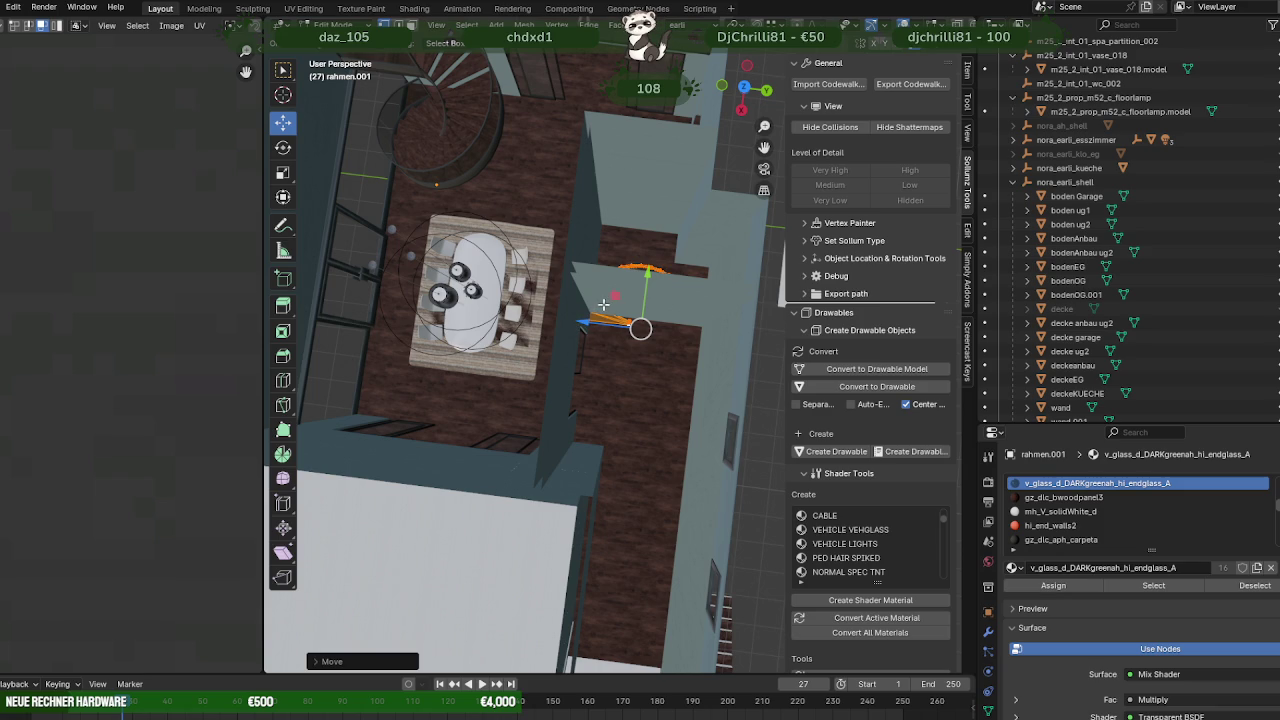
middle_drag(600, 318, 607, 432)
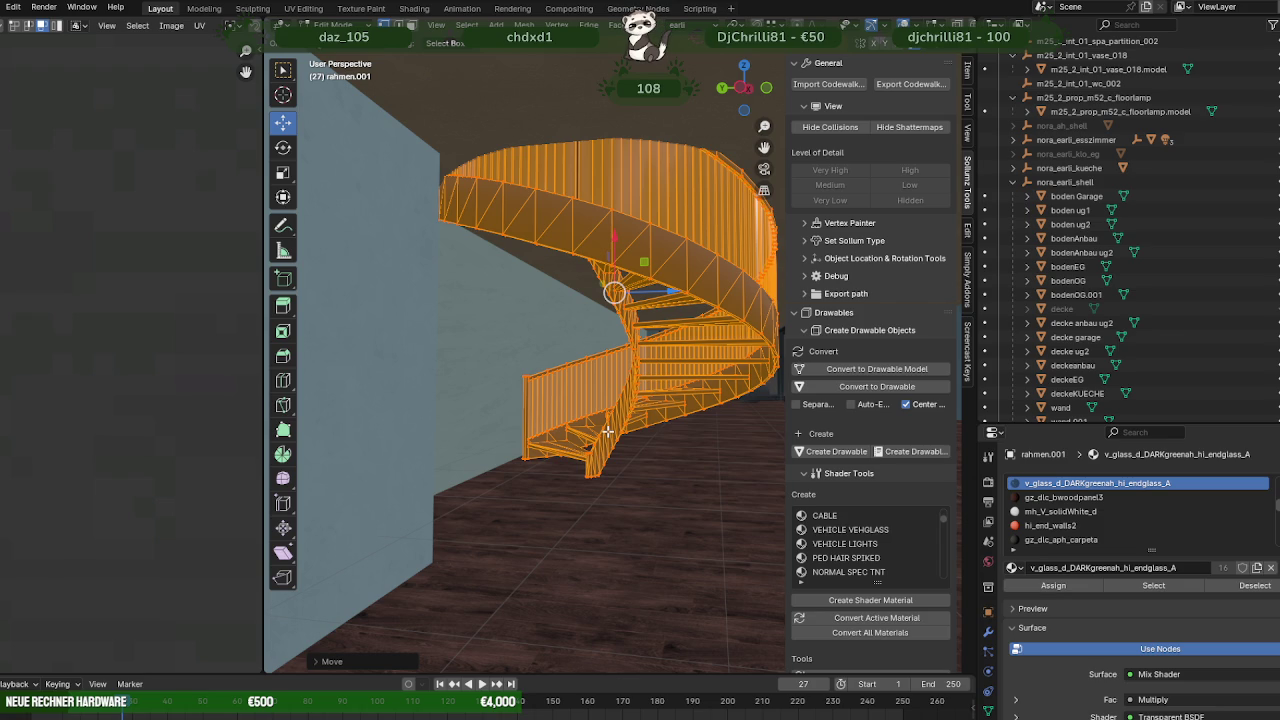
scroll(607, 431, down, 3)
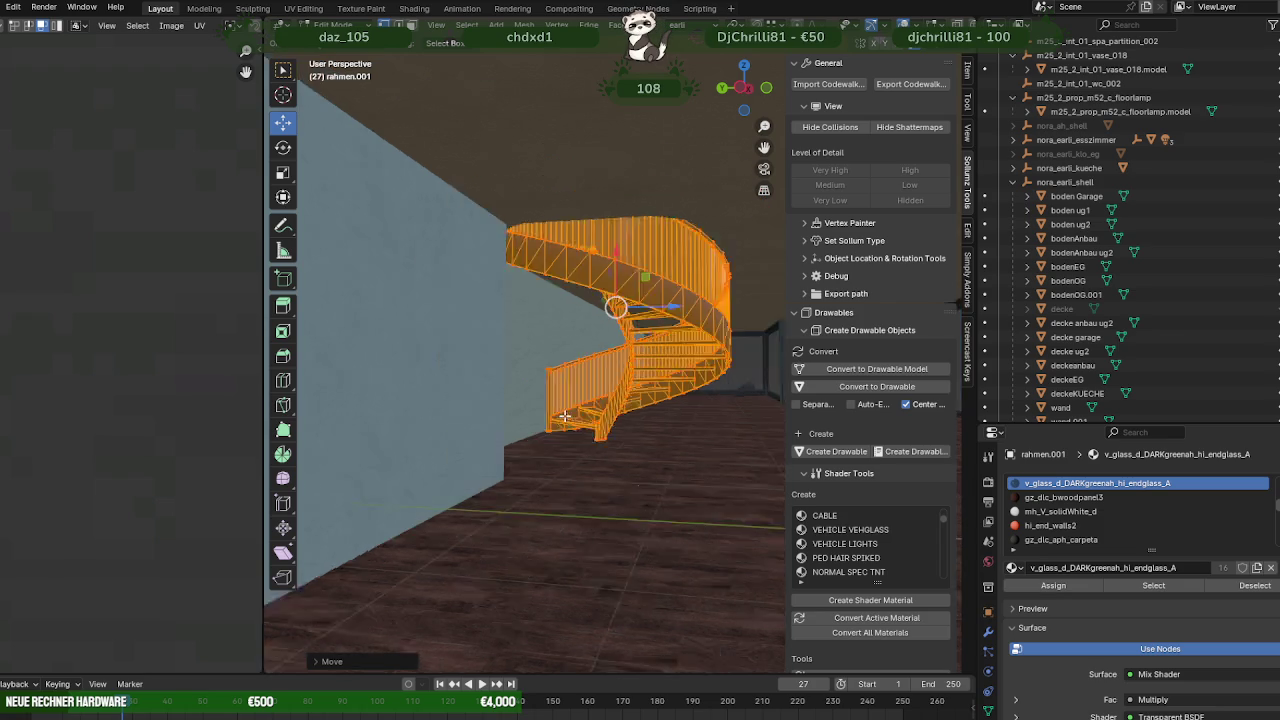
scroll(605, 428, down, 3)
scroll(603, 425, up, 3)
scroll(605, 415, up, 2)
scroll(608, 400, up, 2)
scroll(611, 389, up, 1)
mouse_move(611, 389)
middle_down()
mouse_move(380, 484)
mouse_move(394, 457)
middle_up()
scroll(600, 385, up, 3)
mouse_move(443, 420)
middle_down()
mouse_move(480, 358)
mouse_move(479, 398)
middle_up()
scroll(479, 398, up, 4)
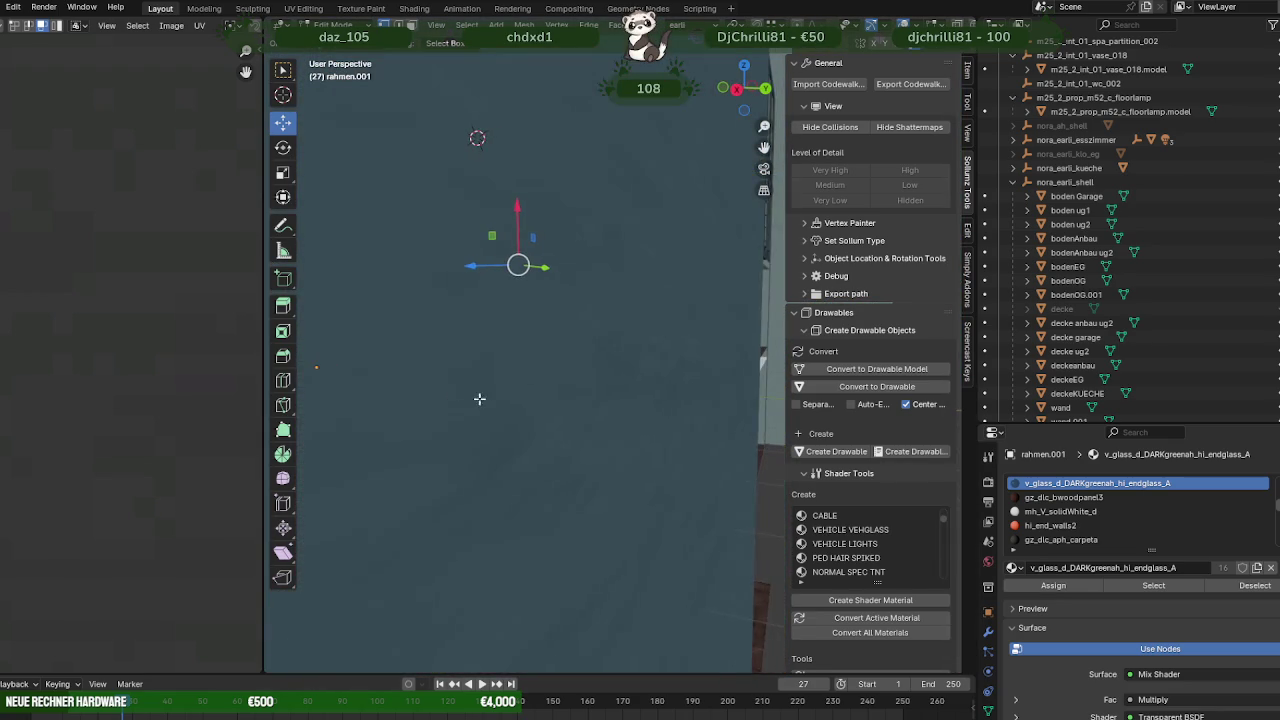
scroll(479, 398, down, 5)
scroll(464, 262, down, 1)
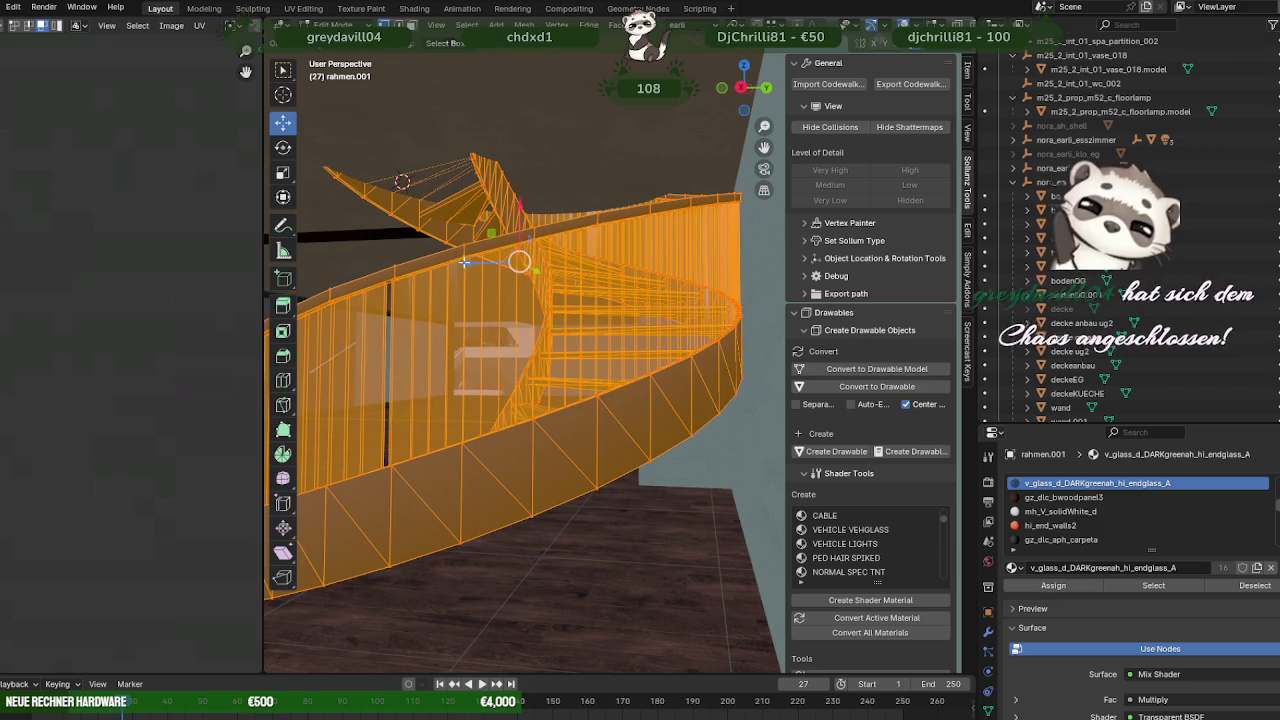
drag(464, 262, 479, 263)
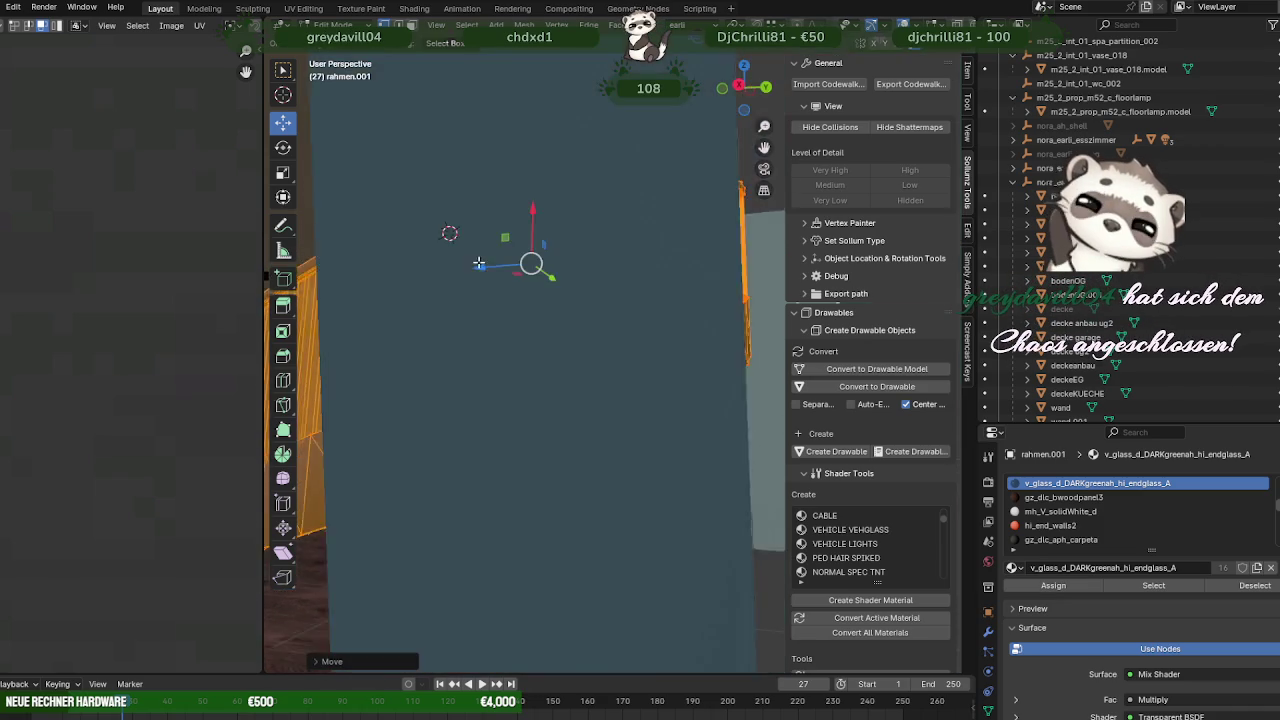
key(ctrl+z)
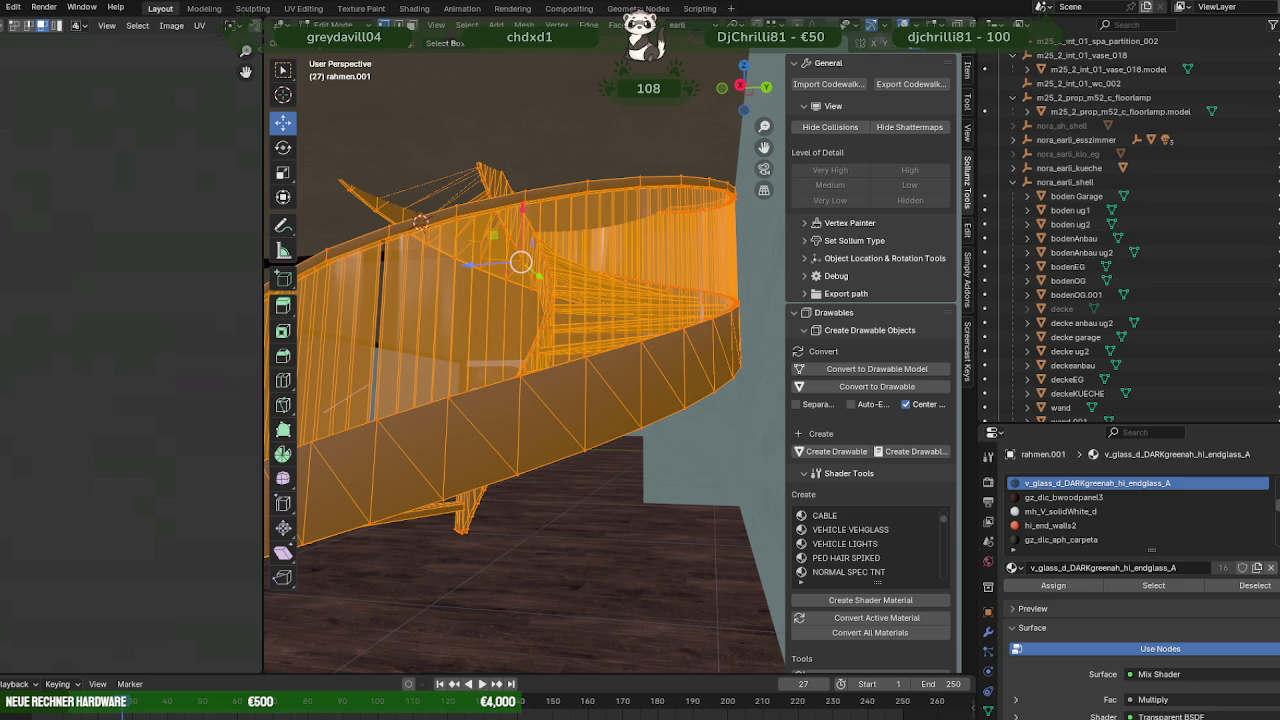
mouse_move(600, 330)
middle_down()
mouse_move(640, 330)
mouse_move(585, 350)
mouse_move(632, 349)
mouse_move(607, 332)
mouse_move(701, 268)
mouse_move(697, 217)
mouse_move(715, 228)
mouse_move(675, 275)
mouse_move(681, 323)
middle_up()
scroll(663, 363, up, 5)
scroll(587, 383, up, 3)
mouse_move(614, 415)
middle_down()
mouse_move(697, 385)
mouse_move(600, 340)
mouse_move(529, 349)
mouse_move(629, 351)
mouse_move(614, 369)
middle_up()
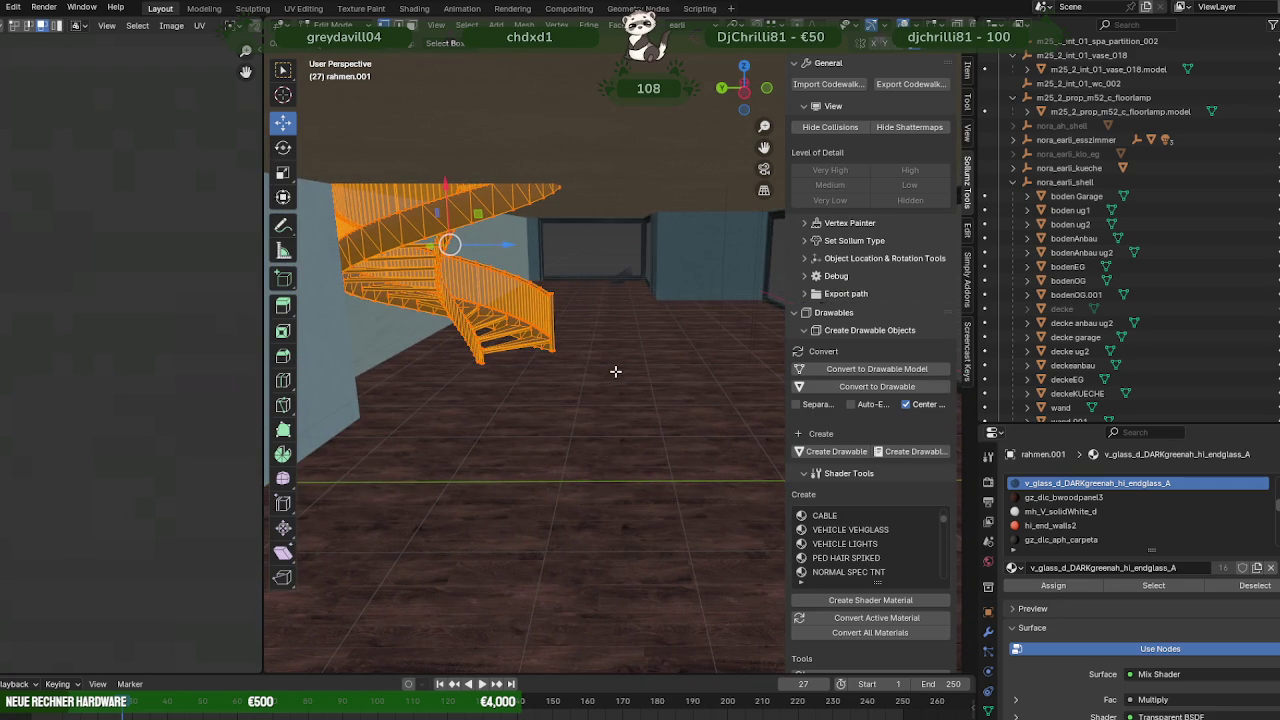
mouse_move(615, 371)
middle_down()
mouse_move(609, 389)
mouse_move(591, 323)
mouse_move(537, 437)
mouse_move(647, 496)
mouse_move(711, 433)
middle_up()
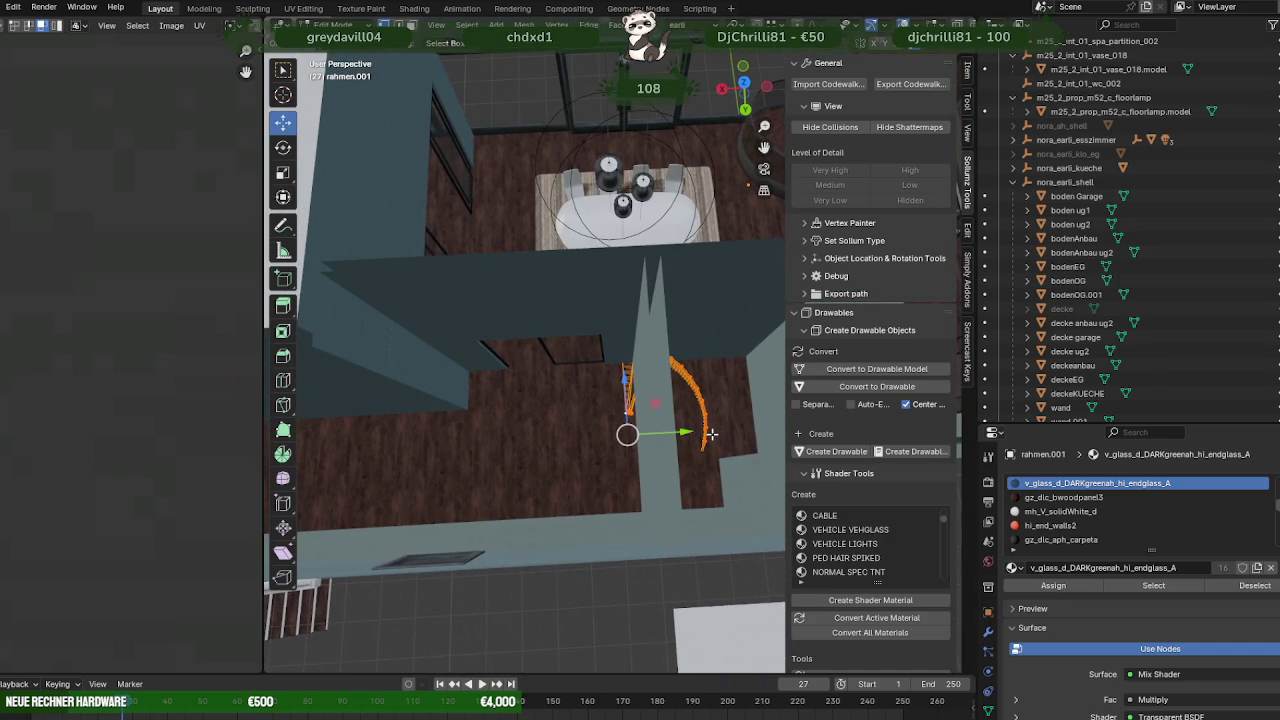
middle_drag(710, 433, 610, 425)
Select the pendant lamp model and Lights.001, frame them, and shift them left.
click(600, 420)
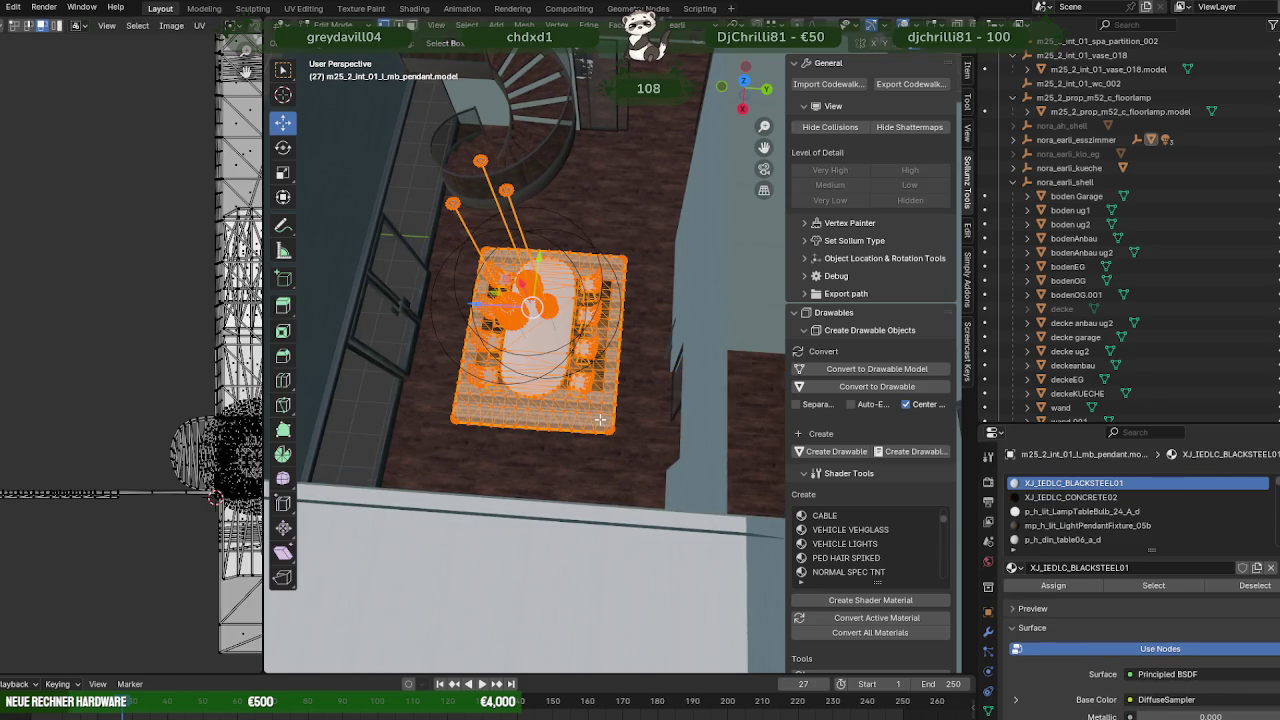
key(Tab)
click(1013, 140)
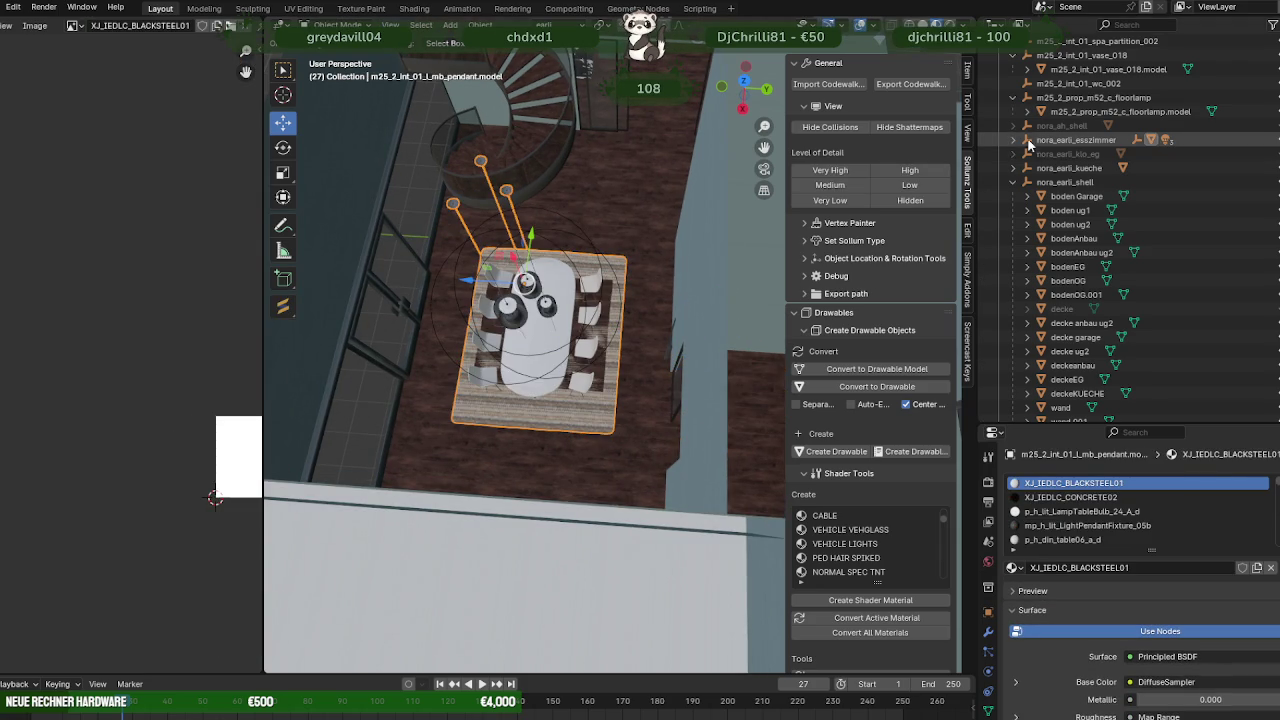
click(1058, 155)
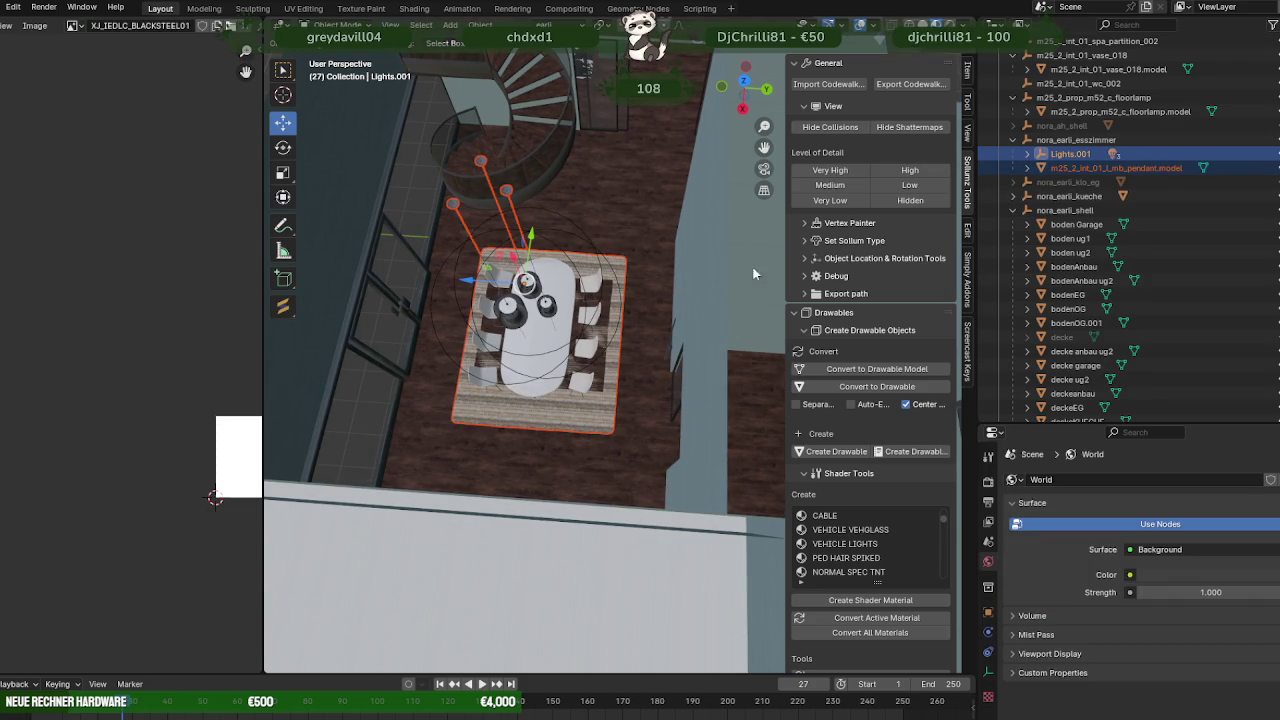
key(a)
click(1110, 168)
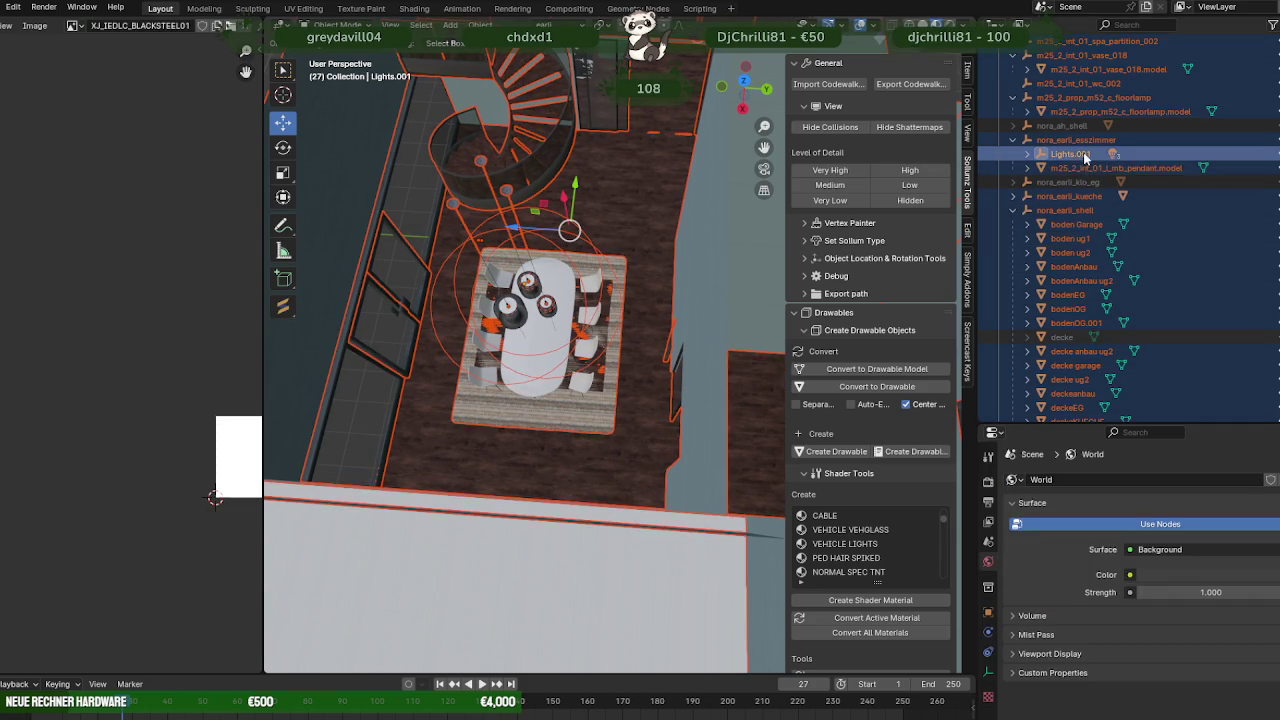
ctrl+click(1070, 154)
right_click(605, 185)
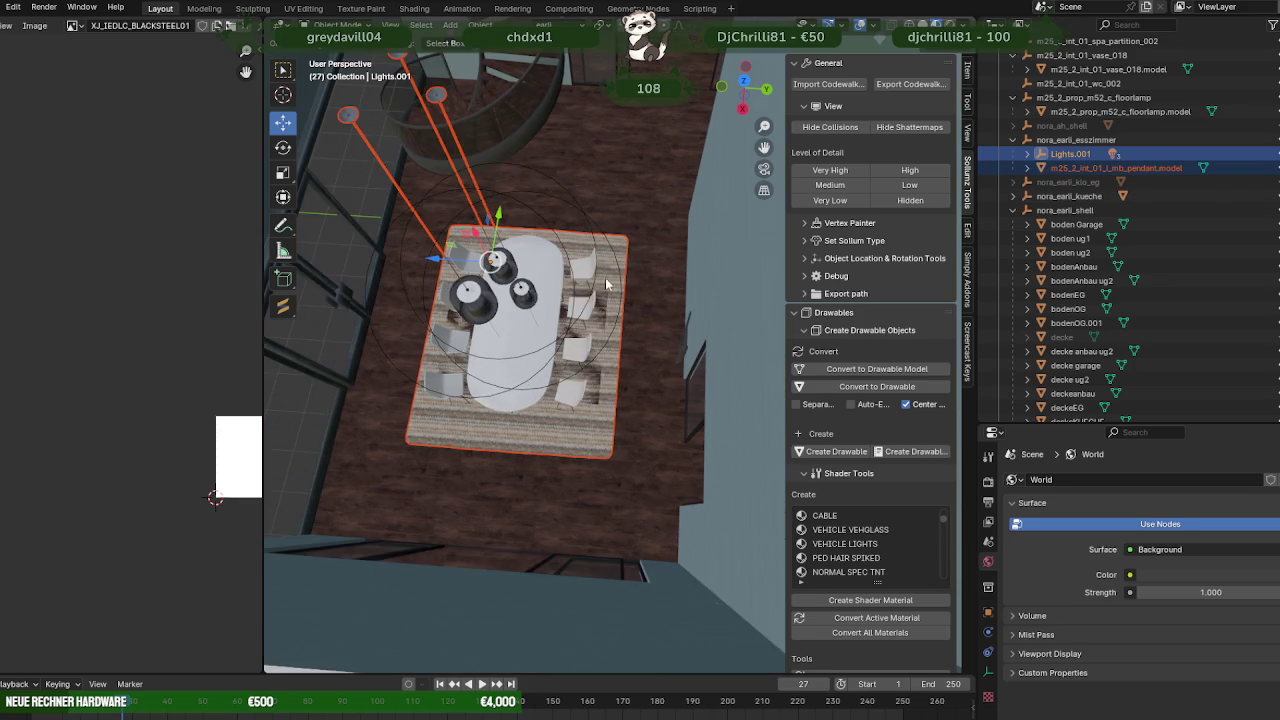
key(KP_Decimal)
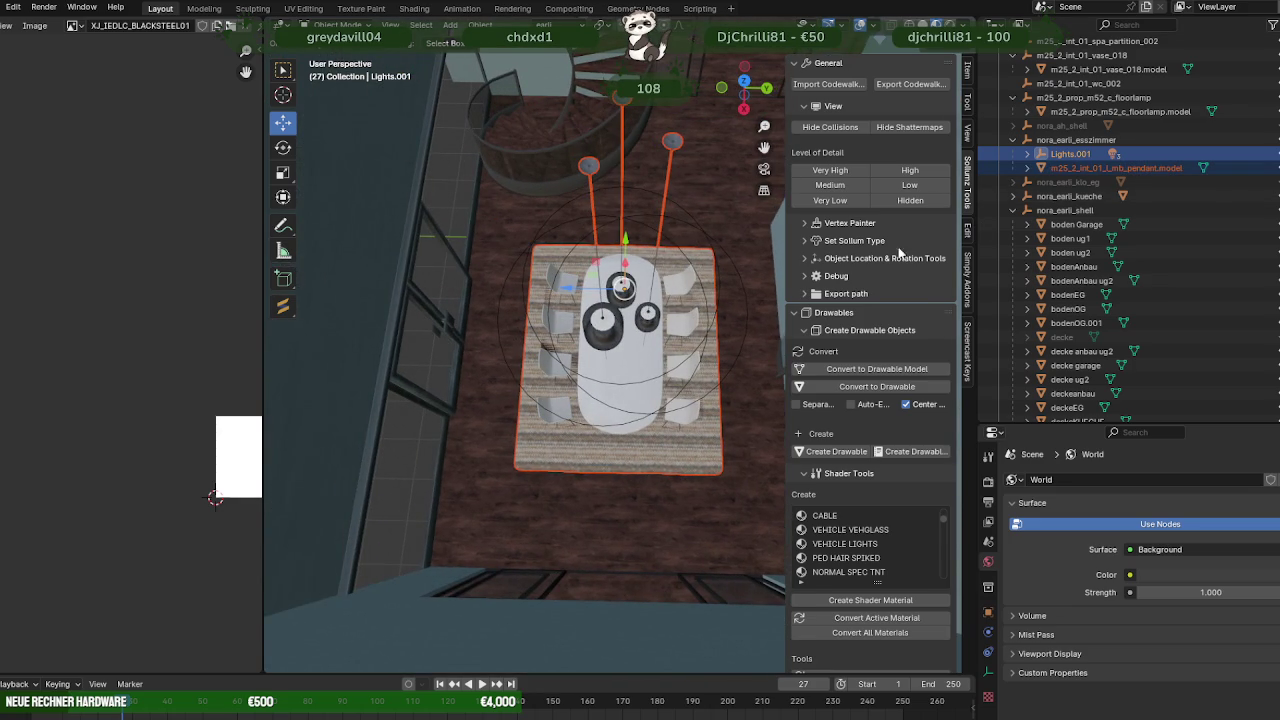
drag(567, 291, 556, 288)
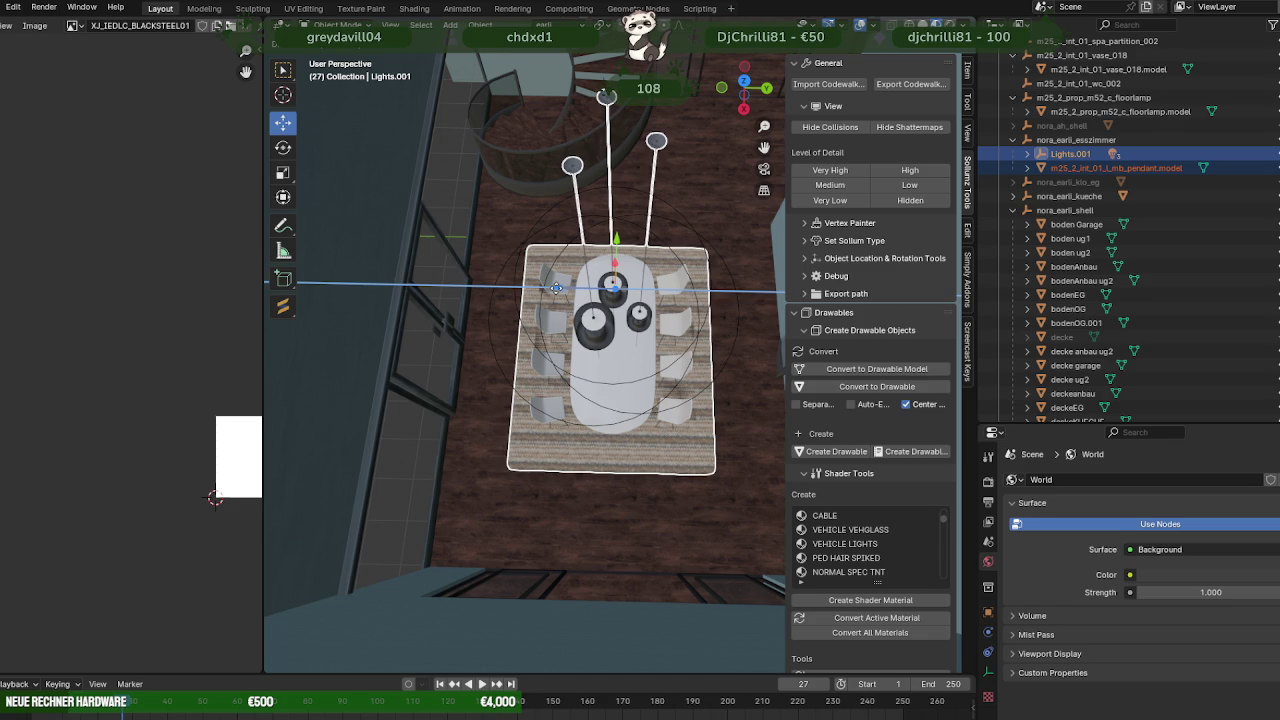
mouse_move(556, 288)
middle_down()
mouse_move(711, 277)
mouse_move(732, 335)
mouse_move(575, 468)
mouse_move(650, 384)
middle_up()
Select the top edge strip of the 'wand' wall in Edit Mode.
click(734, 265)
key(Tab)
click(690, 330)
scroll(700, 232, down, 4)
Slide the wall piece beside the dining table sideways with the move gizmo.
mouse_move(700, 232)
middle_down()
mouse_move(690, 374)
mouse_move(703, 374)
mouse_move(660, 340)
middle_up()
scroll(690, 330, up, 3)
scroll(655, 363, up, 3)
drag(652, 346, 625, 350)
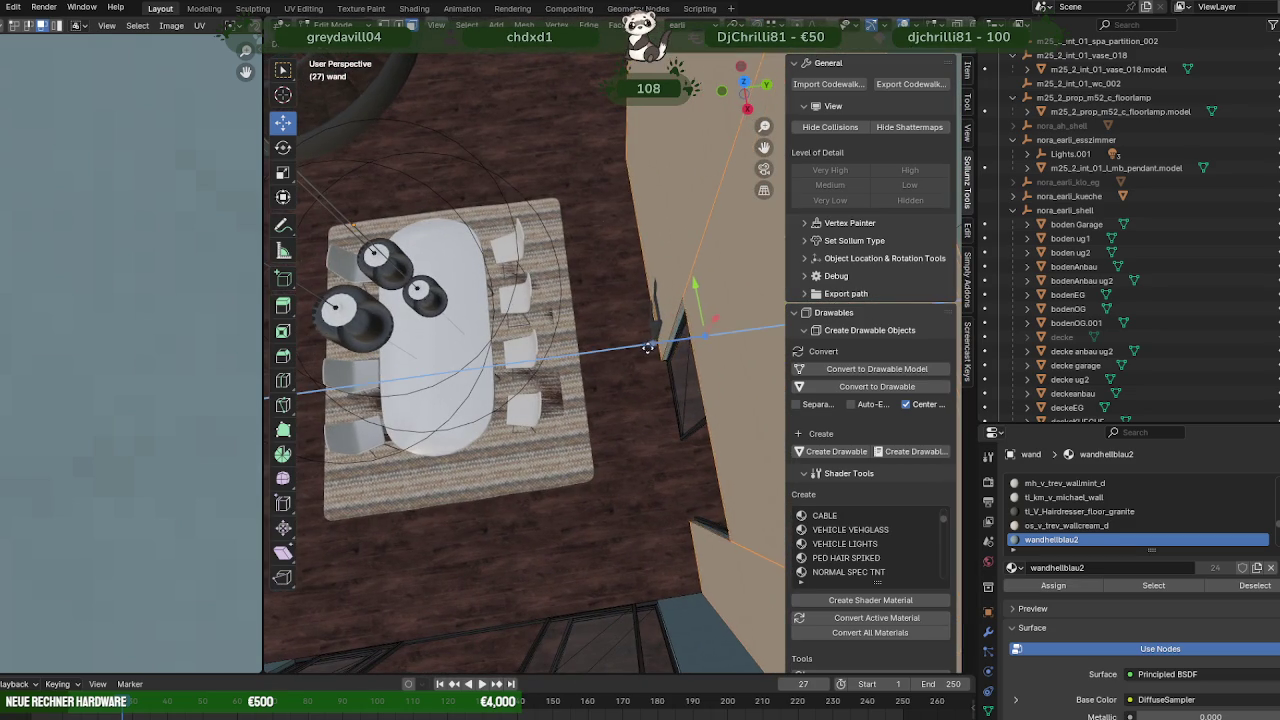
middle_drag(625, 350, 612, 337)
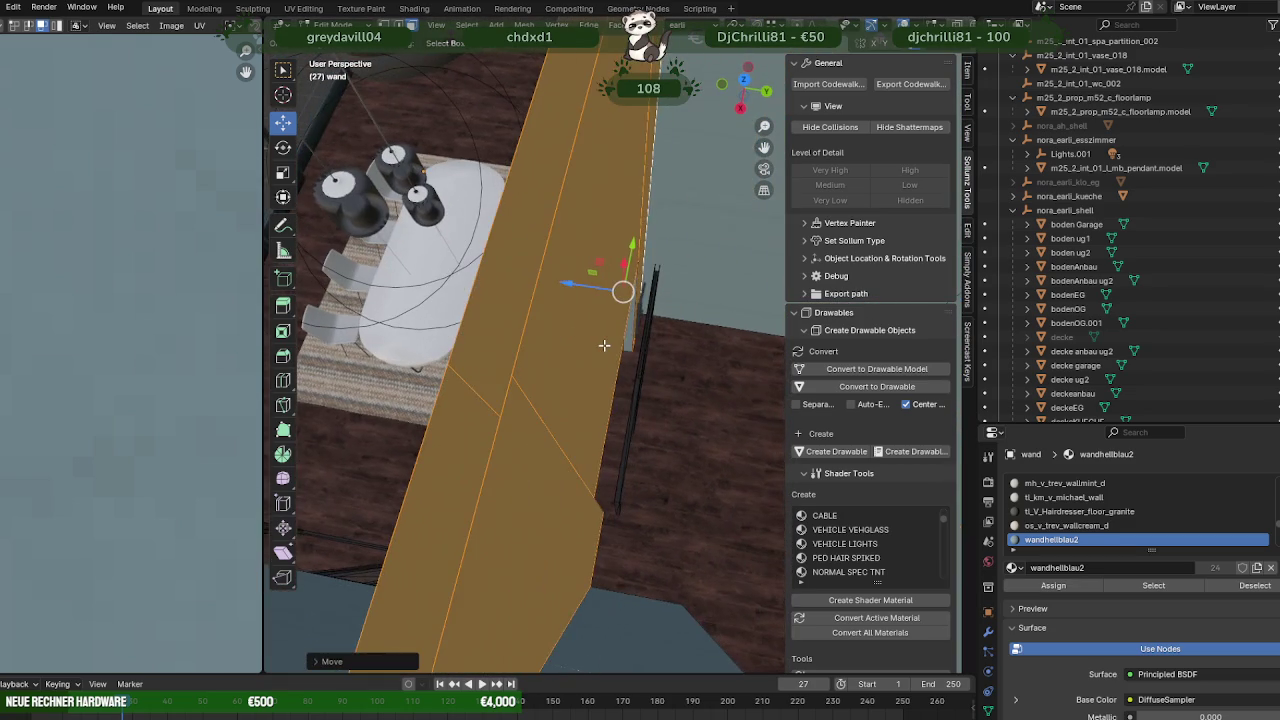
mouse_move(593, 287)
middle_down()
mouse_move(605, 320)
mouse_move(604, 237)
middle_up()
scroll(607, 326, up, 4)
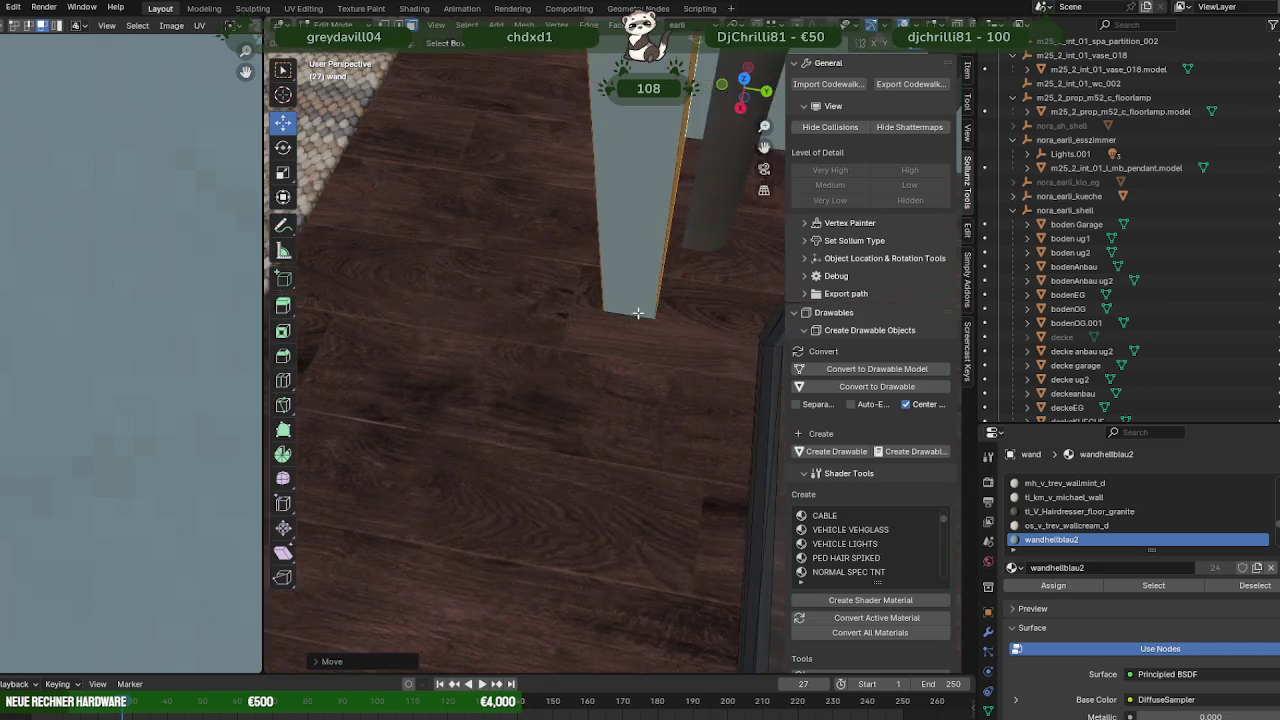
Move the wall along one axis, then check the whole room from an oblique view.
drag(571, 202, 617, 200)
middle_drag(617, 200, 655, 300)
scroll(661, 357, down, 2)
mouse_move(661, 357)
middle_down()
mouse_move(629, 246)
mouse_move(762, 280)
mouse_move(680, 326)
mouse_move(660, 357)
mouse_move(690, 378)
mouse_move(614, 366)
middle_up()
scroll(762, 280, up, 4)
scroll(663, 345, up, 2)
scroll(663, 345, down, 3)
scroll(660, 357, up, 2)
scroll(662, 362, down, 3)
scroll(695, 382, up, 1)
scroll(586, 320, up, 3)
Edit the floor mesh in wireframe shading and select the door frame.
click(576, 296)
key(Tab)
scroll(577, 280, down, 3)
middle_drag(577, 280, 588, 265)
scroll(584, 279, up, 2)
key(shift+z)
click(596, 186)
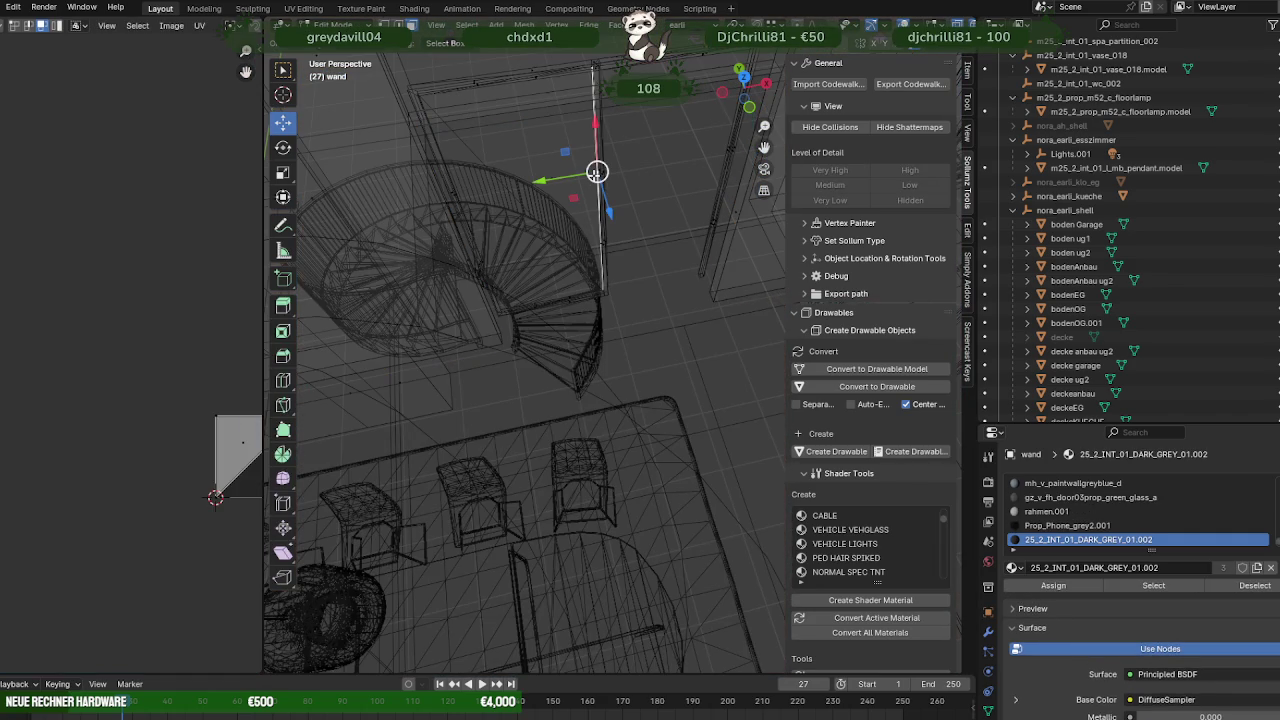
Select the wall faces using the Prop_Phone_grey2.001 material and frame them in textured shading.
click(1067, 525)
click(1160, 585)
key(KP_Decimal)
middle_drag(654, 366, 467, 392)
key(ctrl+z)
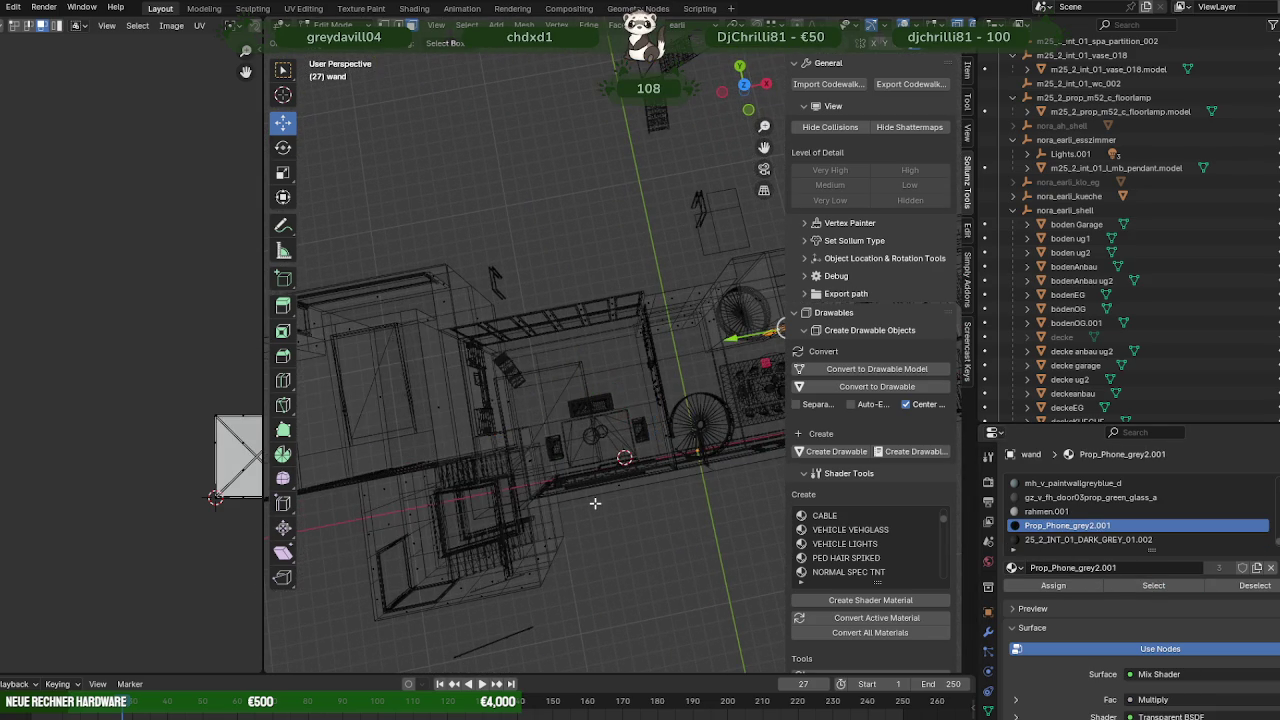
key(KP_Decimal)
key(shift+z)
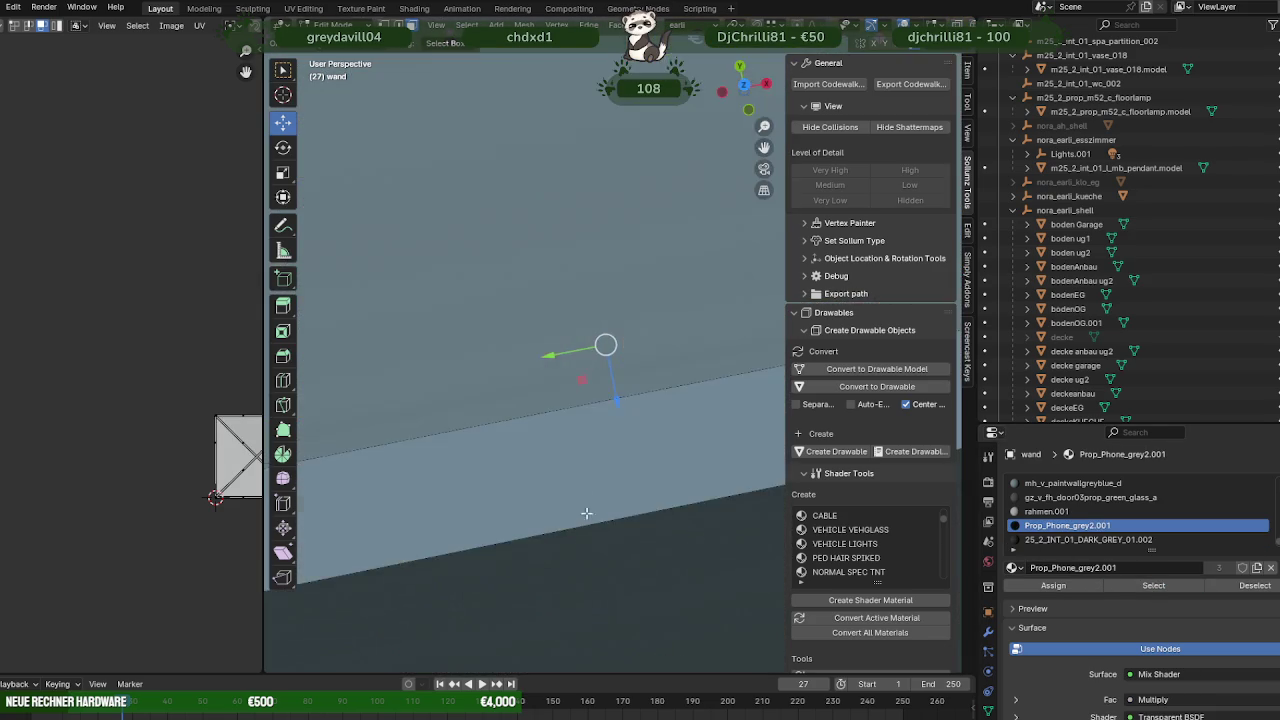
Slide the door-frame wall panel sideways, then select the table and pendant model from above.
drag(656, 372, 714, 366)
middle_drag(714, 366, 579, 381)
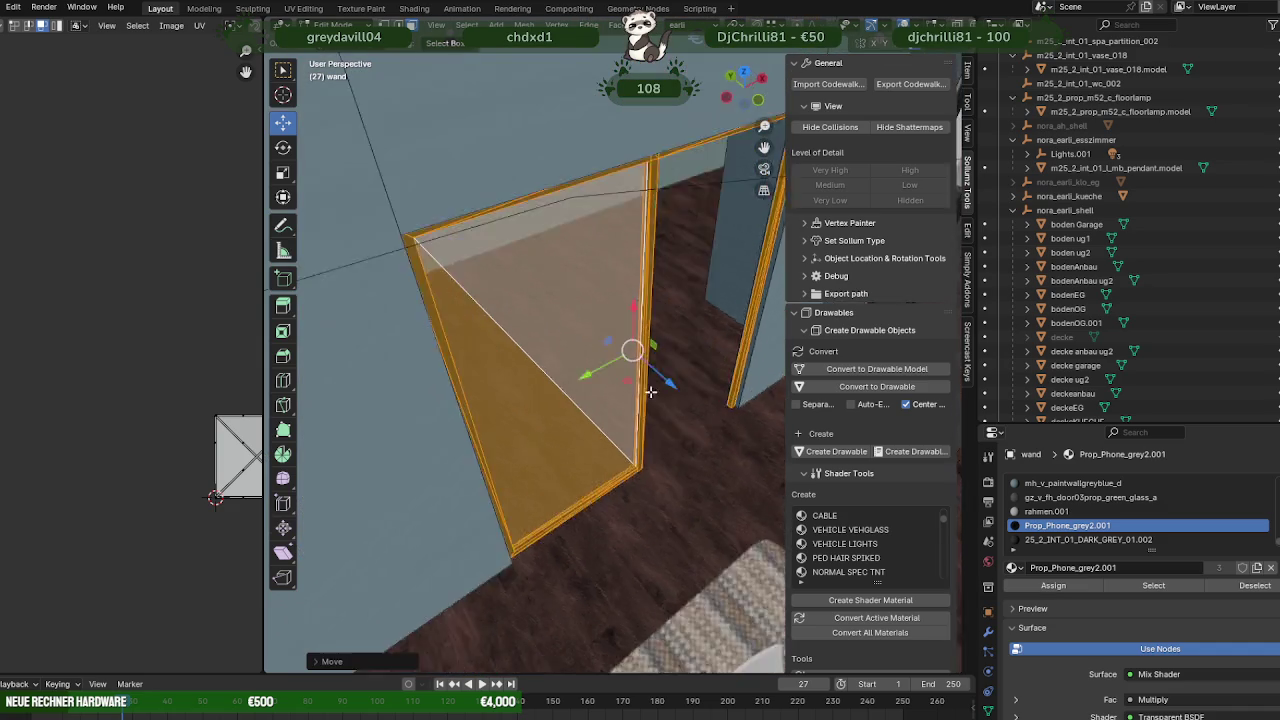
mouse_move(657, 371)
middle_down()
mouse_move(455, 335)
mouse_move(573, 377)
mouse_move(520, 450)
middle_up()
scroll(520, 450, down, 3)
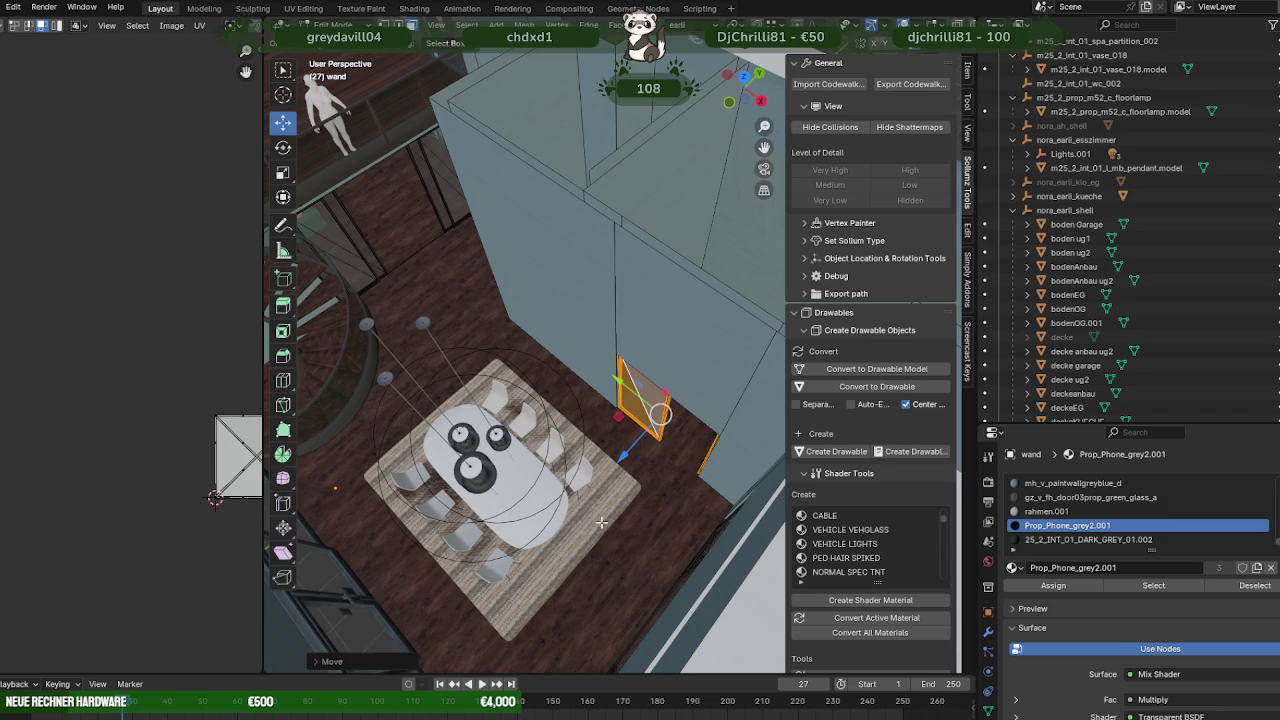
click(544, 516)
mouse_move(544, 516)
middle_down()
mouse_move(542, 497)
mouse_move(622, 463)
middle_up()
click(623, 462)
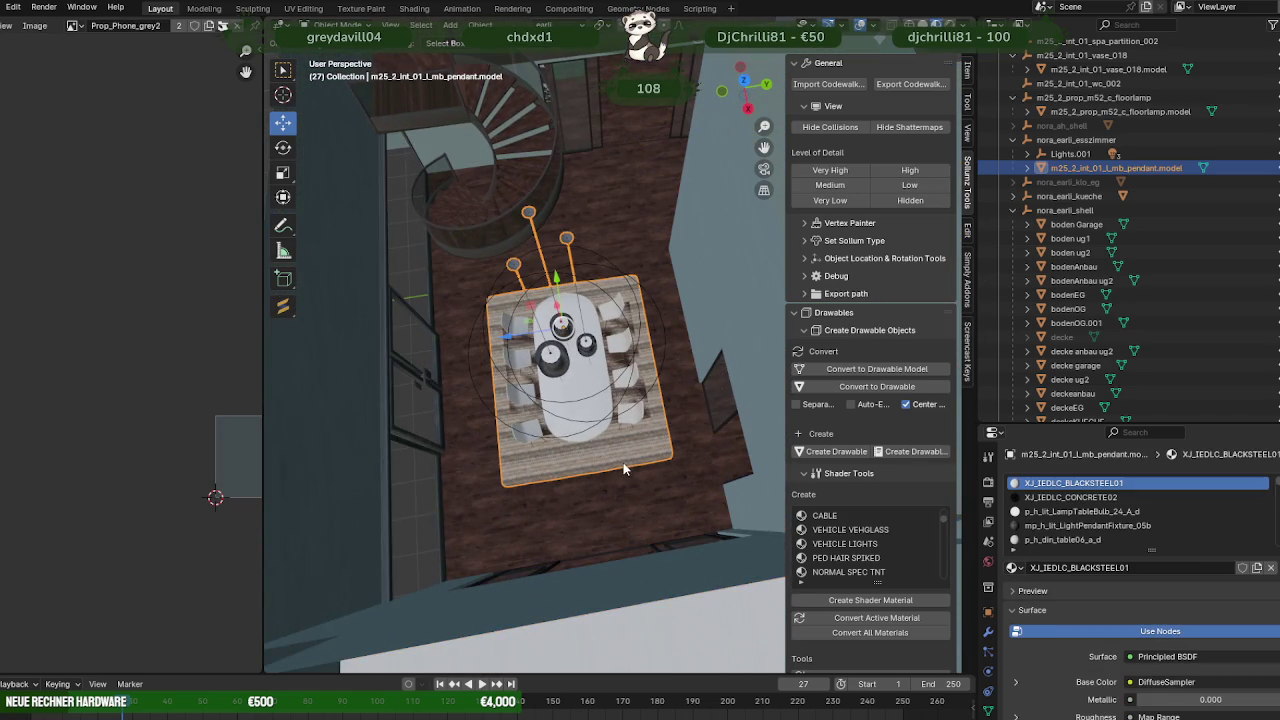
click(638, 547)
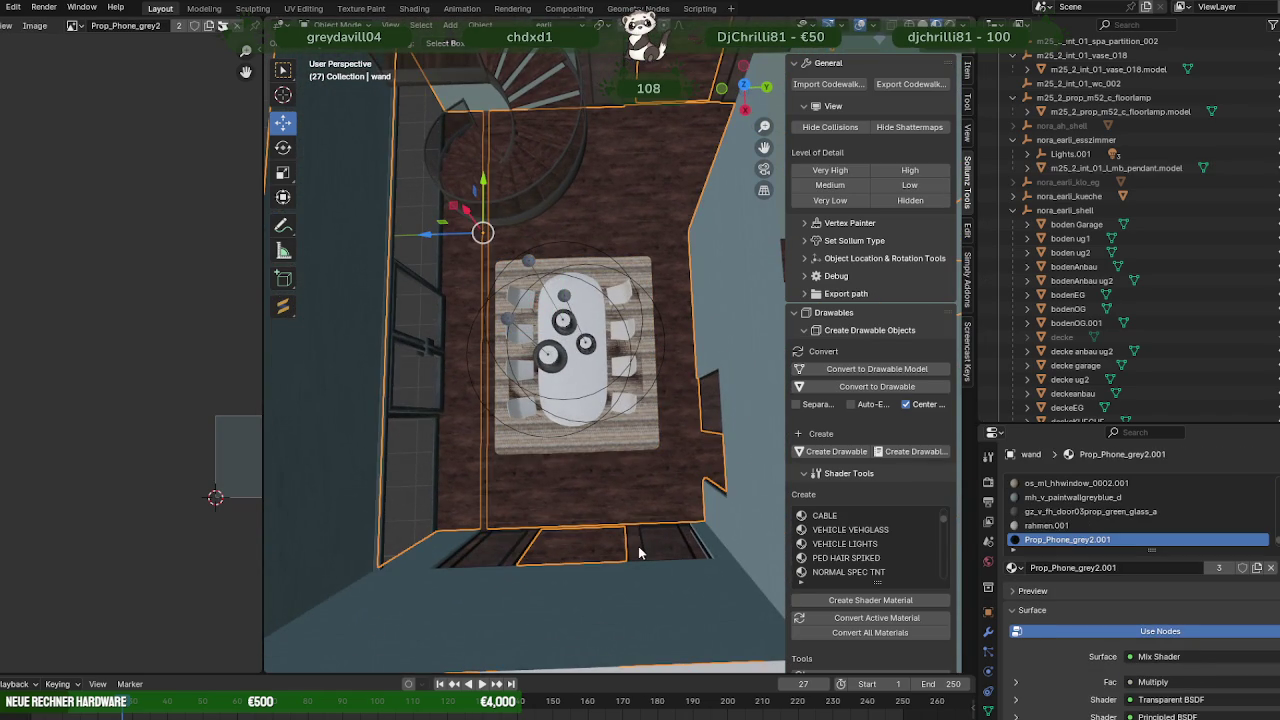
mouse_move(598, 467)
middle_down()
mouse_move(613, 417)
mouse_move(599, 352)
mouse_move(590, 390)
mouse_move(570, 404)
mouse_move(738, 471)
mouse_move(623, 421)
mouse_move(652, 463)
mouse_move(709, 320)
mouse_move(659, 329)
mouse_move(687, 318)
middle_up()
scroll(599, 352, down, 5)
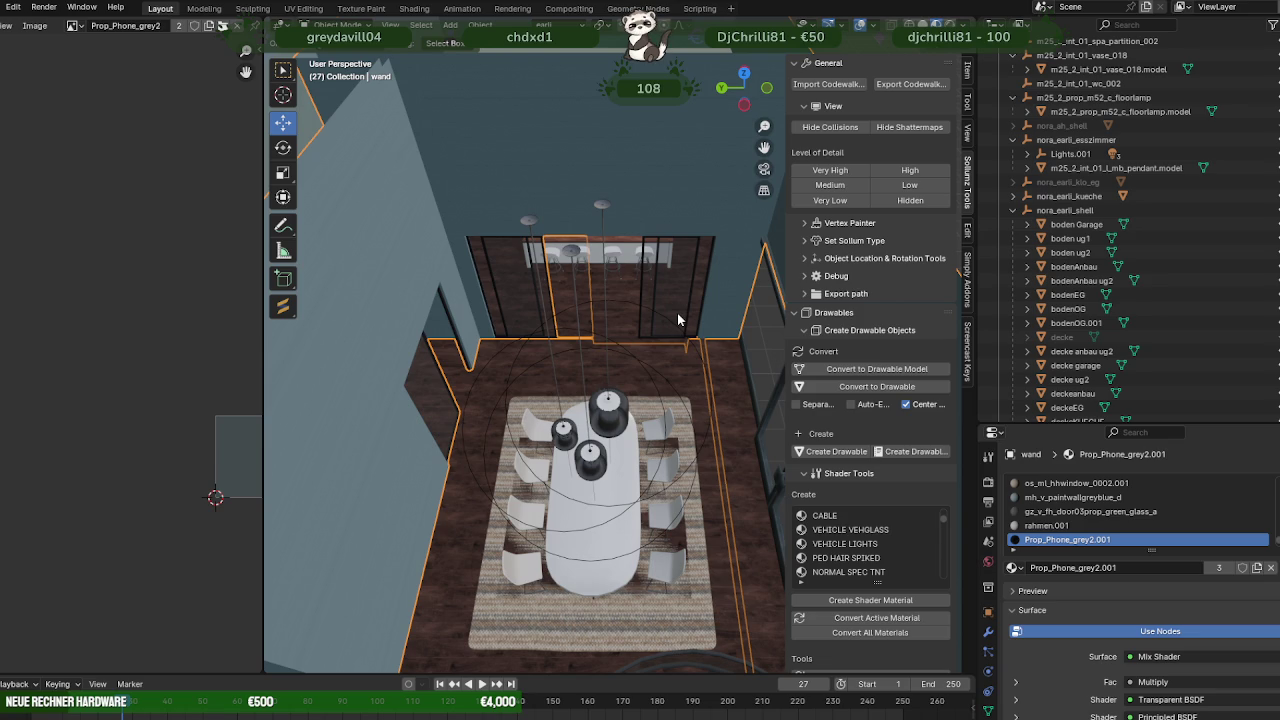
click(651, 368)
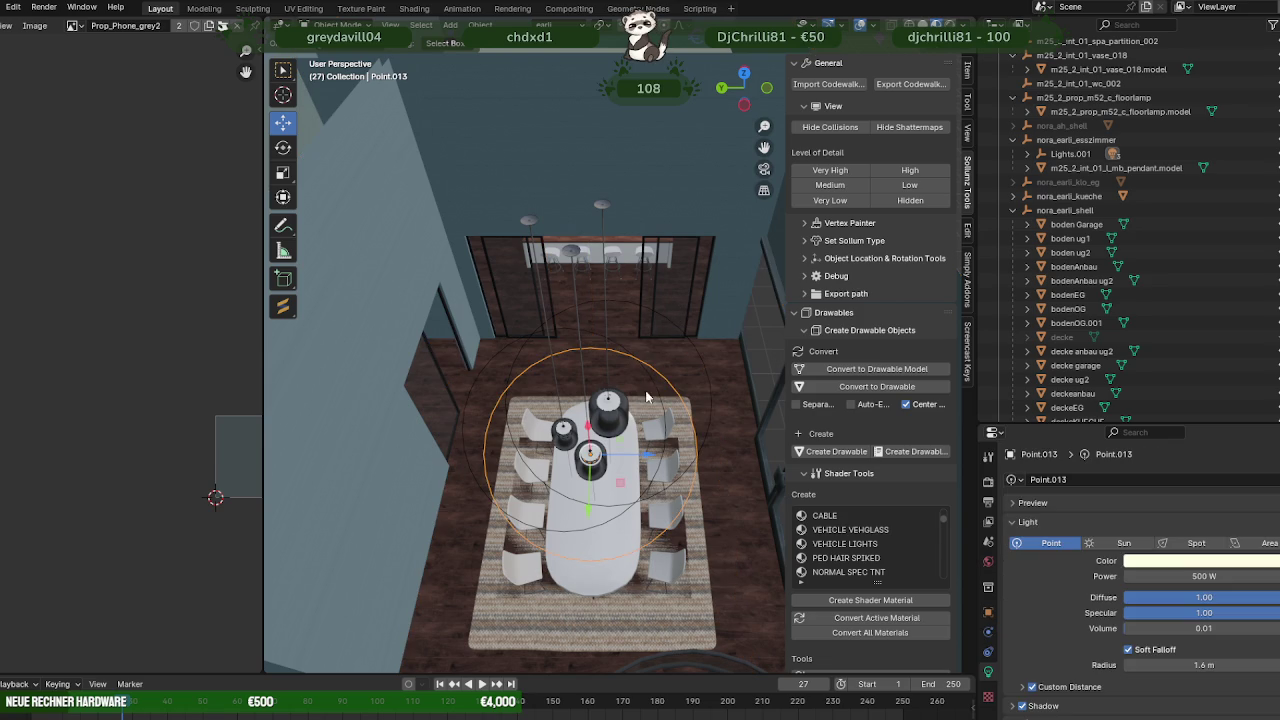
Edit the pendant lamp model's mesh from an orthographic top view.
click(616, 420)
key(Tab)
middle_drag(620, 413, 638, 445)
key(KP_7)
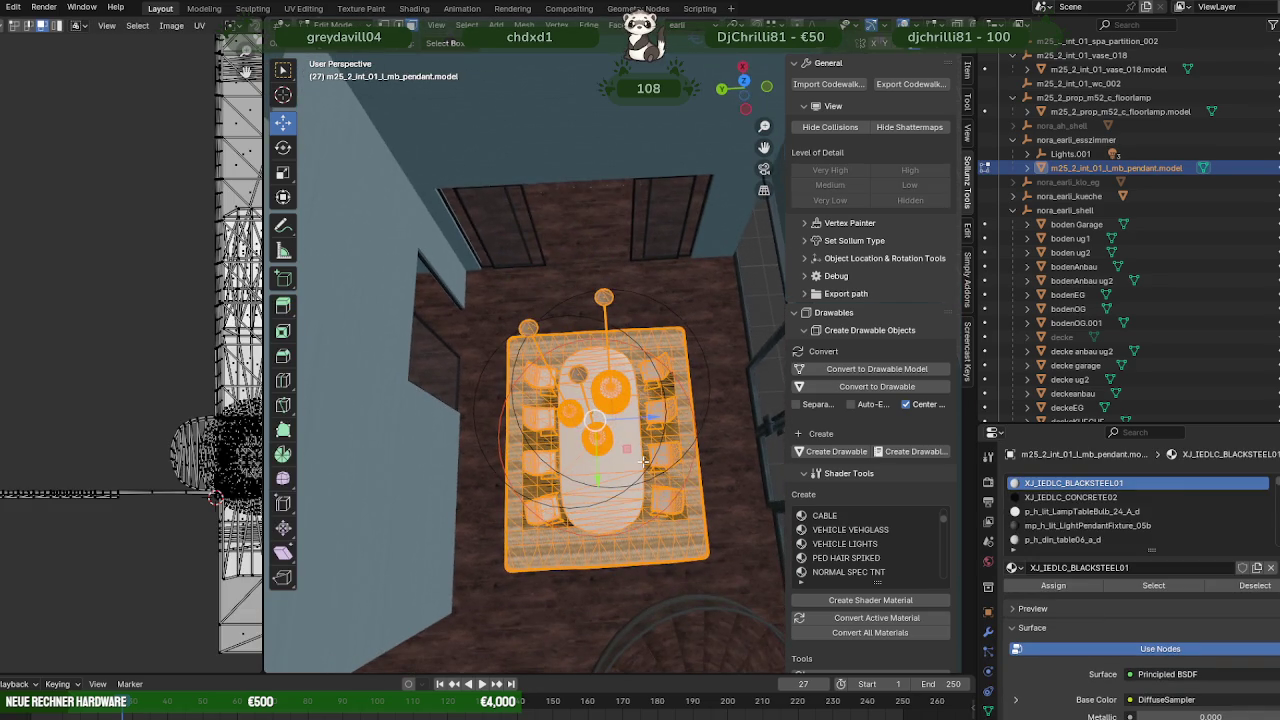
key(KP_5)
scroll(609, 398, down, 1)
scroll(609, 396, down, 2)
scroll(610, 388, up, 1)
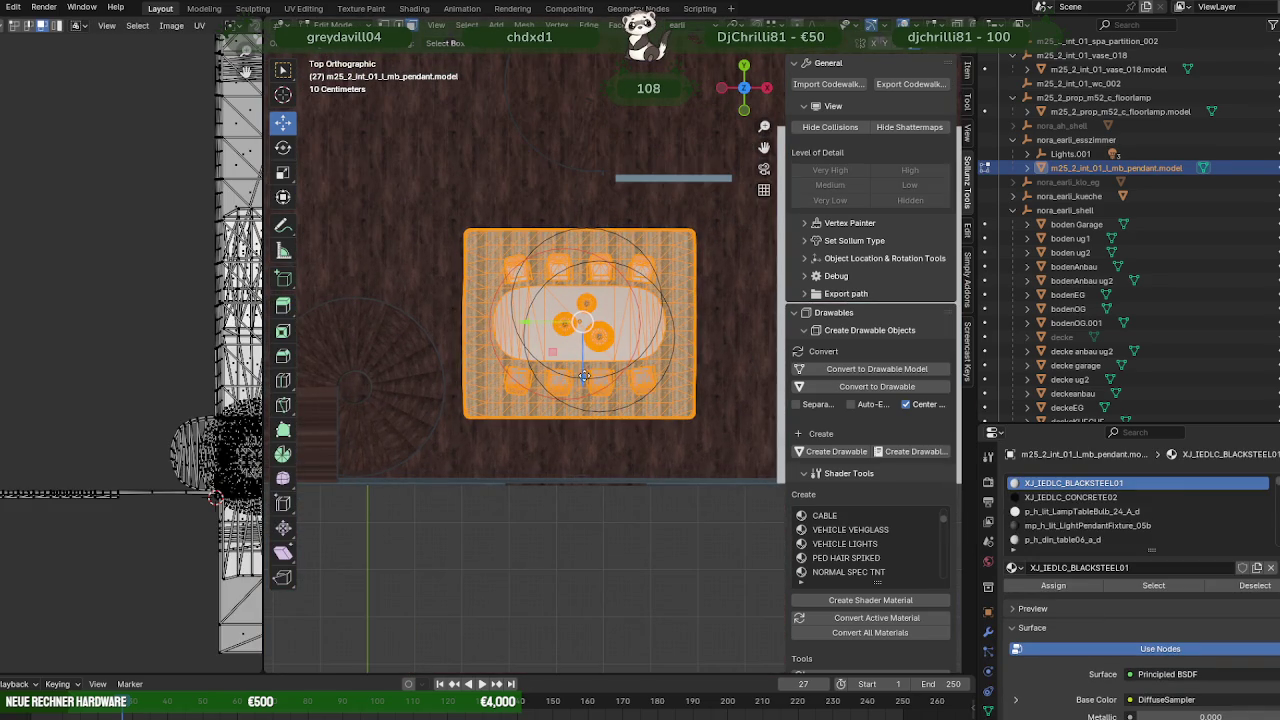
Shift the pendant lamps along Y and X to centre them over the table.
key(g)
key(y)
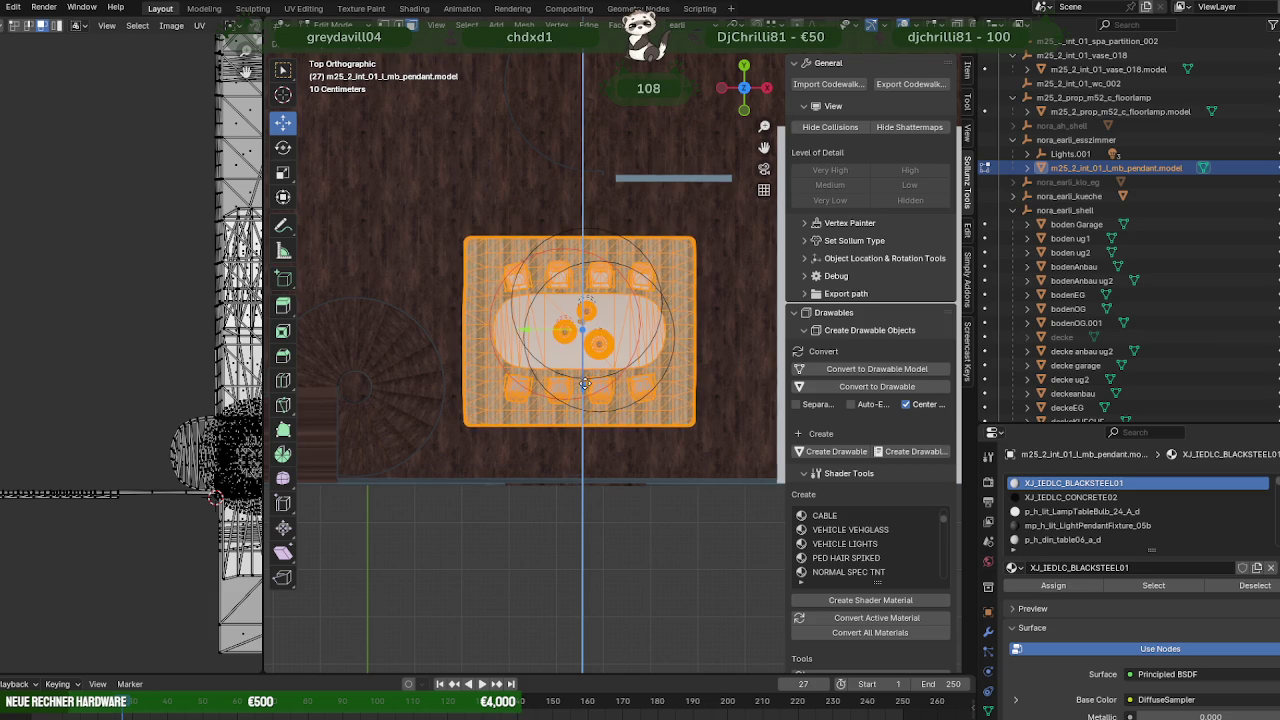
click(559, 366)
key(g)
key(x)
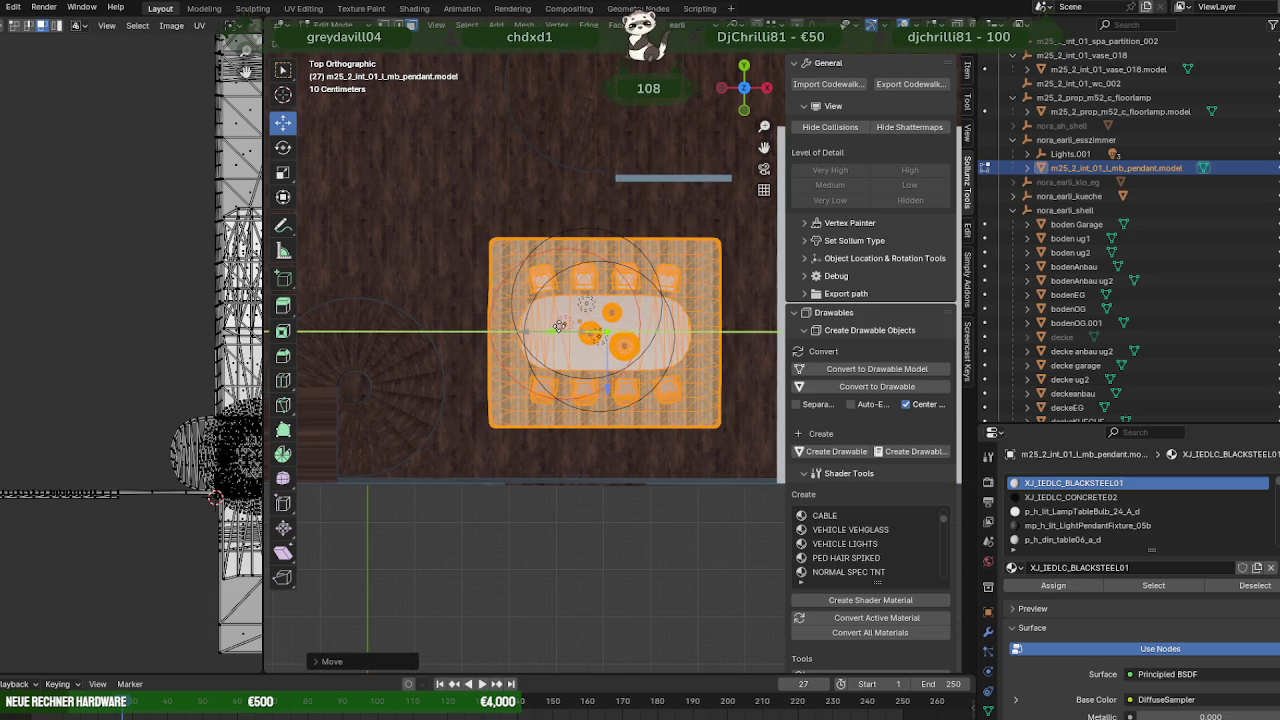
click(554, 328)
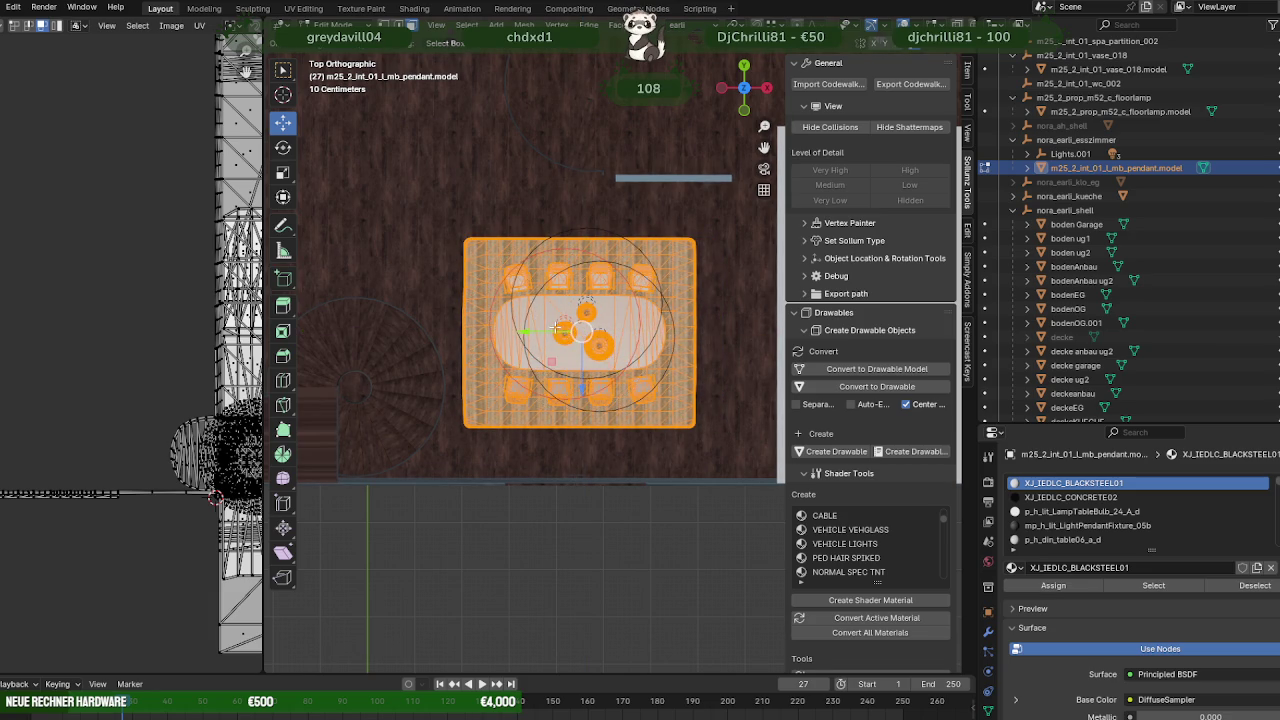
key(KP_Decimal)
key(Tab)
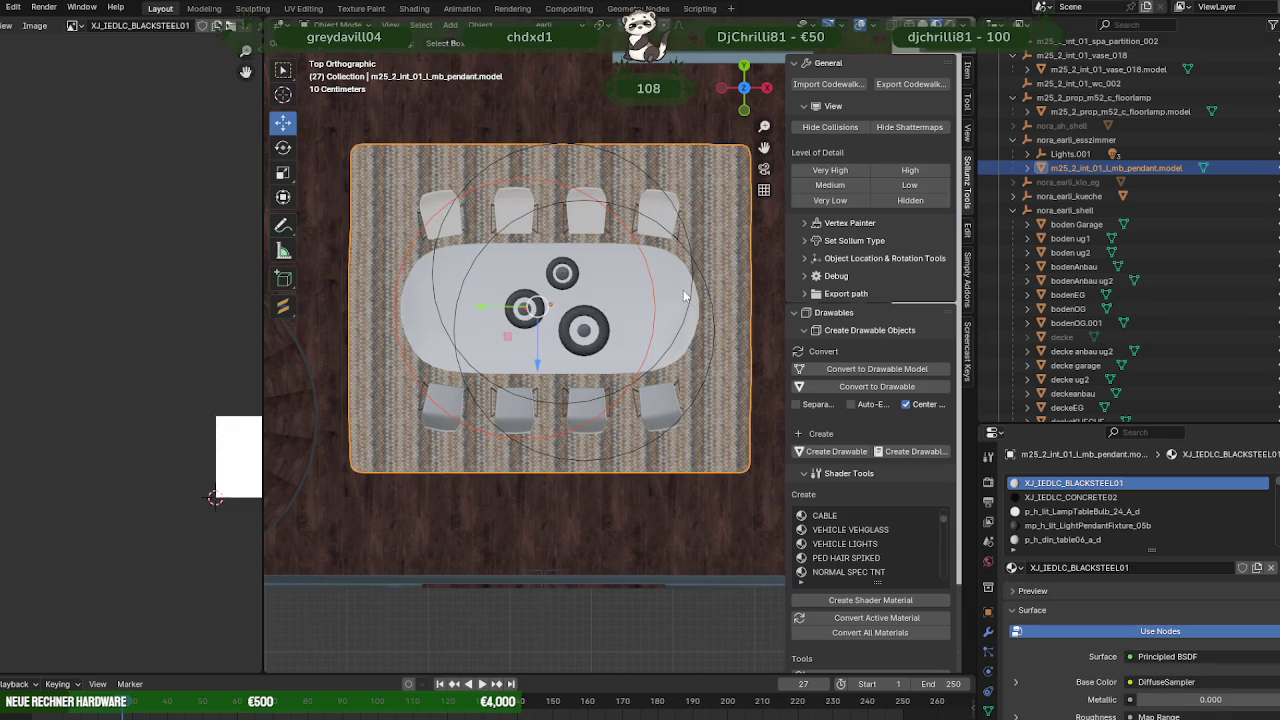
middle_drag(567, 344, 690, 294)
Select Lights.001 with its child lights, then re-edit the pendant model in top view.
click(1087, 153)
right_click(1087, 150)
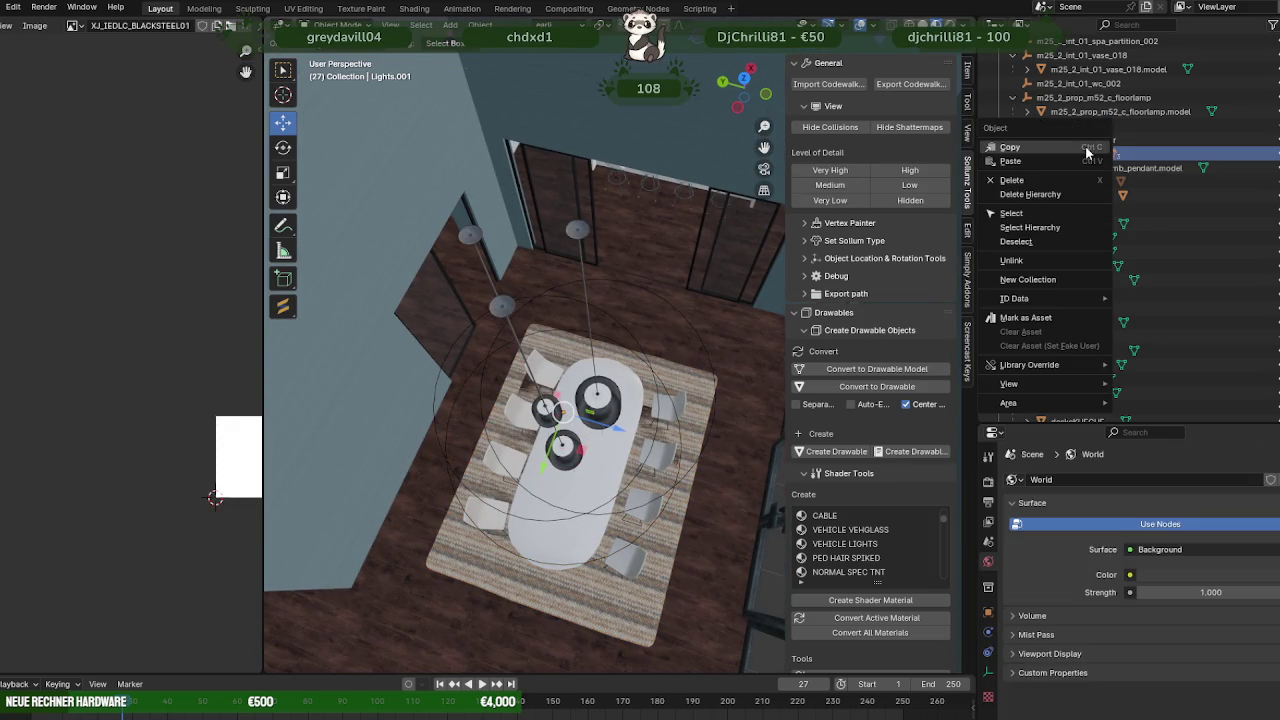
click(1030, 227)
click(608, 607)
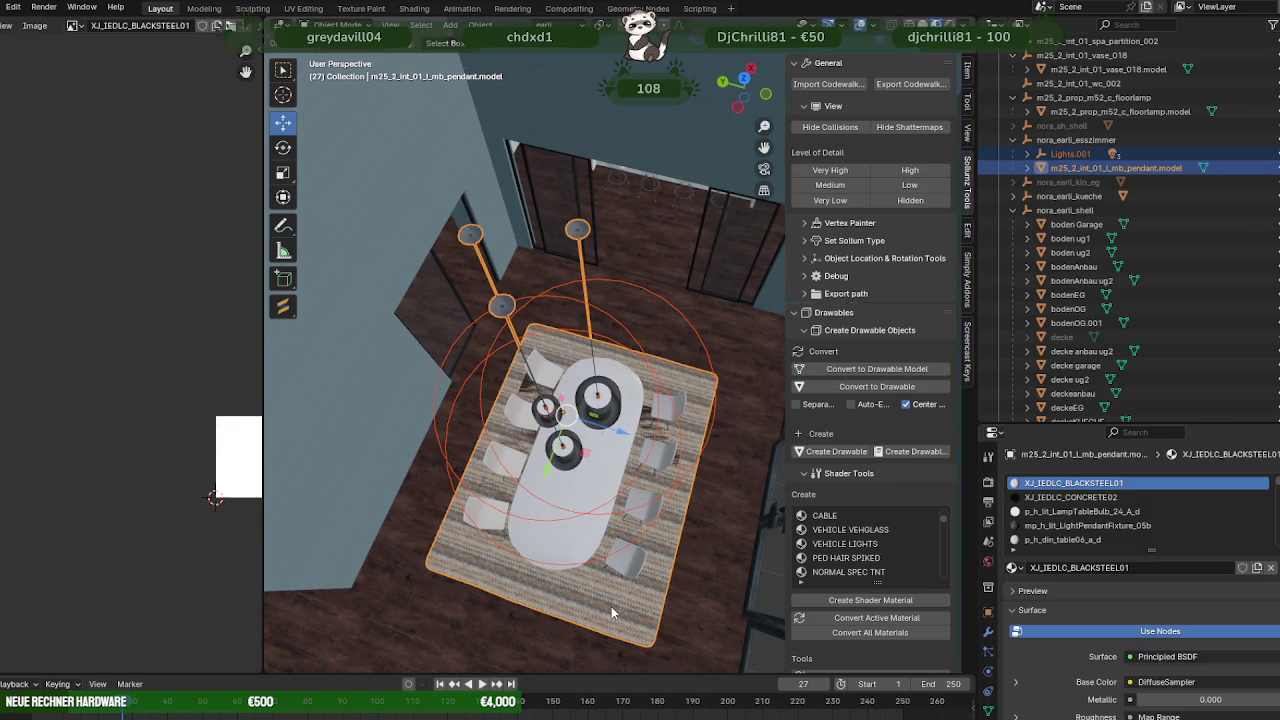
key(Tab)
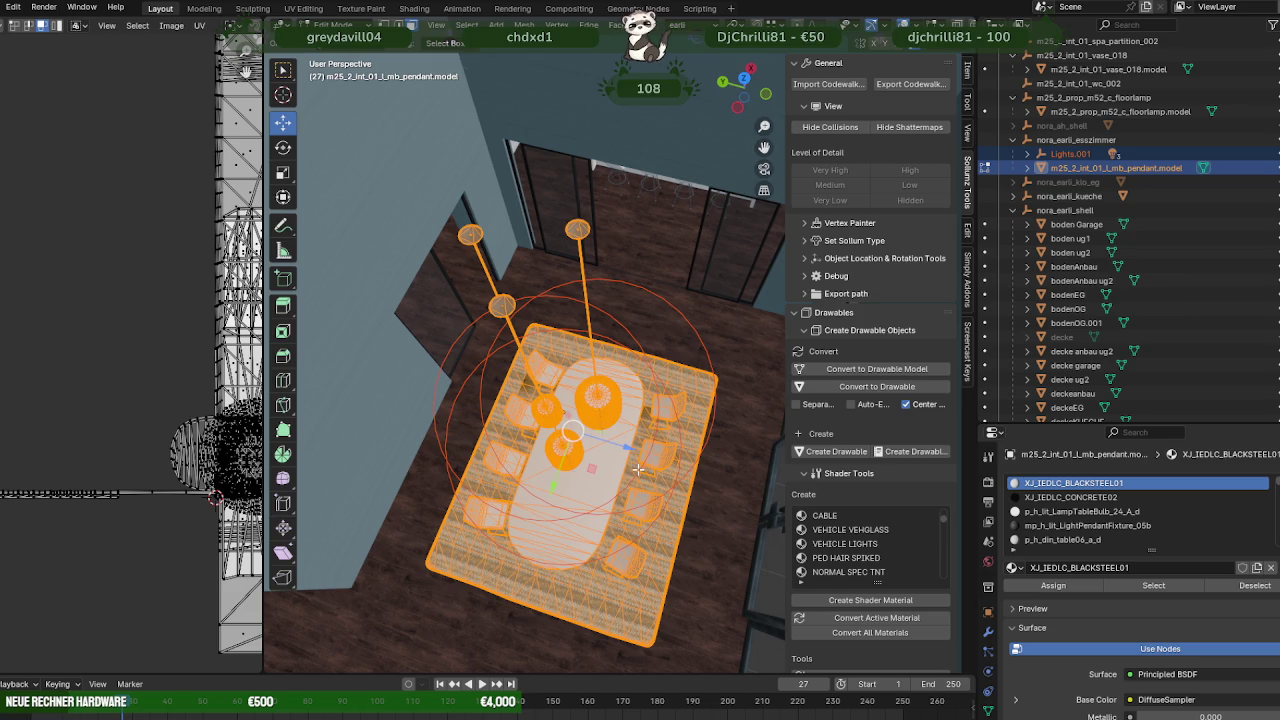
key(KP_7)
scroll(590, 421, down, 4)
scroll(580, 394, up, 1)
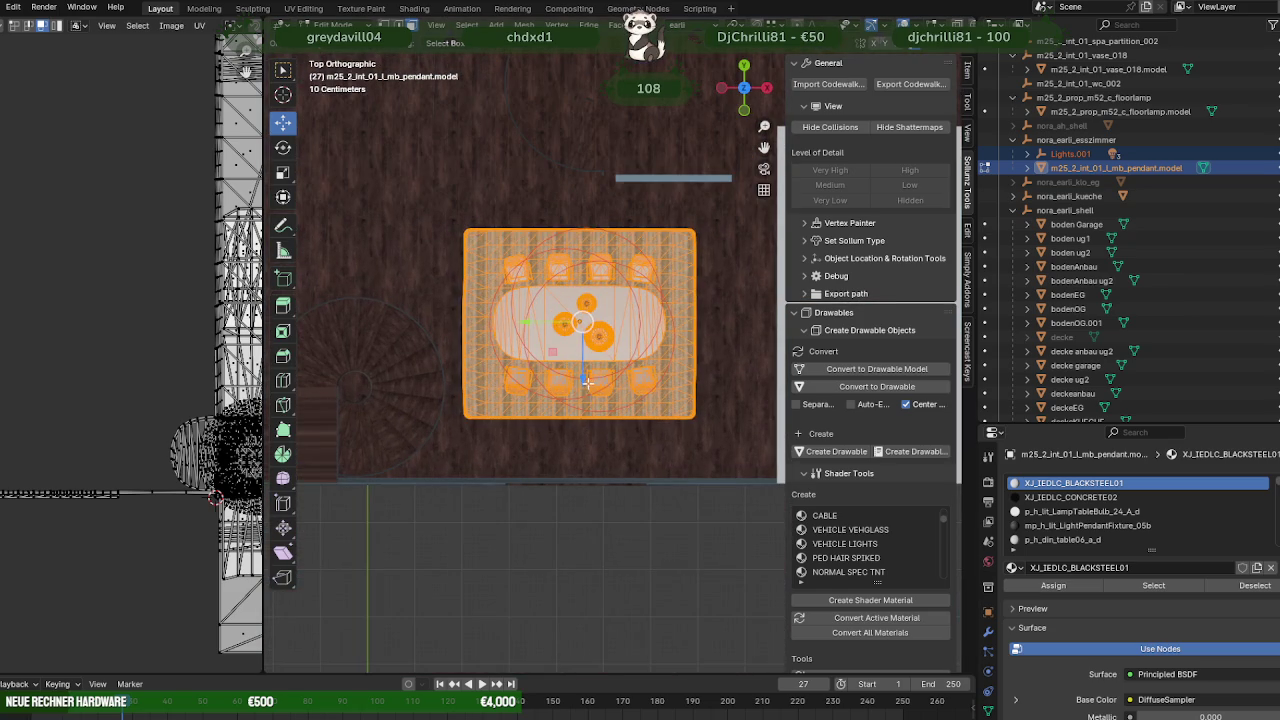